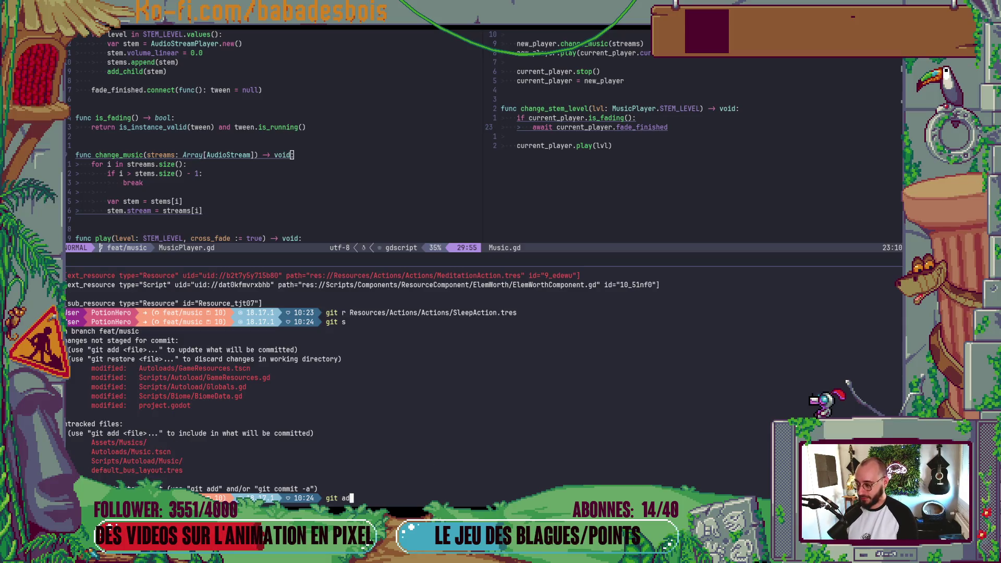
Step: Stage all changes and commit them with cz as 'integr(Misc): Music integration'
{"action": "key", "text": "Return"}
{"action": "type", "text": "cz"}
{"action": "key", "text": "Return"}
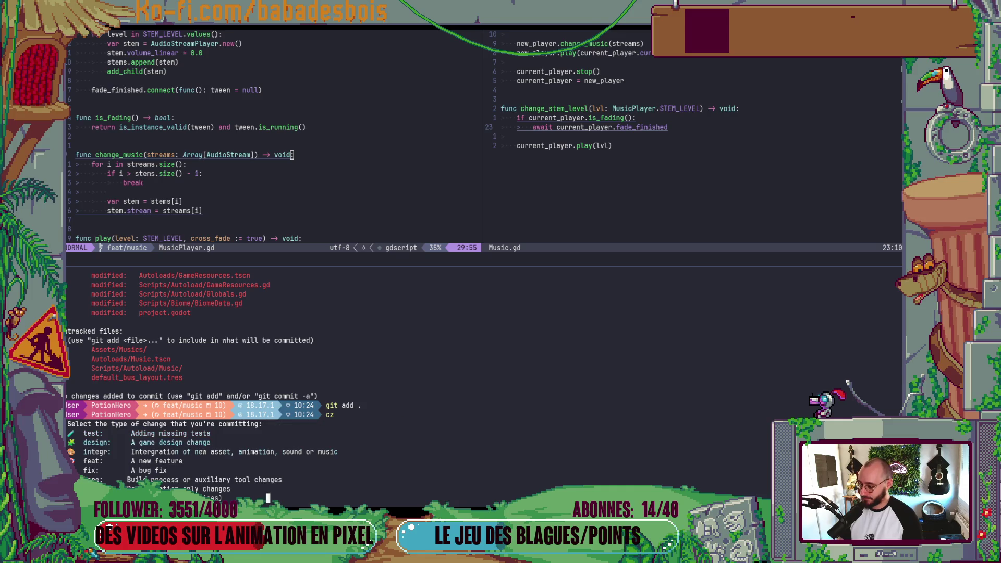
{"action": "key", "text": "Up"}
{"action": "key", "text": "Return"}
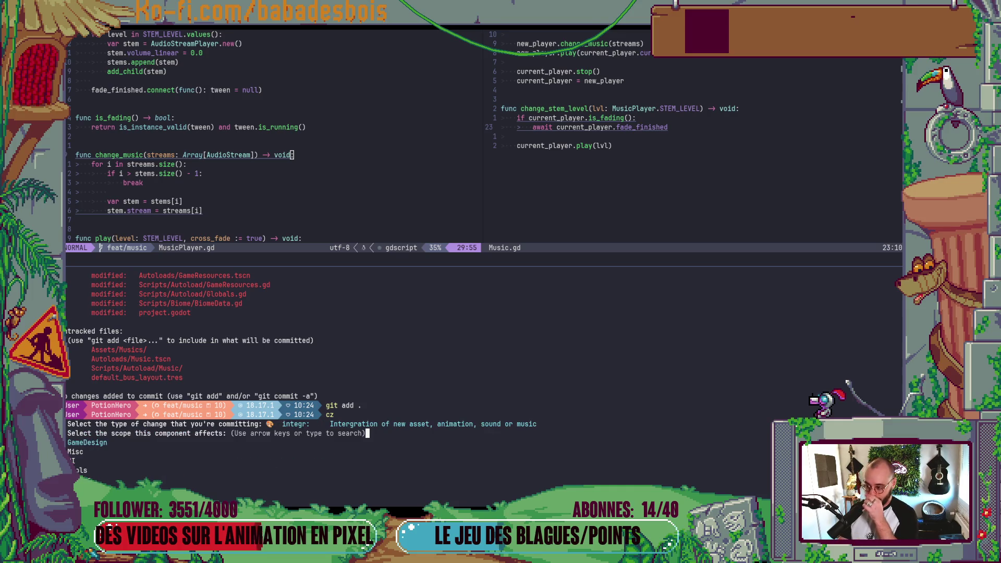
{"action": "key", "text": "Return"}
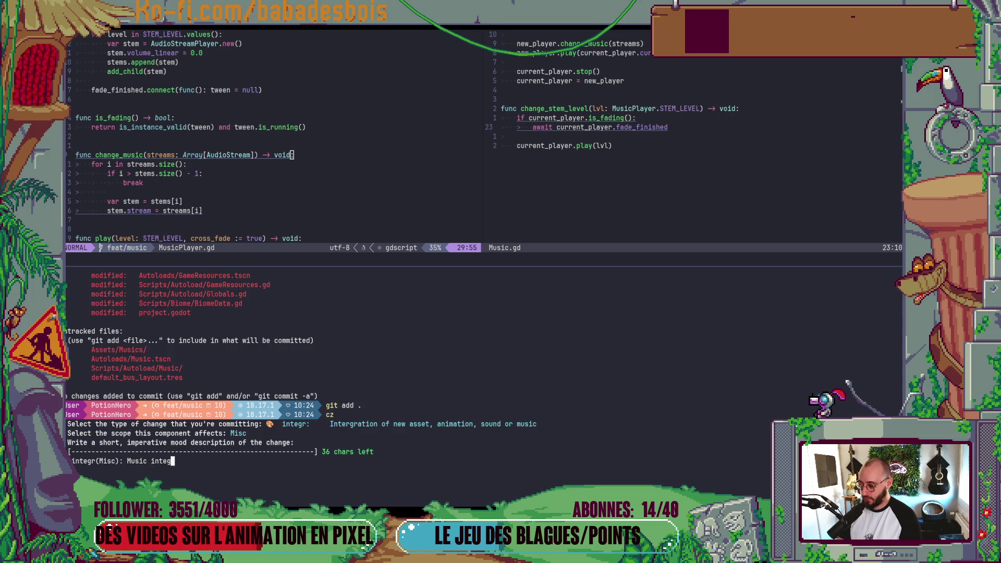
{"action": "key", "text": "Return"}
{"action": "key", "text": "Return"}
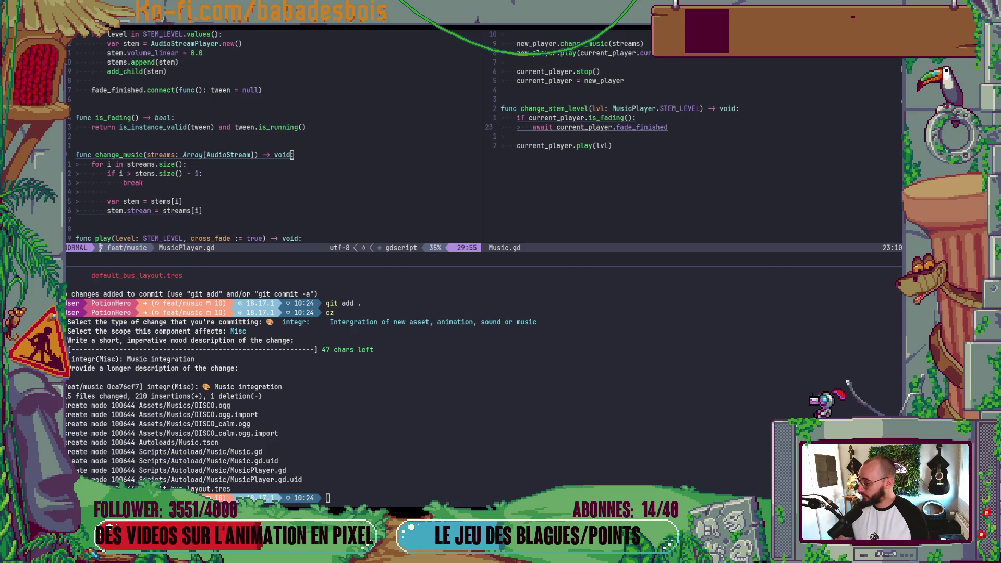
Step: Bring the Notion Potion Hero Backlog window to the front
{"action": "key", "text": "super+5"}
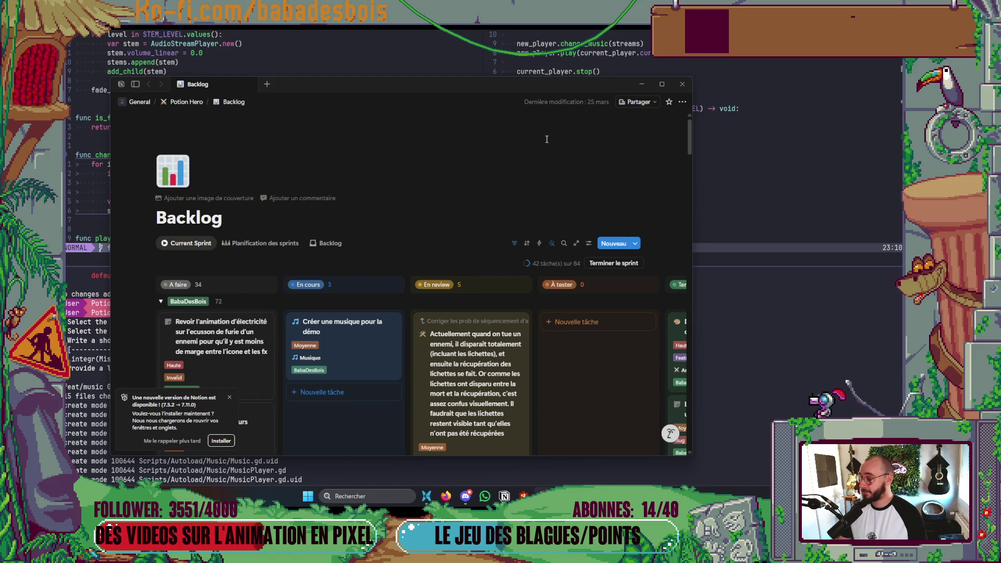
Step: Maximize Notion and move 'Créer une musique pour la démo' into En review
{"action": "left_click", "coordinate": [662, 84]}
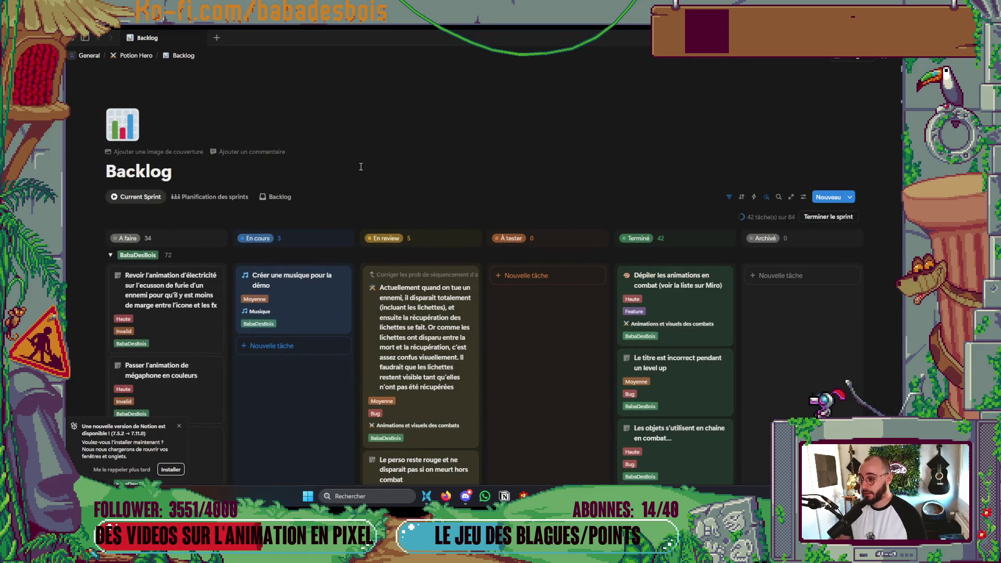
{"action": "left_click_drag", "start_coordinate": [288, 299], "coordinate": [406, 297]}
{"action": "scroll", "coordinate": [332, 370], "scroll_direction": "down", "scroll_amount": 10}
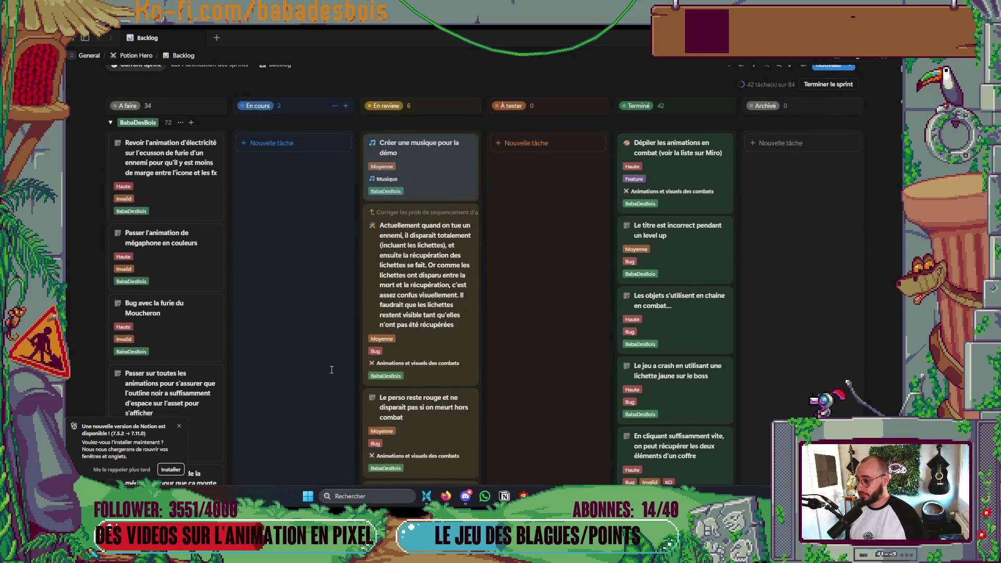
{"action": "left_click", "coordinate": [179, 426]}
Step: Scroll down the board and load more cards in the À faire and Terminé columns
{"action": "scroll", "coordinate": [193, 412], "scroll_direction": "down", "scroll_amount": 3}
{"action": "scroll", "coordinate": [289, 423], "scroll_direction": "down", "scroll_amount": 3}
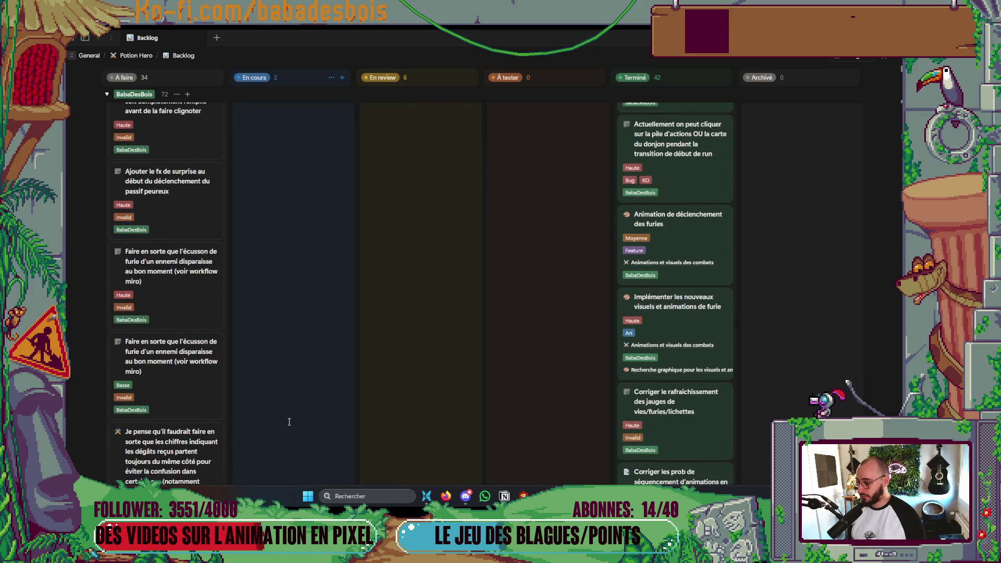
{"action": "scroll", "coordinate": [288, 422], "scroll_direction": "down", "scroll_amount": 10}
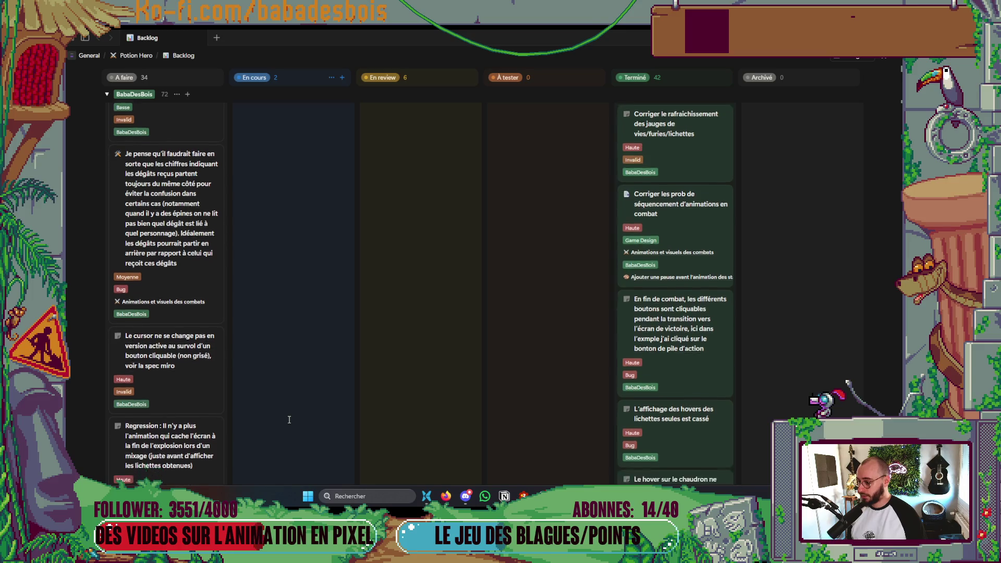
{"action": "scroll", "coordinate": [289, 420], "scroll_direction": "down", "scroll_amount": 3}
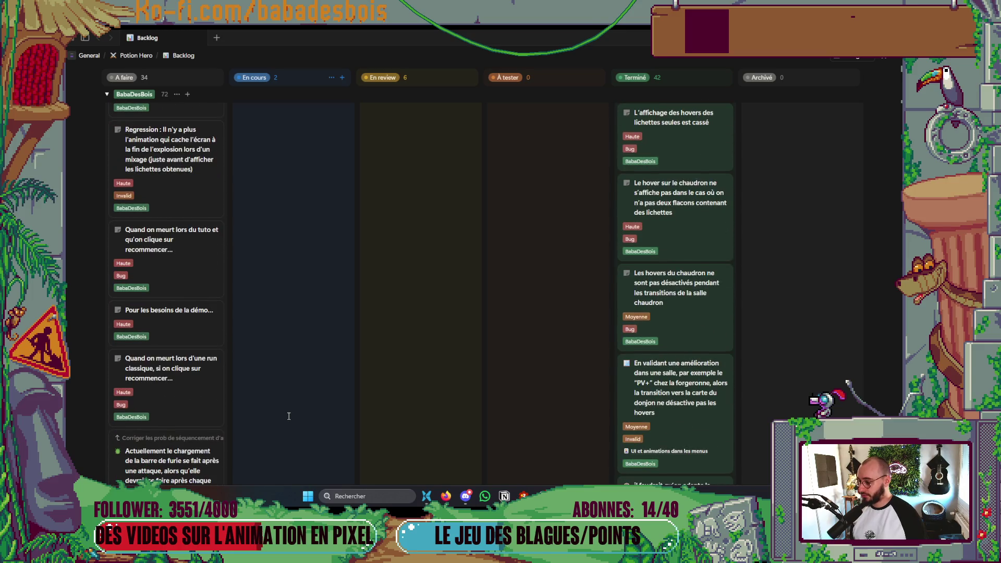
{"action": "scroll", "coordinate": [289, 416], "scroll_direction": "down", "scroll_amount": 6}
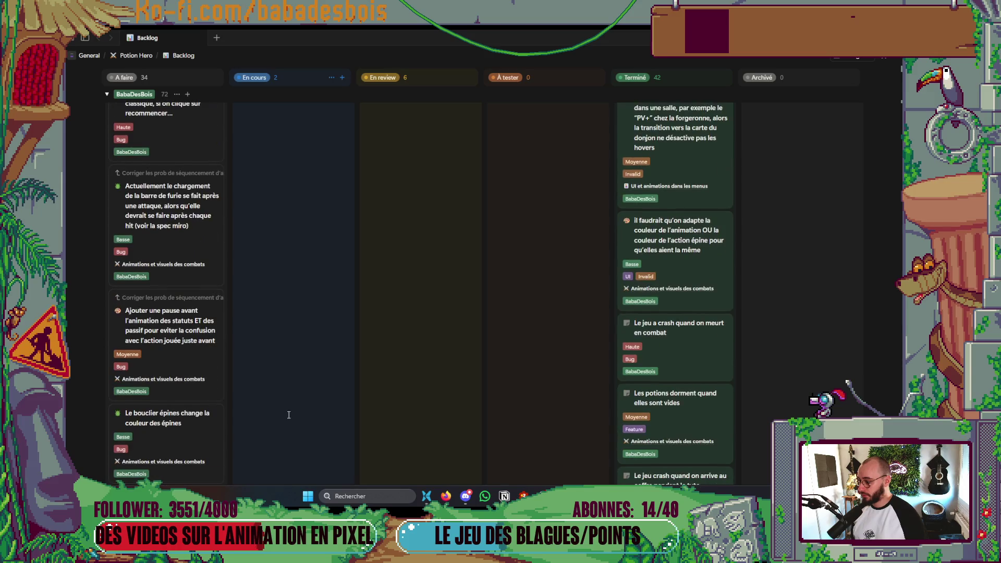
{"action": "scroll", "coordinate": [289, 415], "scroll_direction": "down", "scroll_amount": 3}
{"action": "scroll", "coordinate": [288, 415], "scroll_direction": "down", "scroll_amount": 3}
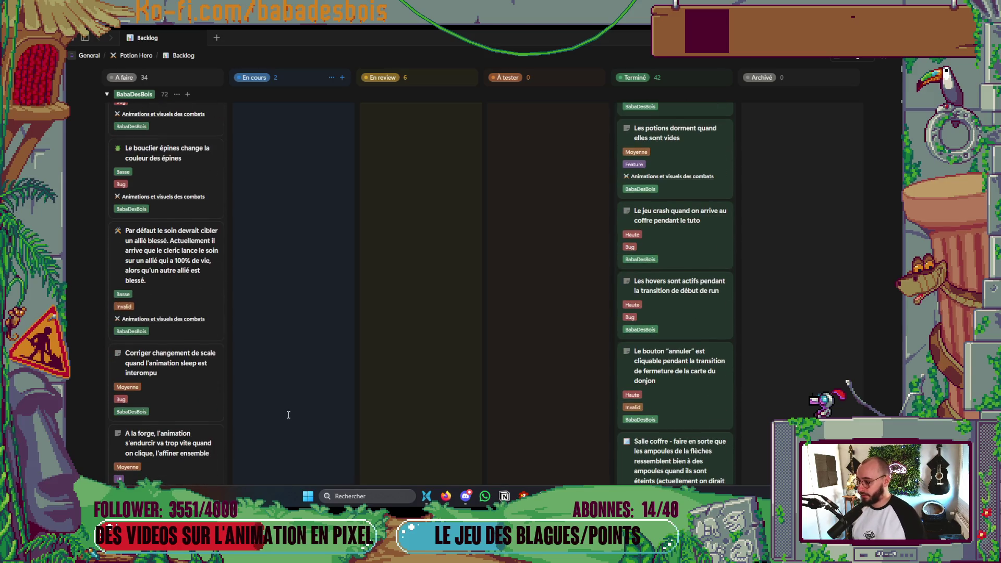
{"action": "scroll", "coordinate": [288, 415], "scroll_direction": "down", "scroll_amount": 3}
{"action": "scroll", "coordinate": [287, 416], "scroll_direction": "down", "scroll_amount": 4}
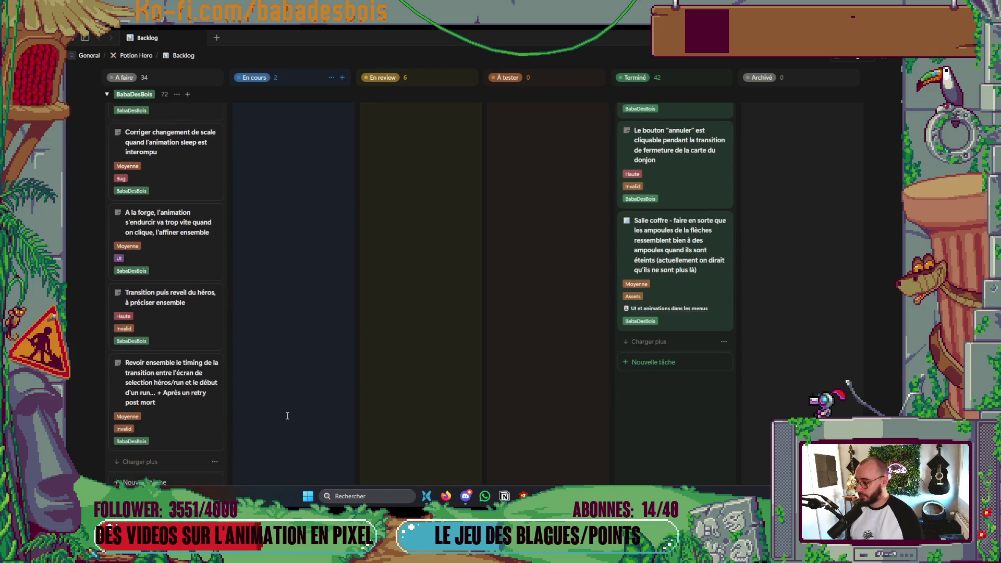
{"action": "left_click", "coordinate": [118, 371]}
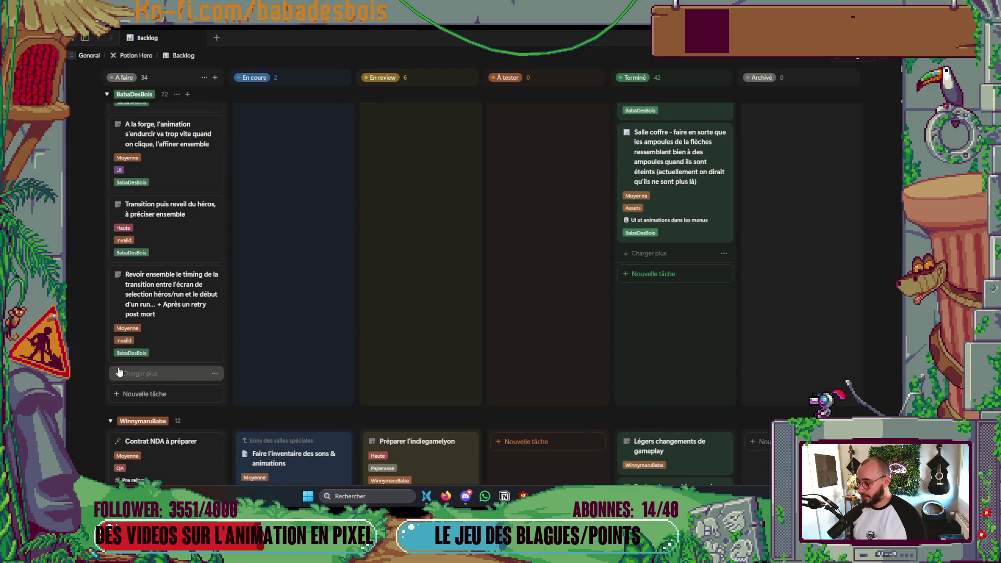
Step: Start a new task card in the En cours column
{"action": "scroll", "coordinate": [218, 355], "scroll_direction": "down", "scroll_amount": 2}
{"action": "scroll", "coordinate": [218, 355], "scroll_direction": "down", "scroll_amount": 5}
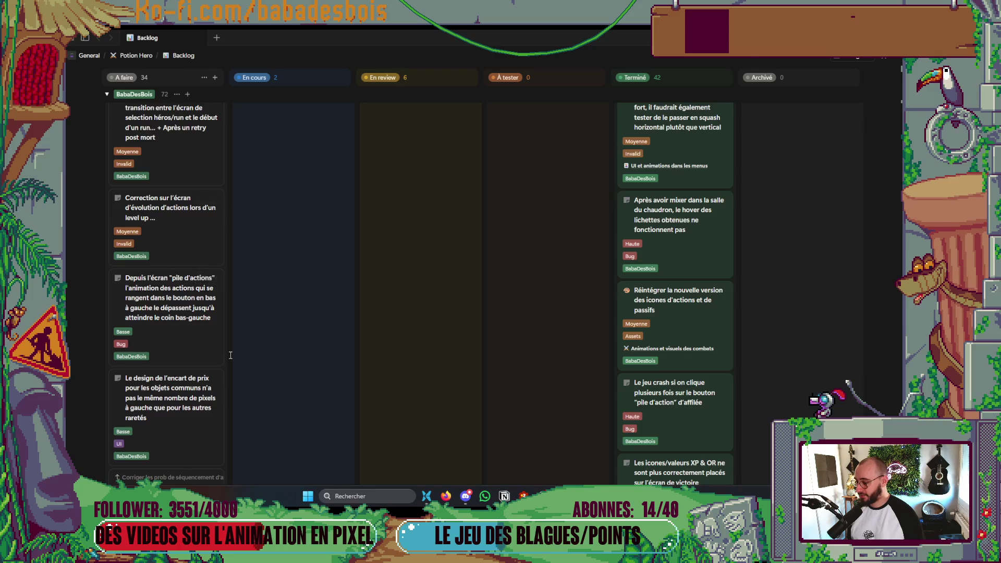
{"action": "scroll", "coordinate": [231, 355], "scroll_direction": "up", "scroll_amount": 10}
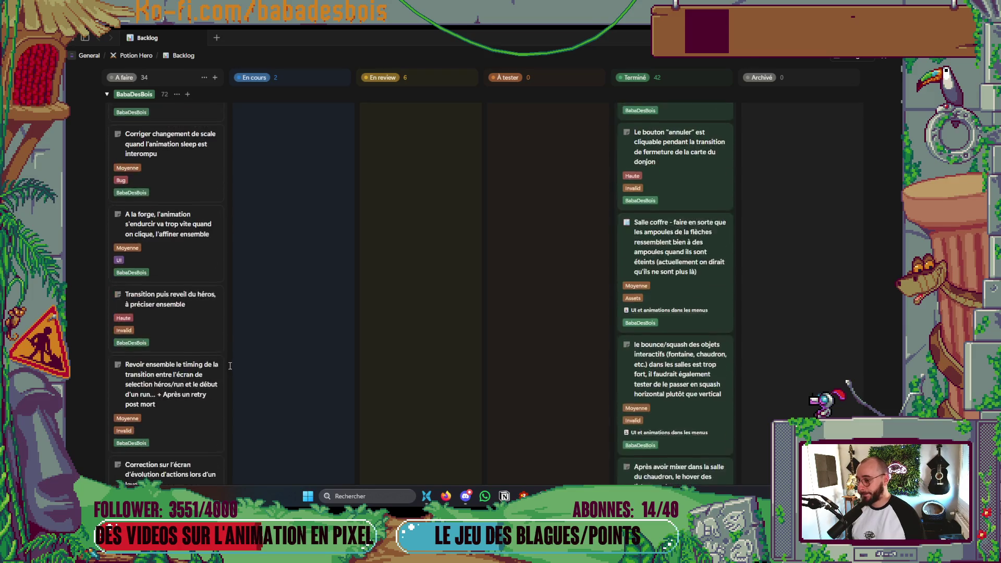
{"action": "scroll", "coordinate": [232, 360], "scroll_direction": "up", "scroll_amount": 15}
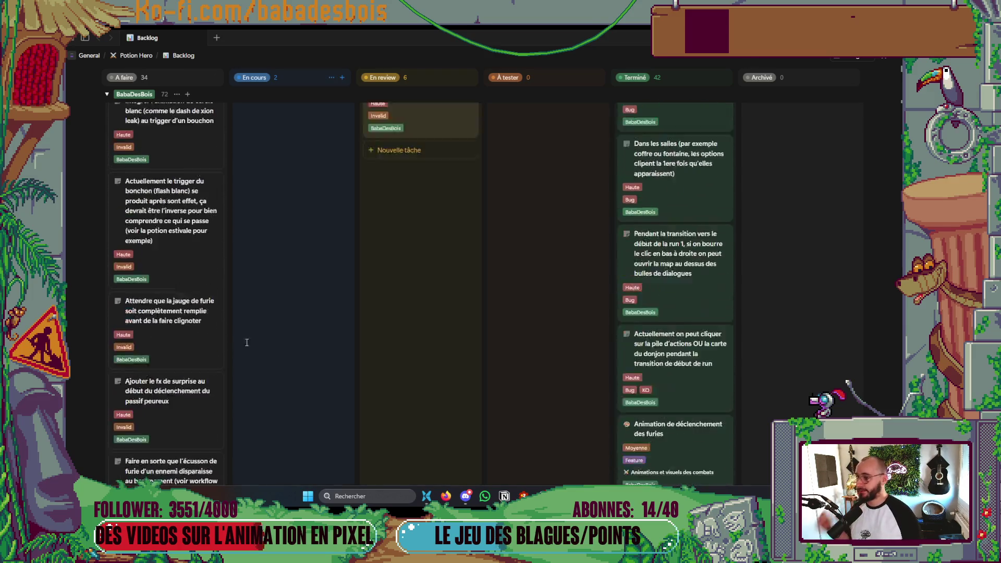
{"action": "left_click", "coordinate": [293, 277]}
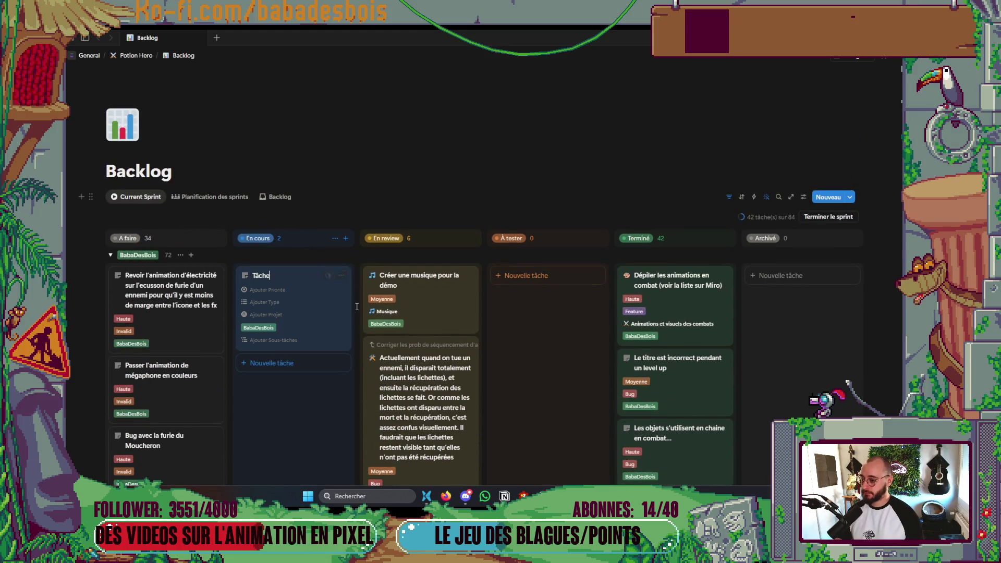
Step: Title the new task 'Intégrer les sons' and set its priority to Haute
{"action": "type", "text": "Intégrer les sons"}
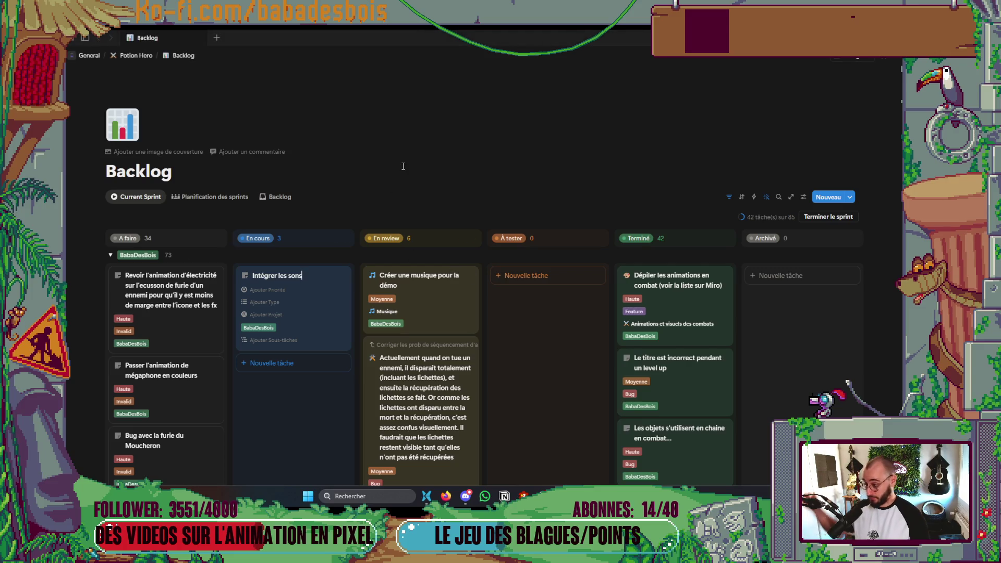
{"action": "key", "text": "Escape"}
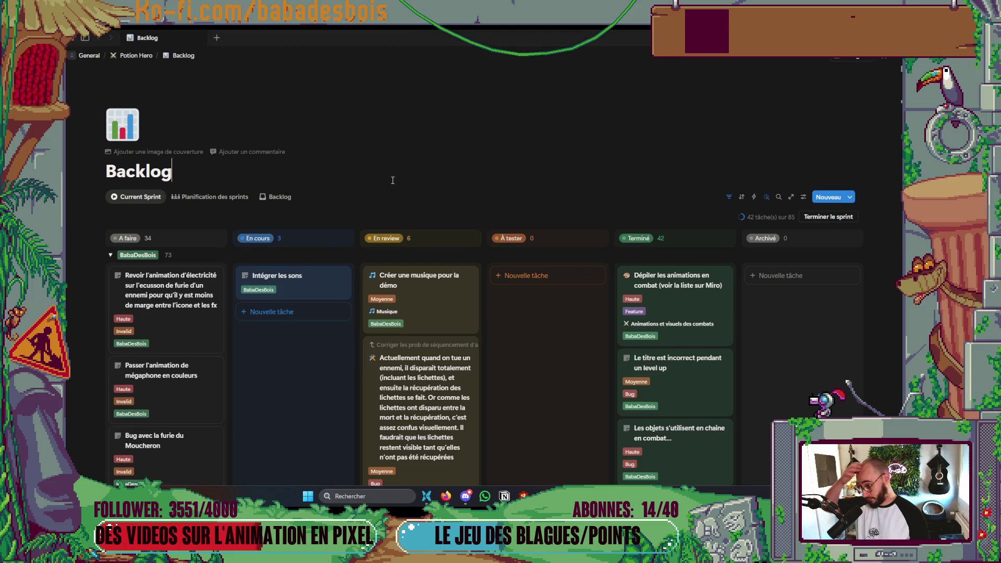
{"action": "left_click", "coordinate": [401, 304]}
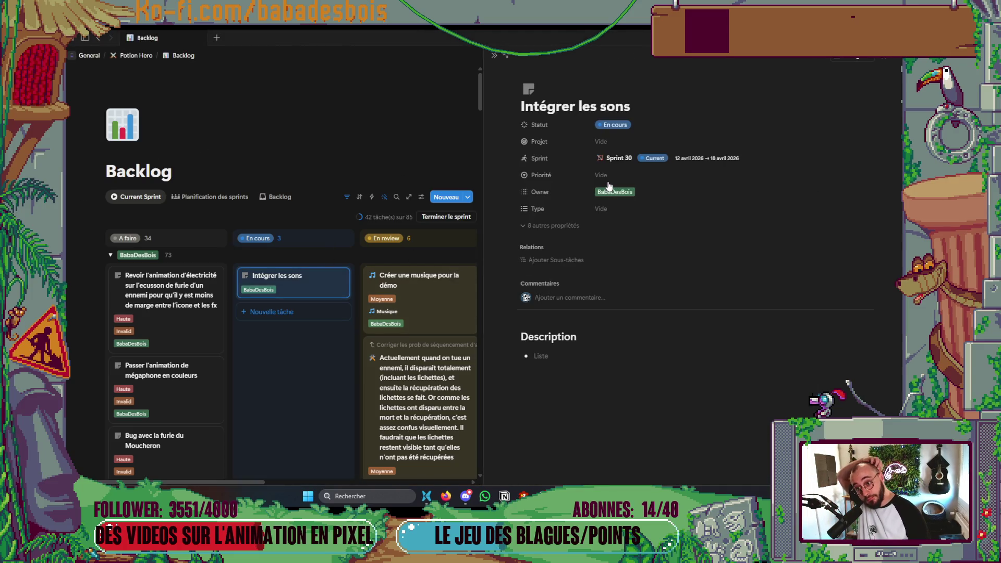
{"action": "left_click", "coordinate": [607, 178]}
{"action": "left_click", "coordinate": [620, 231]}
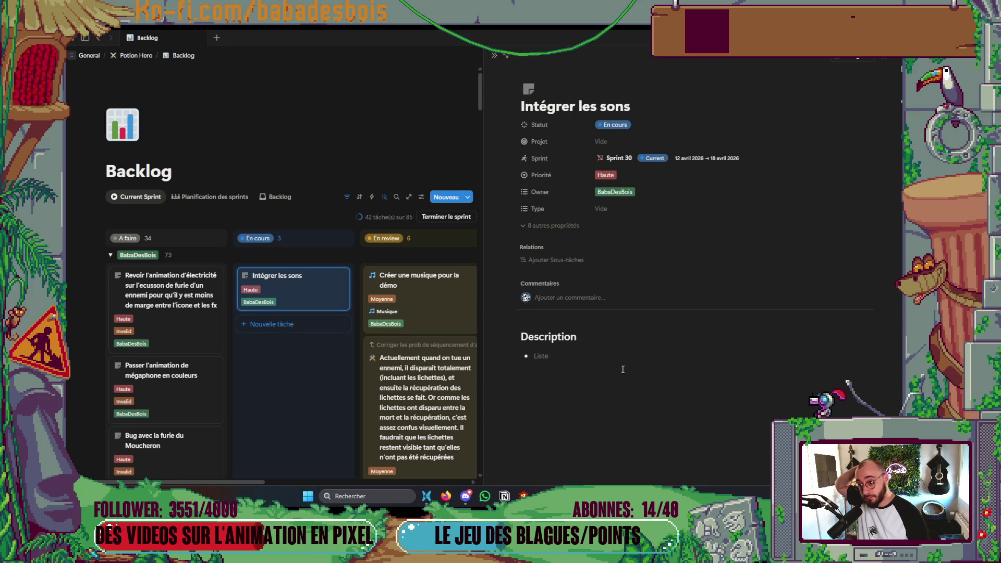
Step: Set the task's type to Integration and close the task panel
{"action": "left_click", "coordinate": [612, 209]}
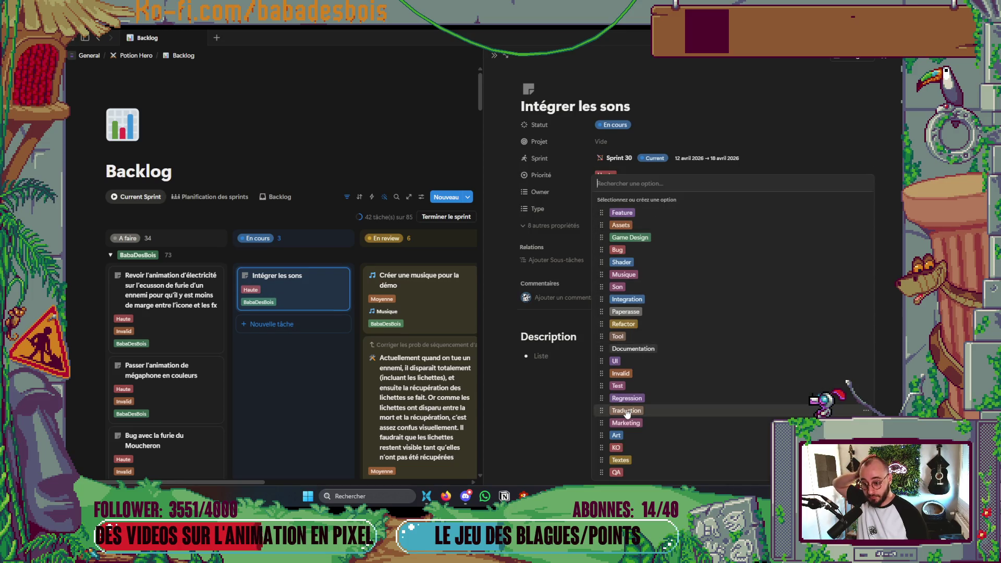
{"action": "type", "text": "in"}
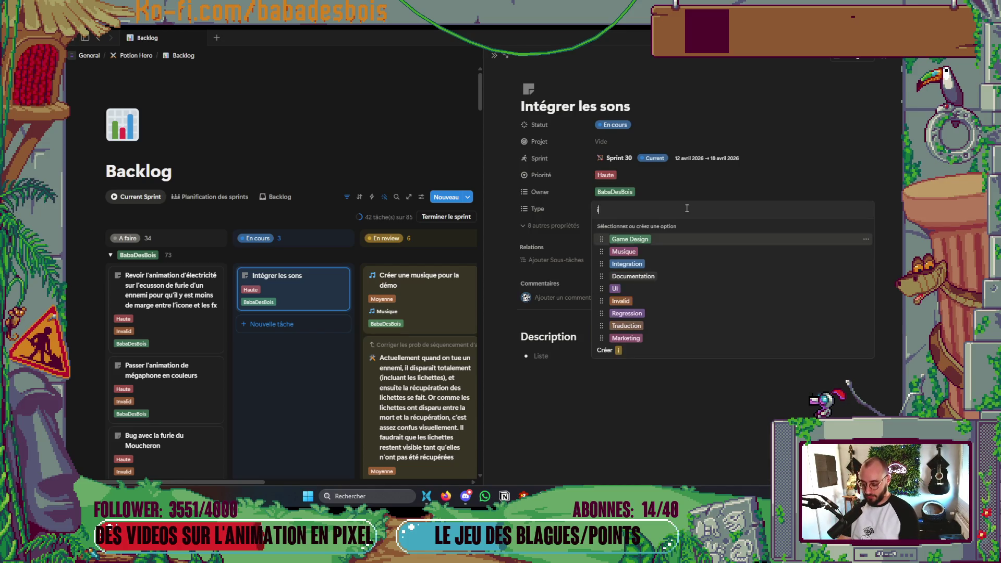
{"action": "key", "text": "Return"}
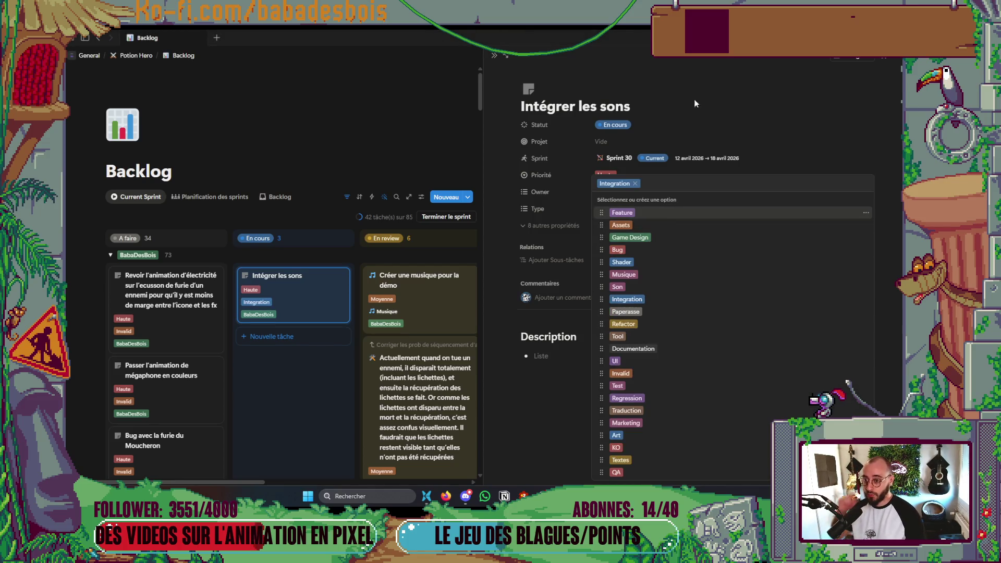
{"action": "left_click", "coordinate": [701, 86]}
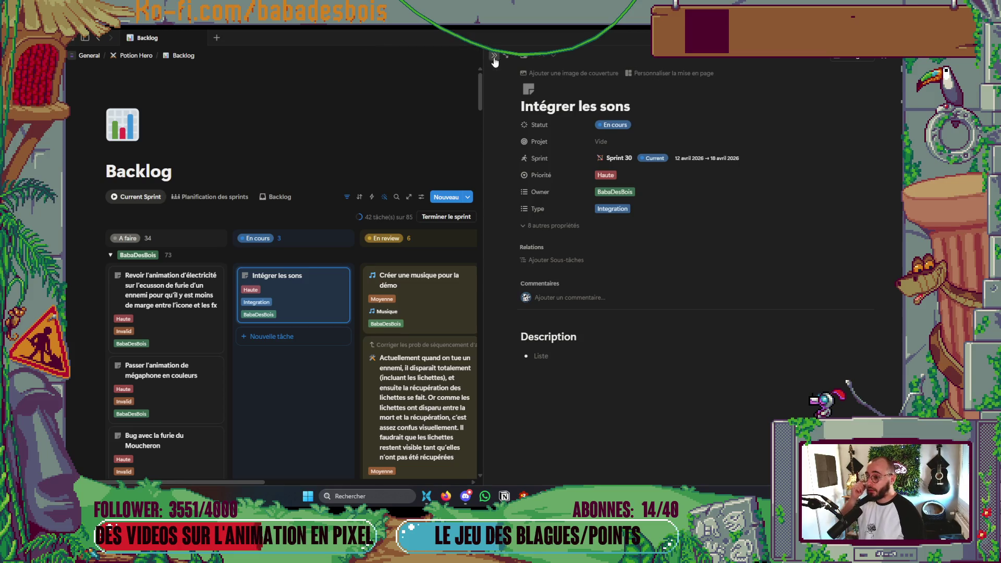
{"action": "left_click", "coordinate": [493, 56]}
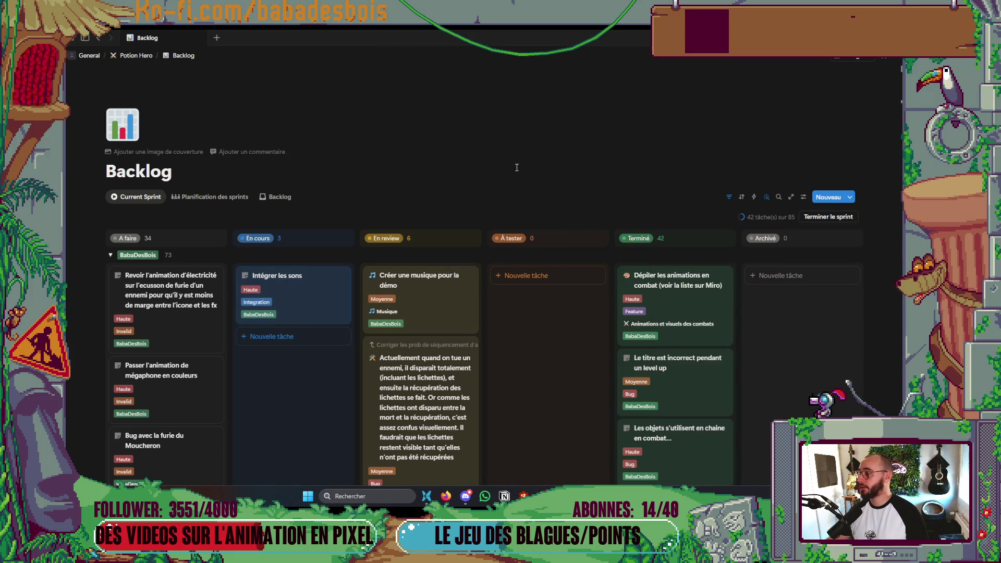
Step: Search 'sons' in a new tab and open the Sons & Animations page
{"action": "left_click", "coordinate": [216, 38]}
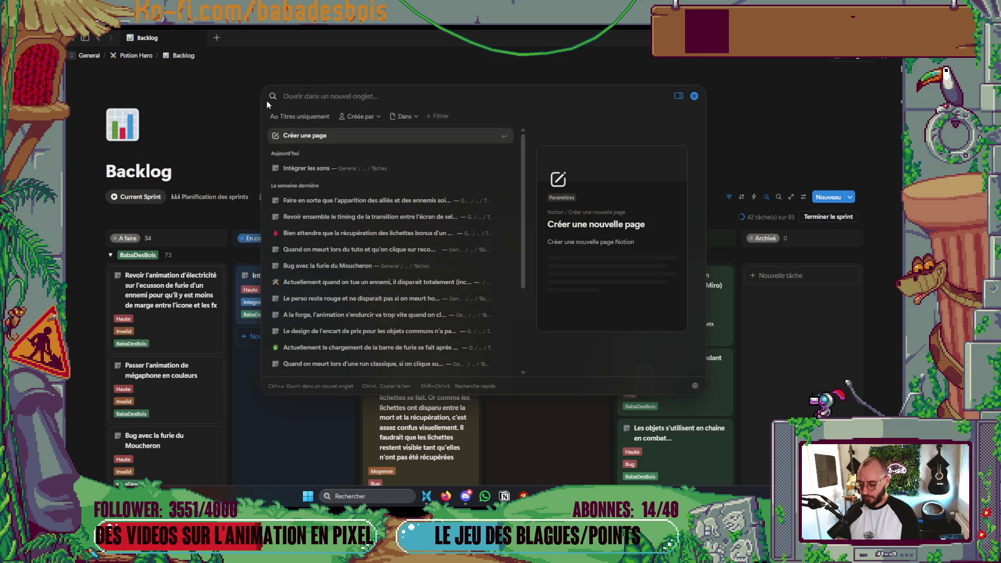
{"action": "type", "text": "sons"}
{"action": "key", "text": "Return"}
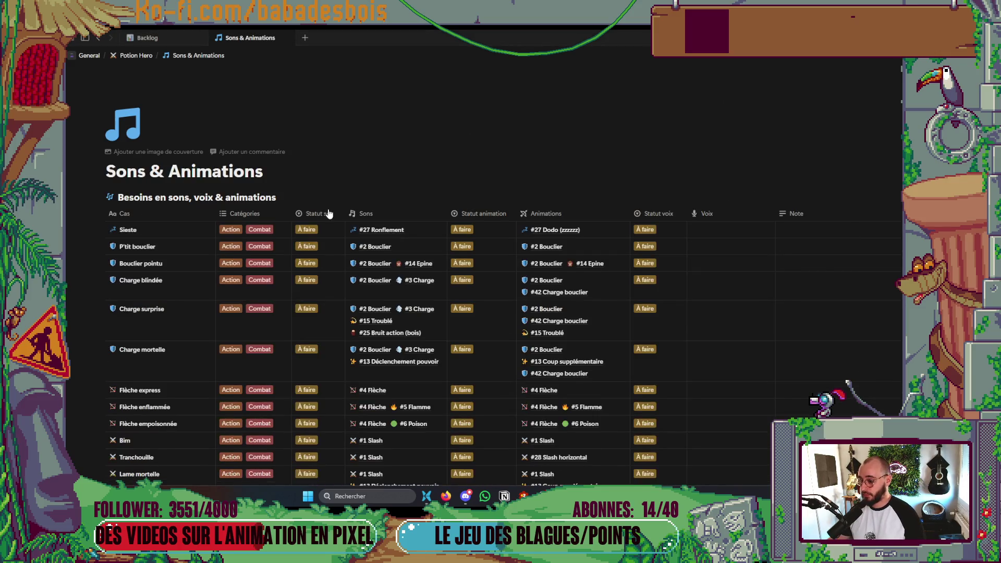
Step: Scroll through the Sons & Animations needs table, reviewing combat cases like Charge mortelle
{"action": "scroll", "coordinate": [531, 213], "scroll_direction": "down", "scroll_amount": 3}
{"action": "scroll", "coordinate": [530, 213], "scroll_direction": "down", "scroll_amount": 15}
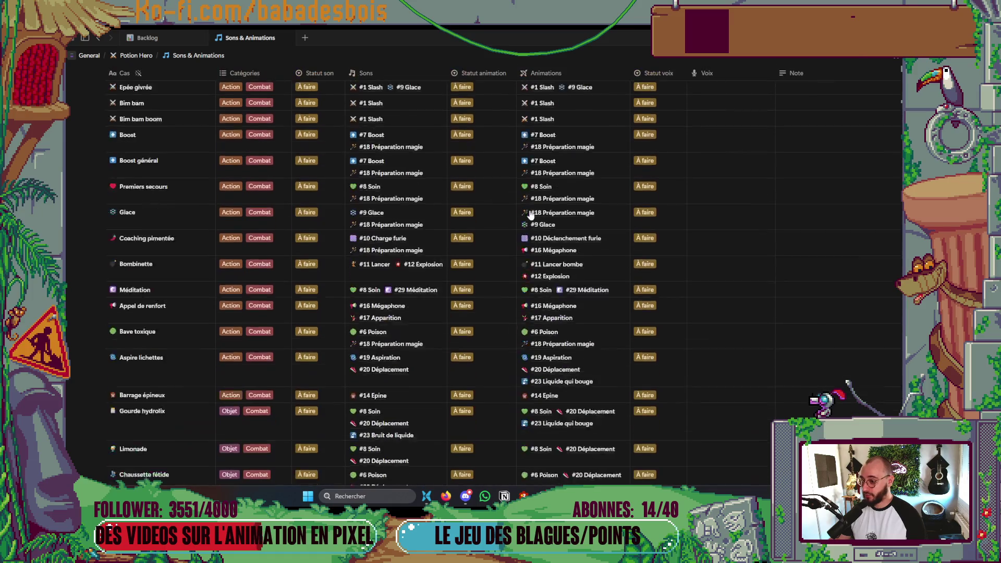
{"action": "scroll", "coordinate": [528, 216], "scroll_direction": "up", "scroll_amount": 18}
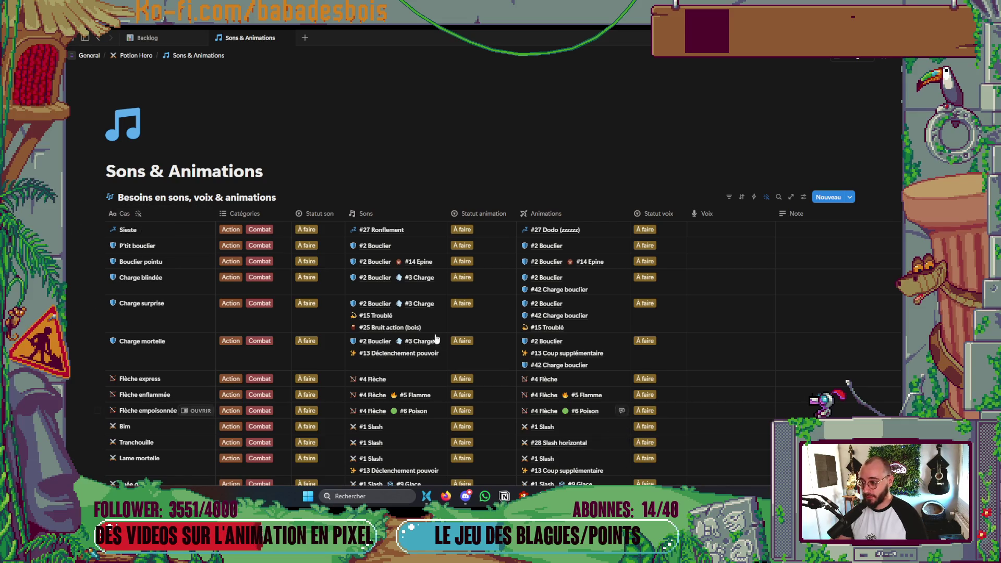
{"action": "scroll", "coordinate": [143, 233], "scroll_direction": "down", "scroll_amount": 1}
{"action": "scroll", "coordinate": [143, 234], "scroll_direction": "down", "scroll_amount": 15}
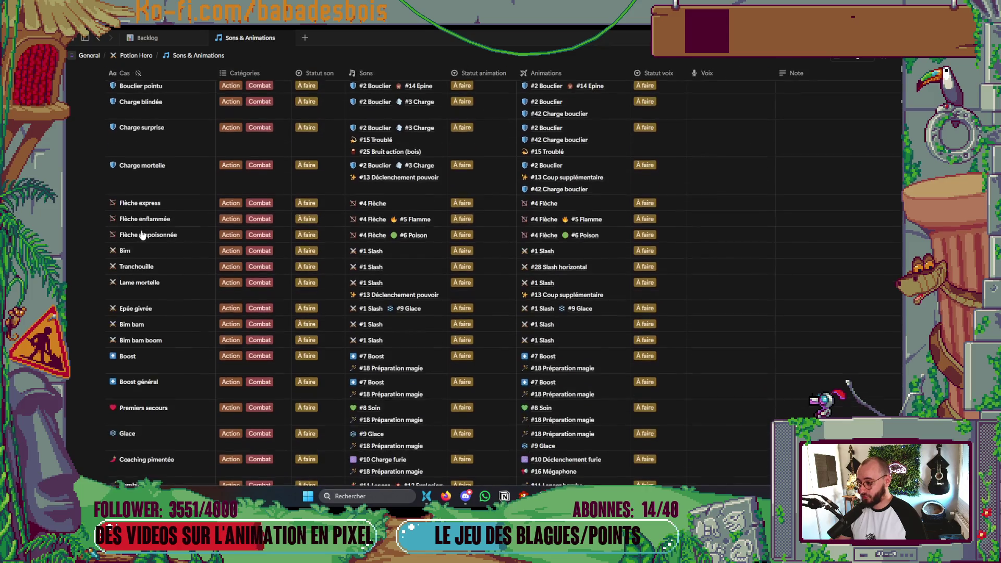
{"action": "scroll", "coordinate": [142, 233], "scroll_direction": "up", "scroll_amount": 15}
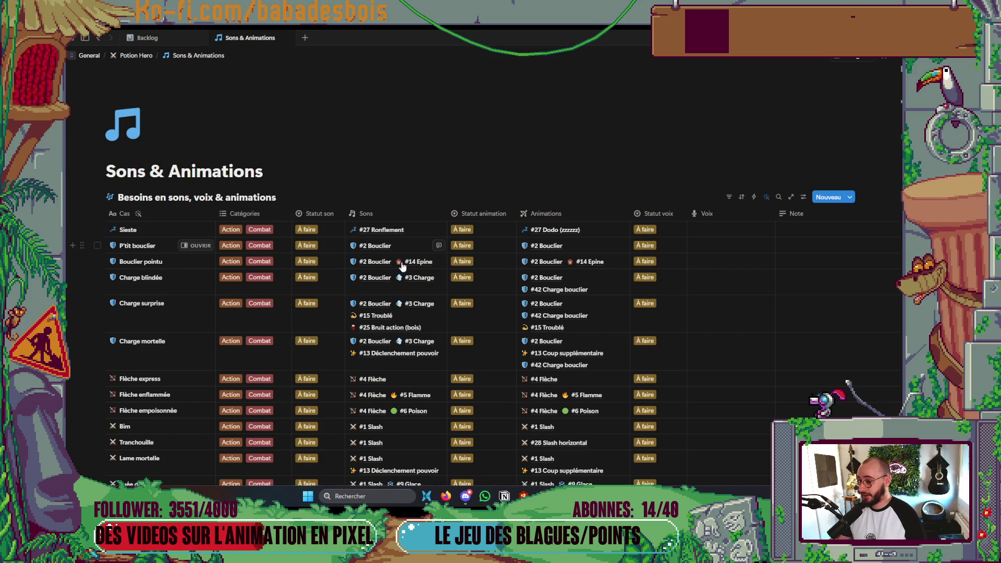
{"action": "scroll", "coordinate": [412, 331], "scroll_direction": "down", "scroll_amount": 3}
{"action": "scroll", "coordinate": [414, 325], "scroll_direction": "up", "scroll_amount": 3}
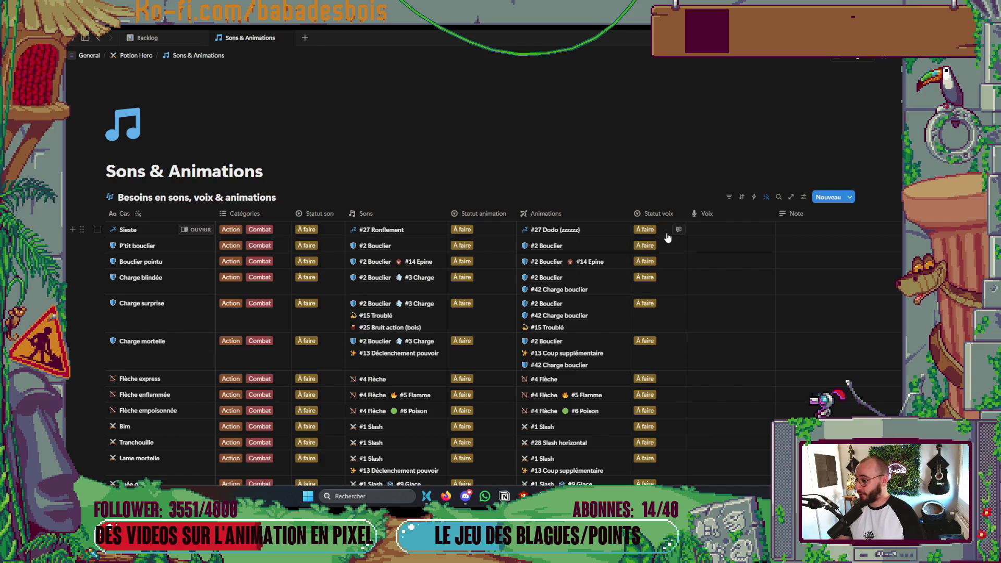
{"action": "scroll", "coordinate": [667, 238], "scroll_direction": "down", "scroll_amount": 6}
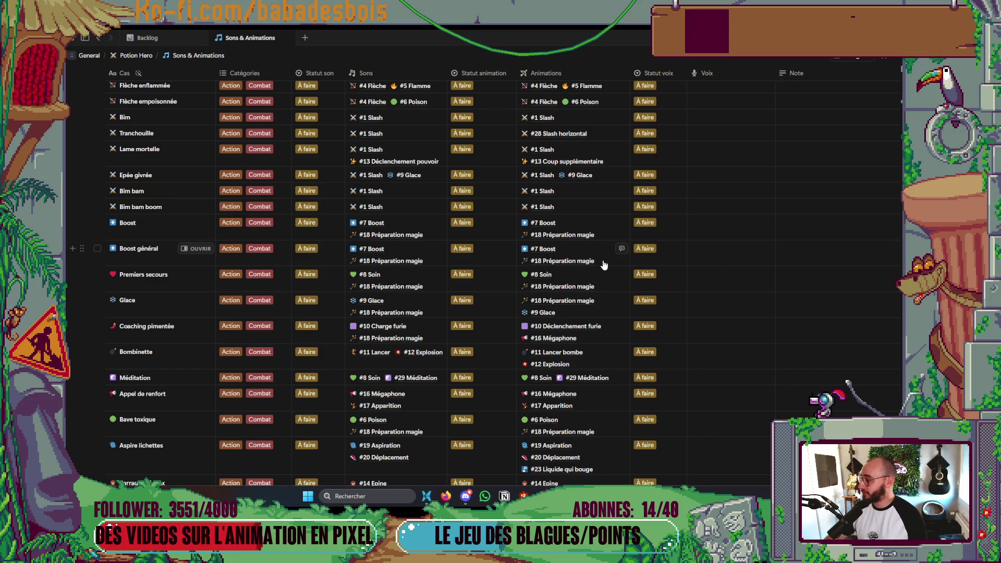
{"action": "scroll", "coordinate": [589, 275], "scroll_direction": "up", "scroll_amount": 5}
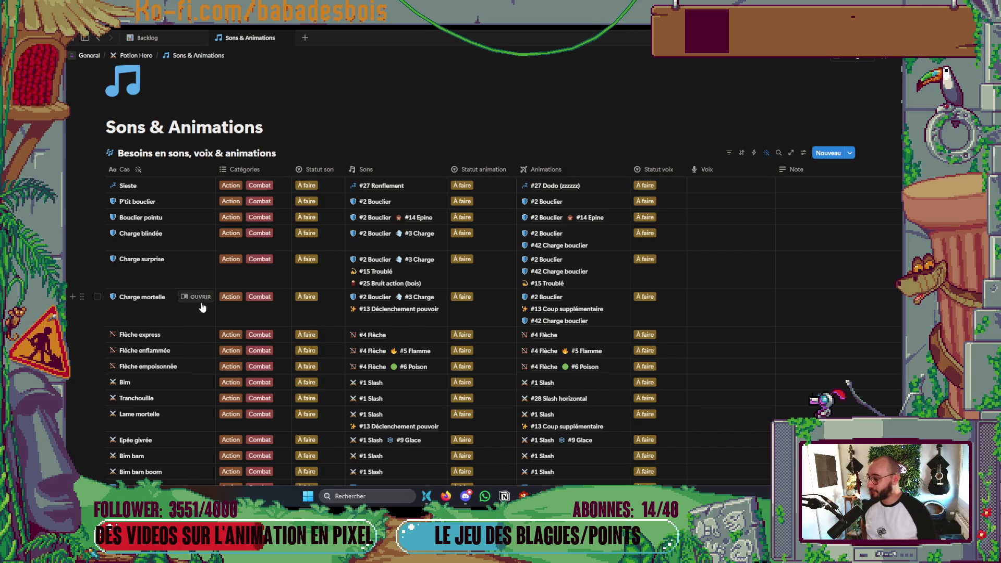
Step: Keep #27 Ronflement as the Sieste row's linked sound and dismiss the comment box
{"action": "left_click", "coordinate": [397, 186]}
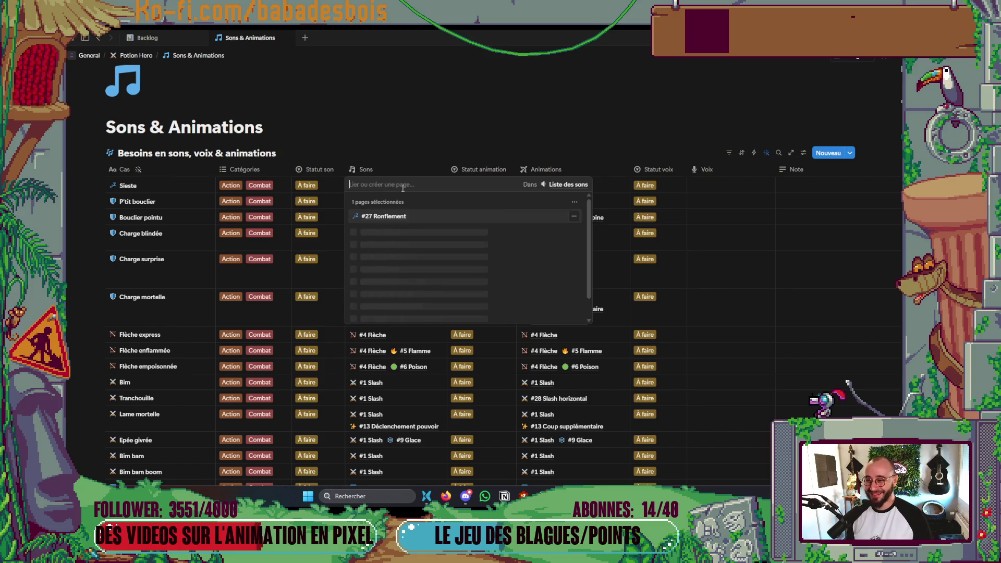
{"action": "left_click", "coordinate": [408, 140]}
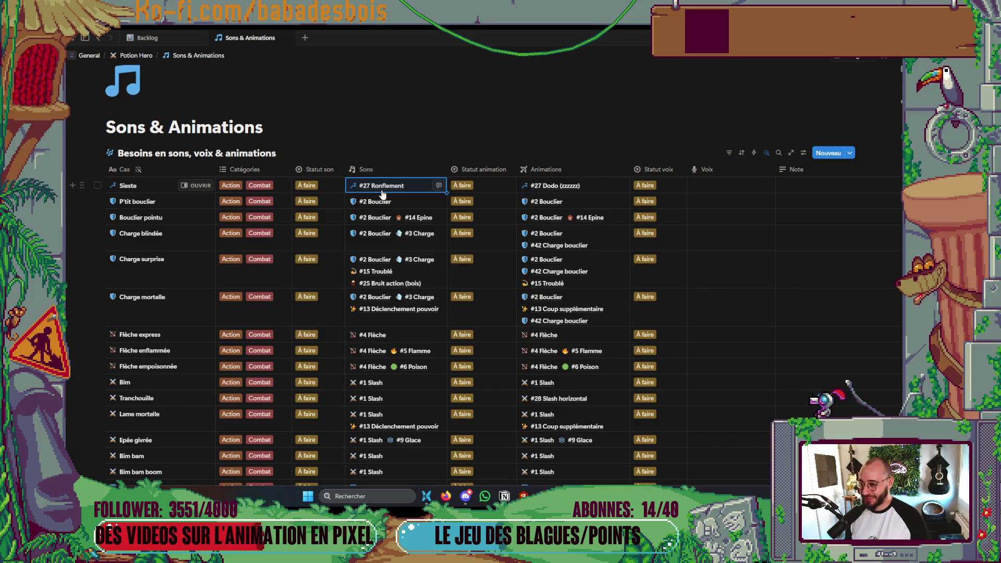
{"action": "left_click", "coordinate": [439, 186]}
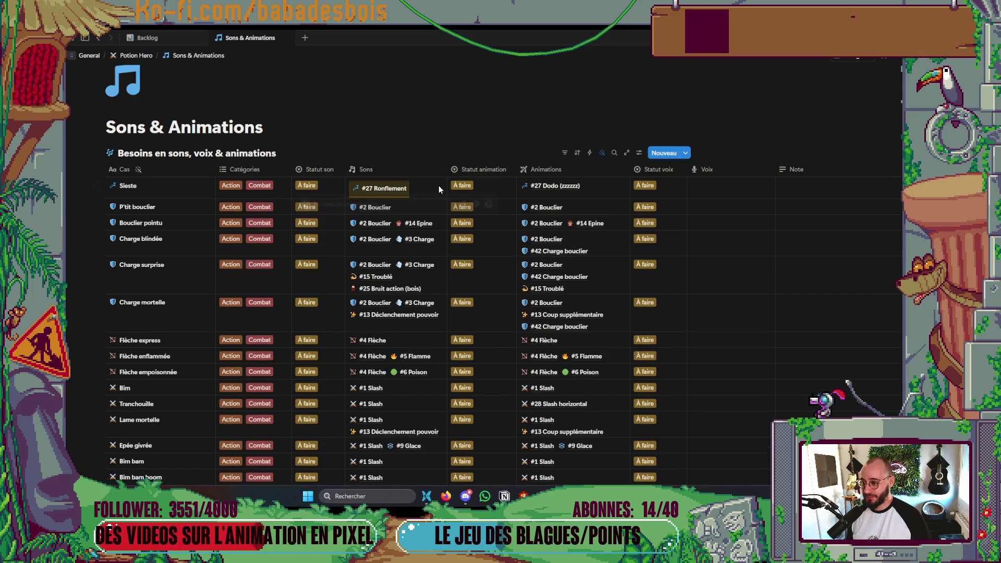
{"action": "key", "text": "Escape"}
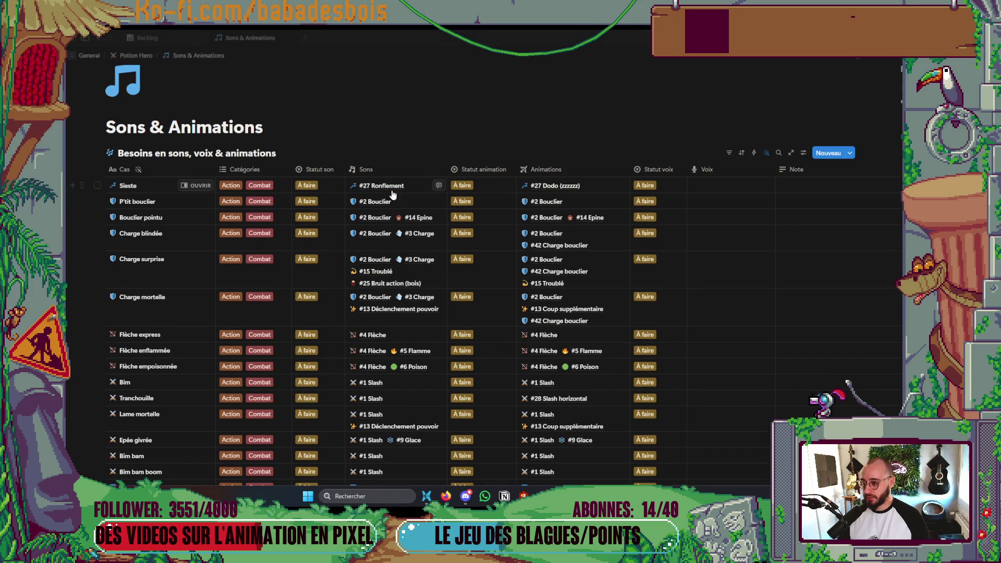
{"action": "left_click", "coordinate": [186, 189]}
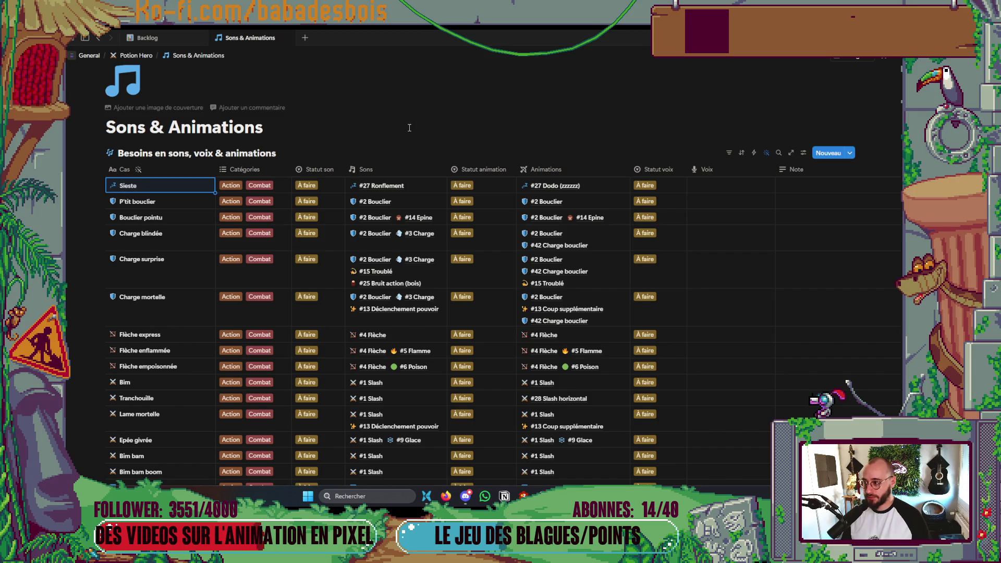
Step: Scroll to the Liste des sons table, briefly checking the #1 Slash sound page
{"action": "scroll", "coordinate": [417, 130], "scroll_direction": "down", "scroll_amount": 20}
{"action": "scroll", "coordinate": [433, 158], "scroll_direction": "down", "scroll_amount": 4}
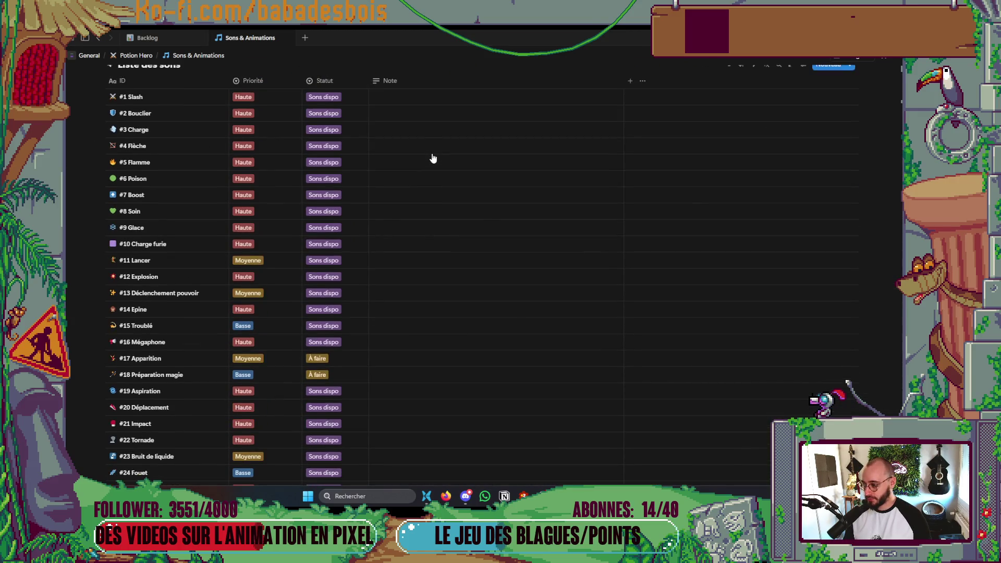
{"action": "scroll", "coordinate": [433, 158], "scroll_direction": "up", "scroll_amount": 2}
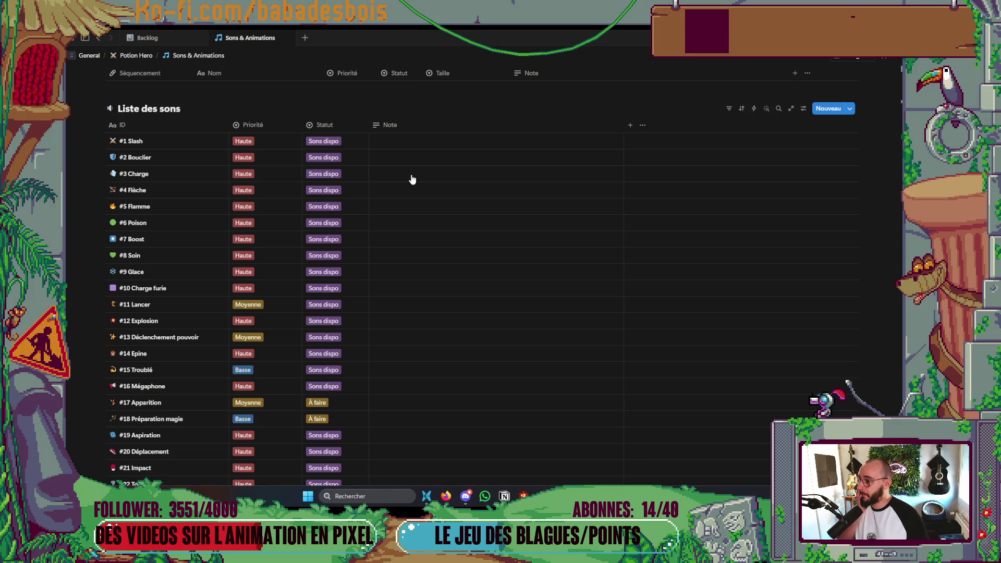
{"action": "scroll", "coordinate": [412, 180], "scroll_direction": "down", "scroll_amount": 8}
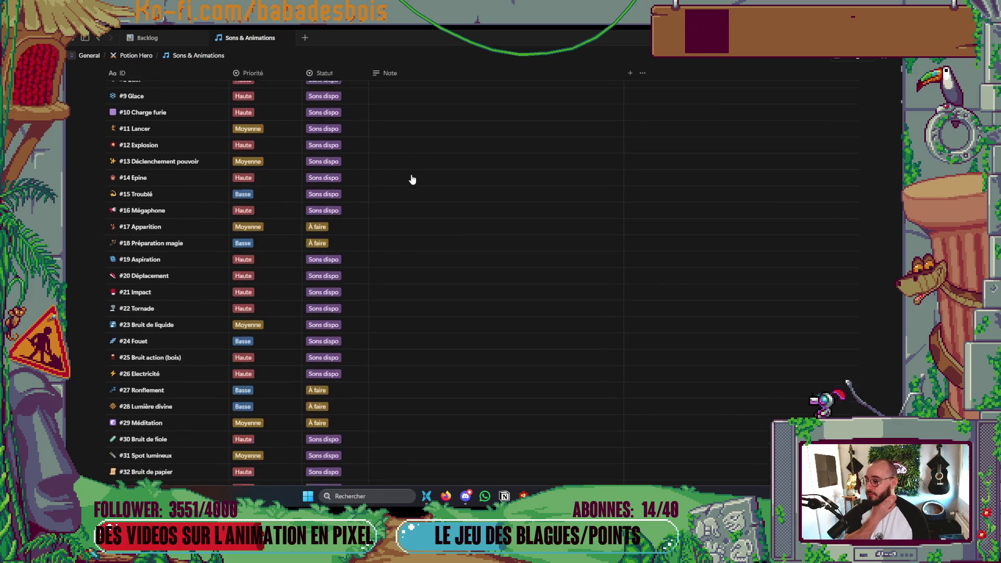
{"action": "scroll", "coordinate": [211, 360], "scroll_direction": "up", "scroll_amount": 9}
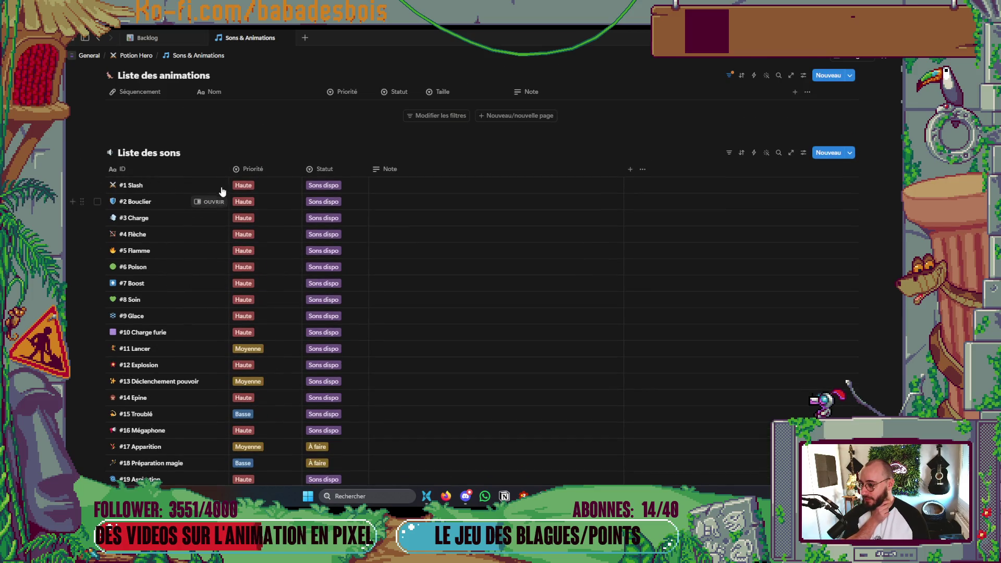
{"action": "left_click", "coordinate": [214, 185]}
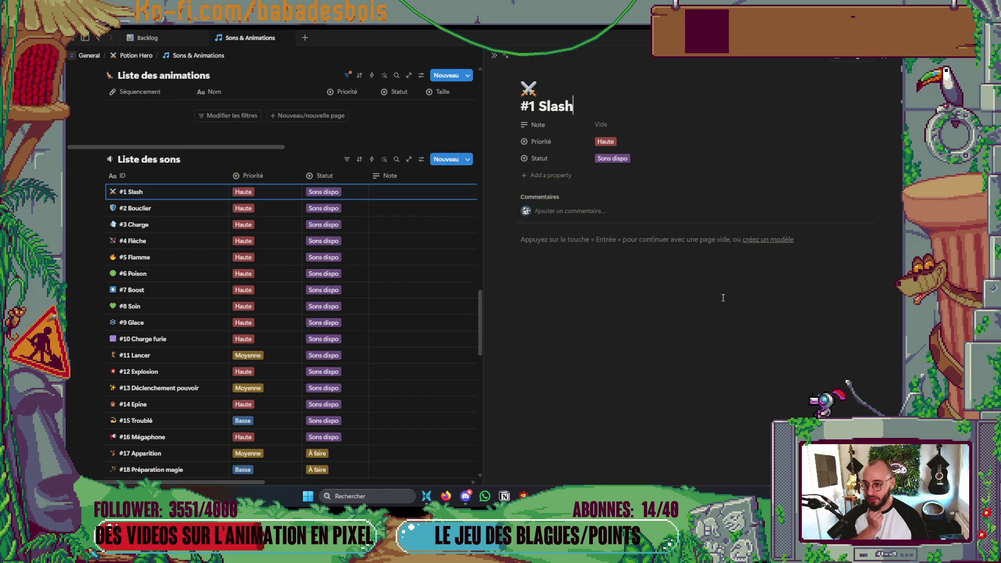
{"action": "left_click", "coordinate": [495, 56]}
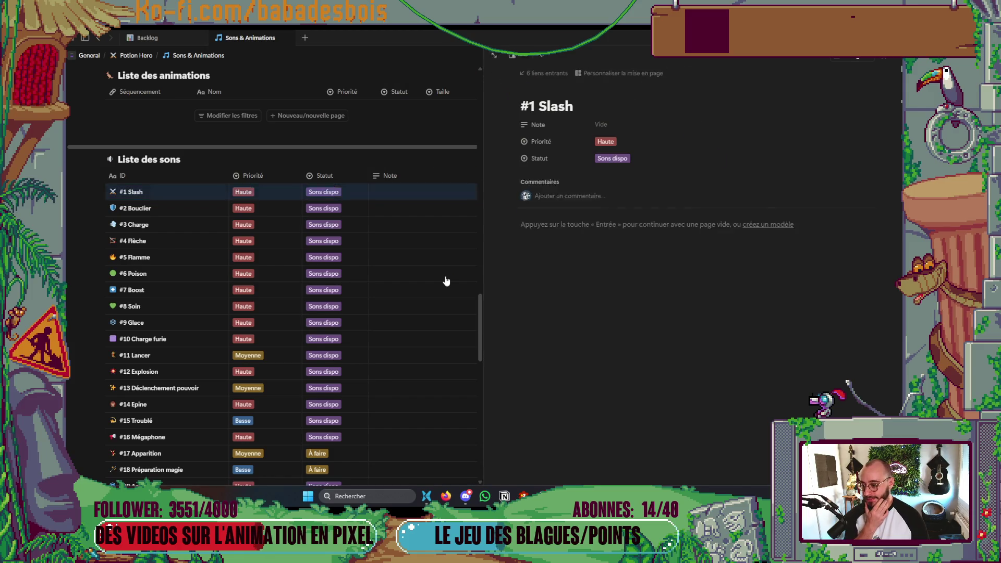
{"action": "scroll", "coordinate": [446, 279], "scroll_direction": "down", "scroll_amount": 3}
{"action": "scroll", "coordinate": [446, 279], "scroll_direction": "down", "scroll_amount": 8}
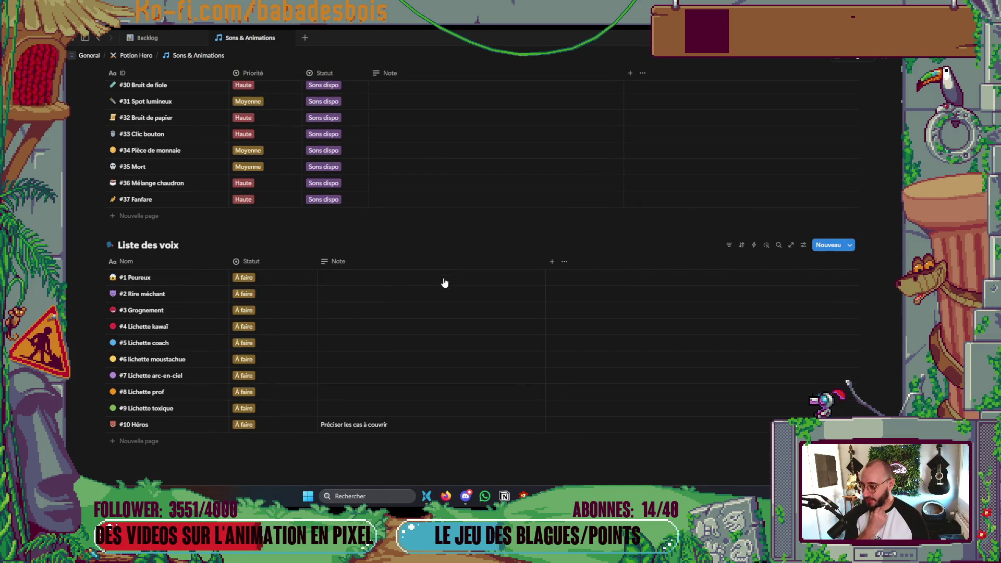
{"action": "scroll", "coordinate": [445, 283], "scroll_direction": "up", "scroll_amount": 6}
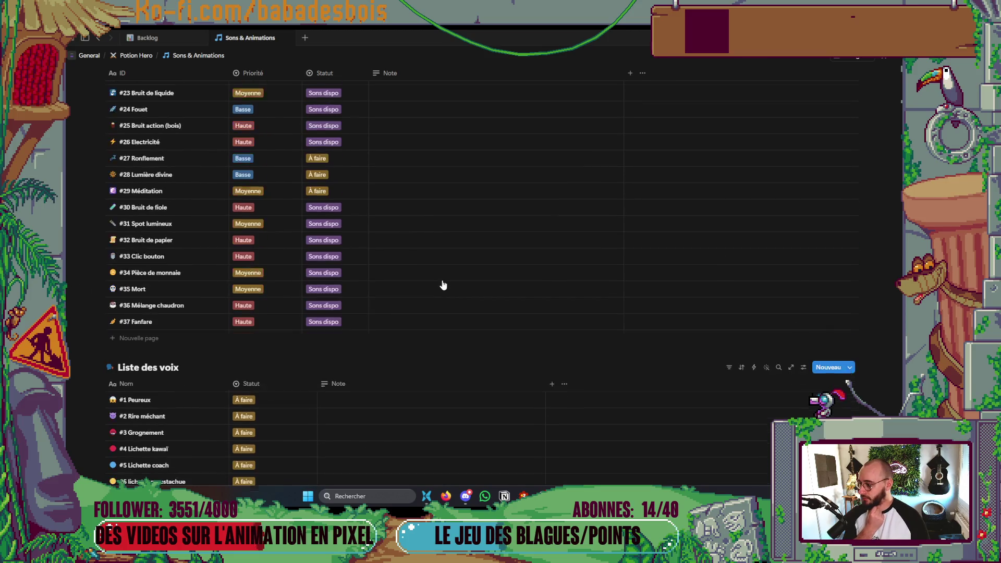
{"action": "scroll", "coordinate": [443, 285], "scroll_direction": "up", "scroll_amount": 6}
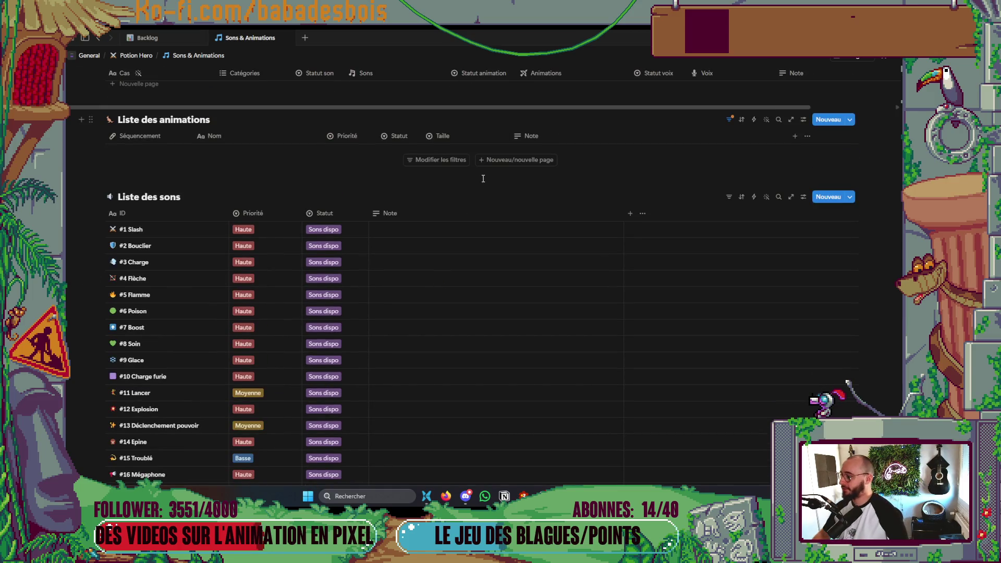
Step: Bring Firefox to the front and maximize it
{"action": "key", "text": "alt+Tab"}
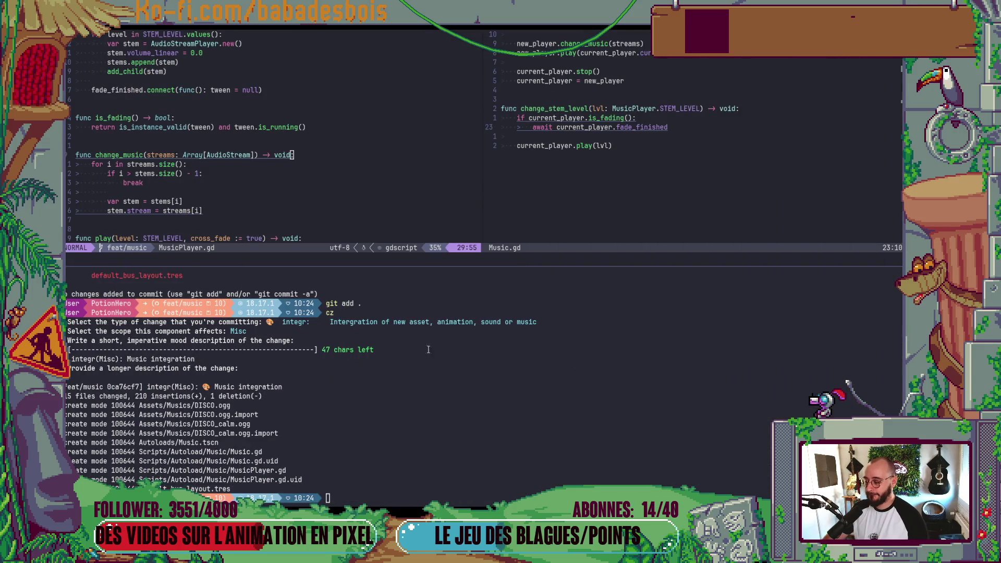
{"action": "key", "text": "alt+Tab"}
{"action": "key", "text": "alt+Tab"}
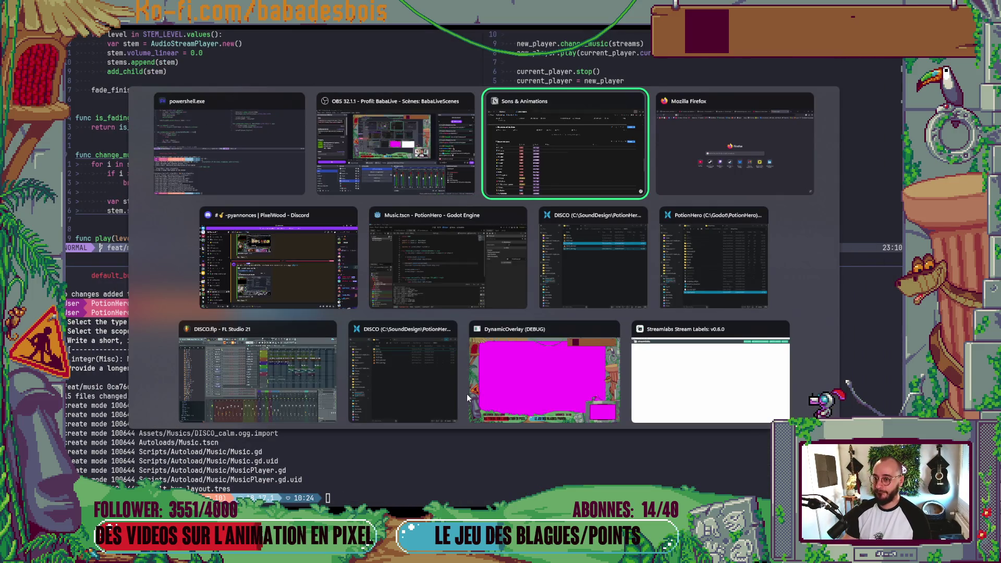
{"action": "key", "text": "Escape"}
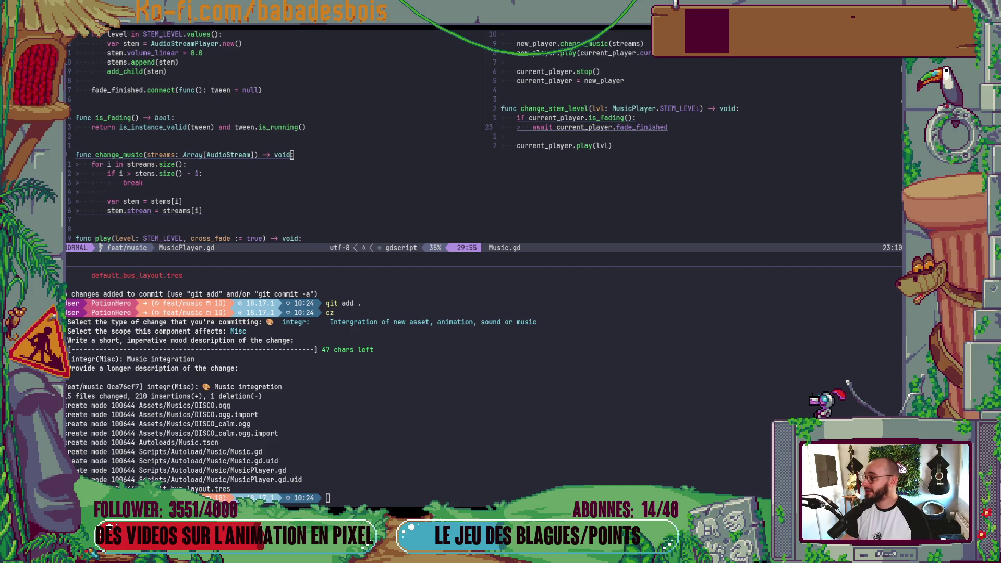
{"action": "key", "text": "super+2"}
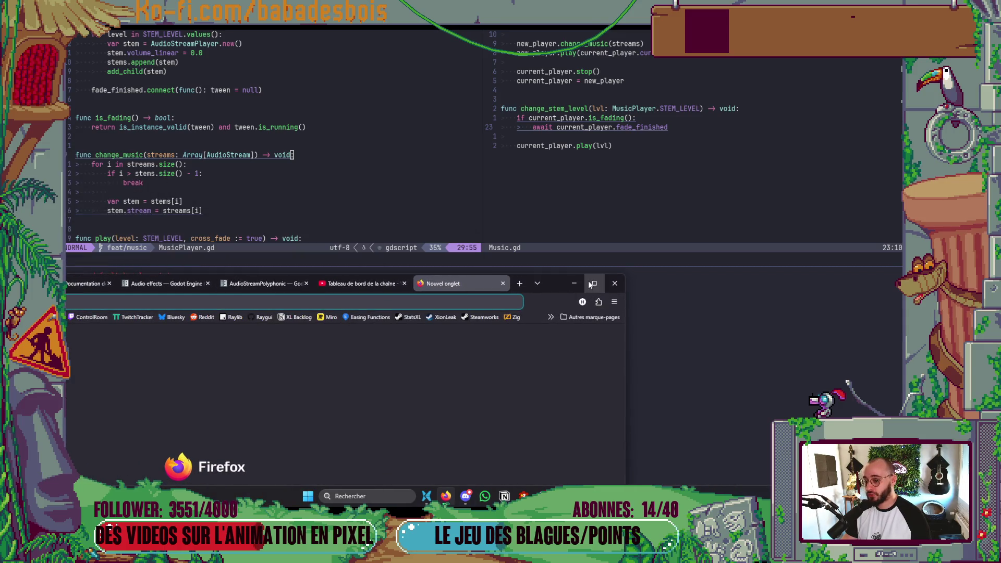
{"action": "left_click", "coordinate": [592, 282]}
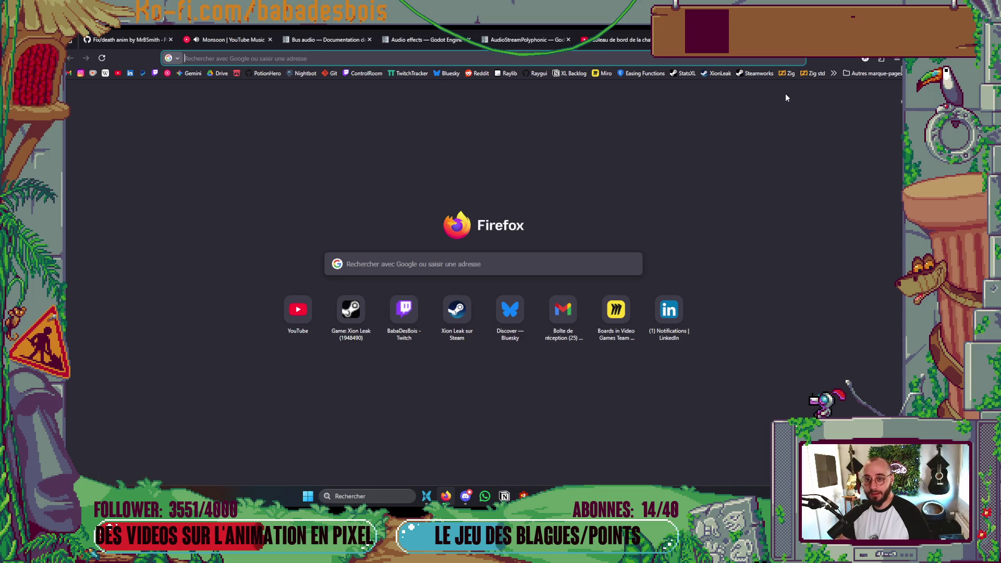
Step: Open the Gmail inbox from the overflow bookmarks
{"action": "left_click", "coordinate": [835, 74]}
{"action": "left_click", "coordinate": [835, 74]}
{"action": "left_click", "coordinate": [837, 74]}
{"action": "left_click", "coordinate": [841, 73]}
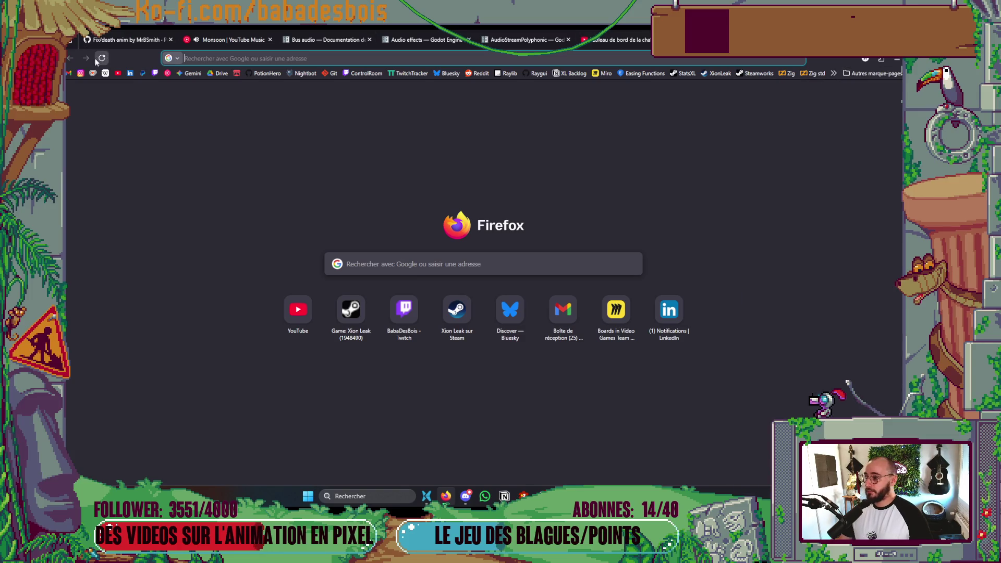
{"action": "left_click", "coordinate": [73, 75]}
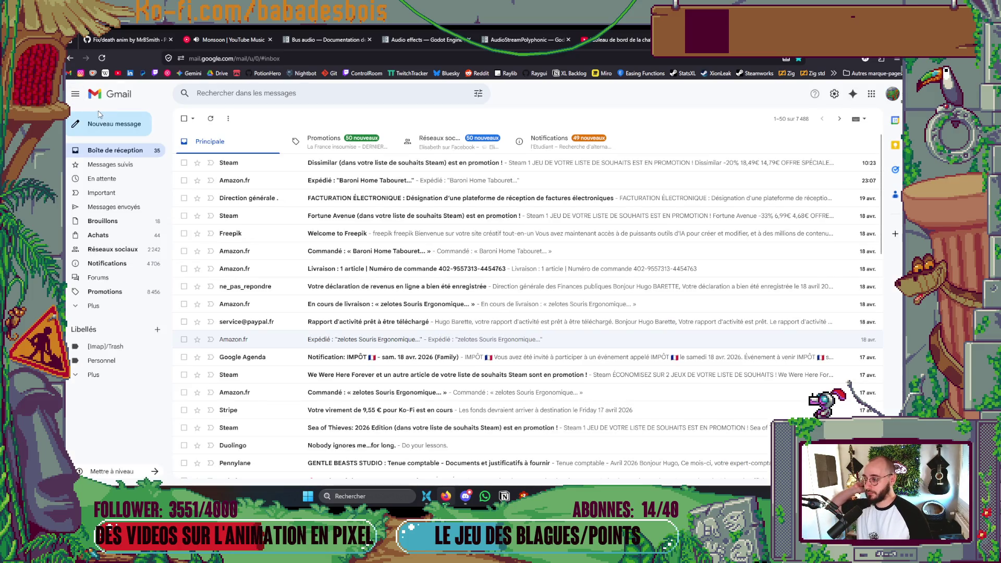
Step: Switch Gmail to the studio's Google account and launch Google Drive from the apps grid
{"action": "left_click", "coordinate": [893, 94]}
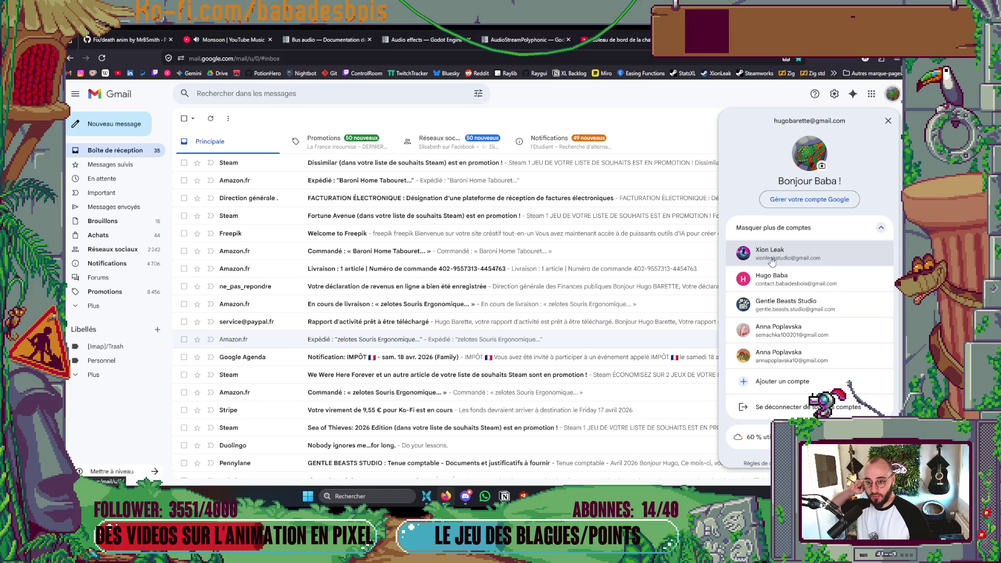
{"action": "left_click", "coordinate": [782, 307]}
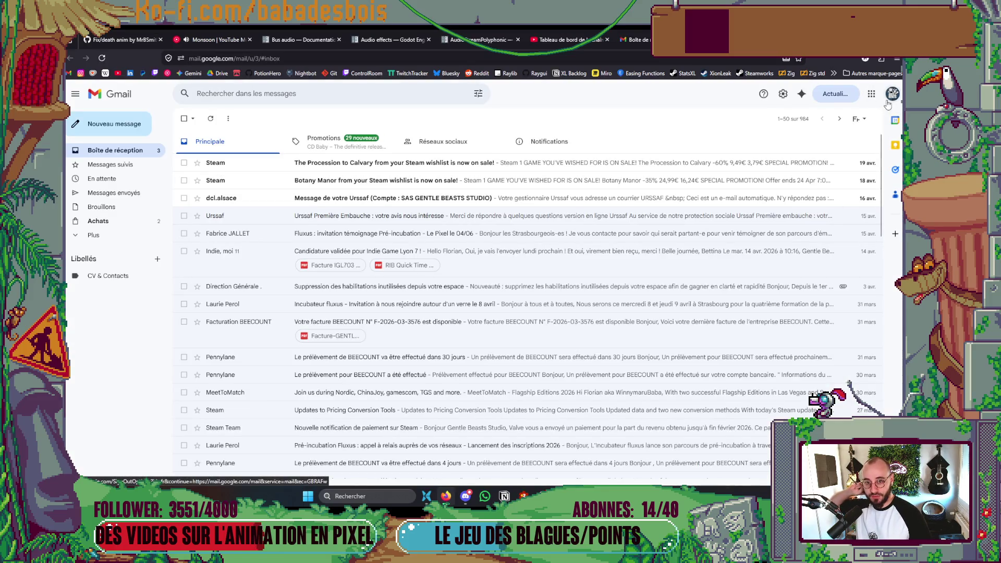
{"action": "left_click", "coordinate": [891, 95]}
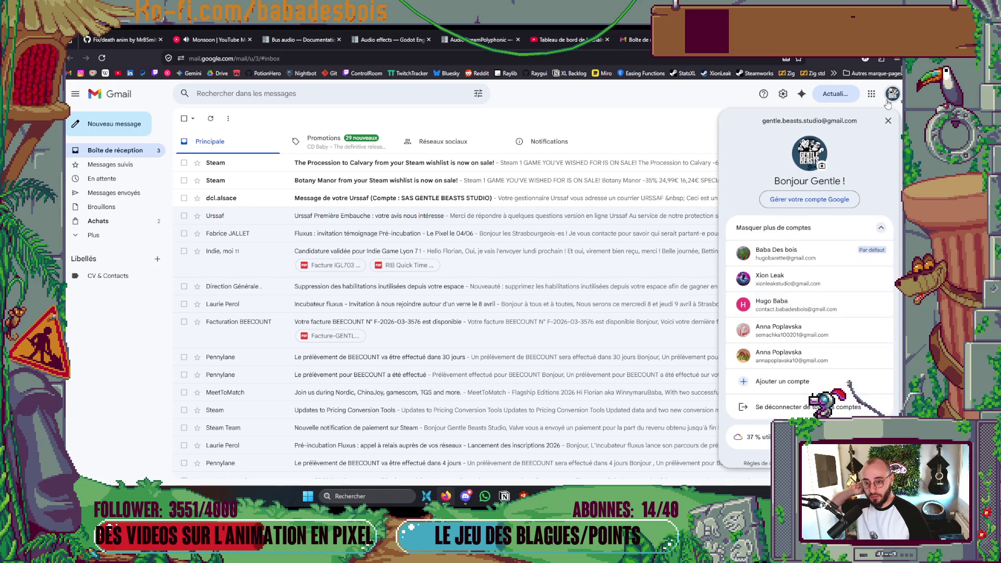
{"action": "left_click", "coordinate": [892, 95]}
{"action": "left_click", "coordinate": [872, 95]}
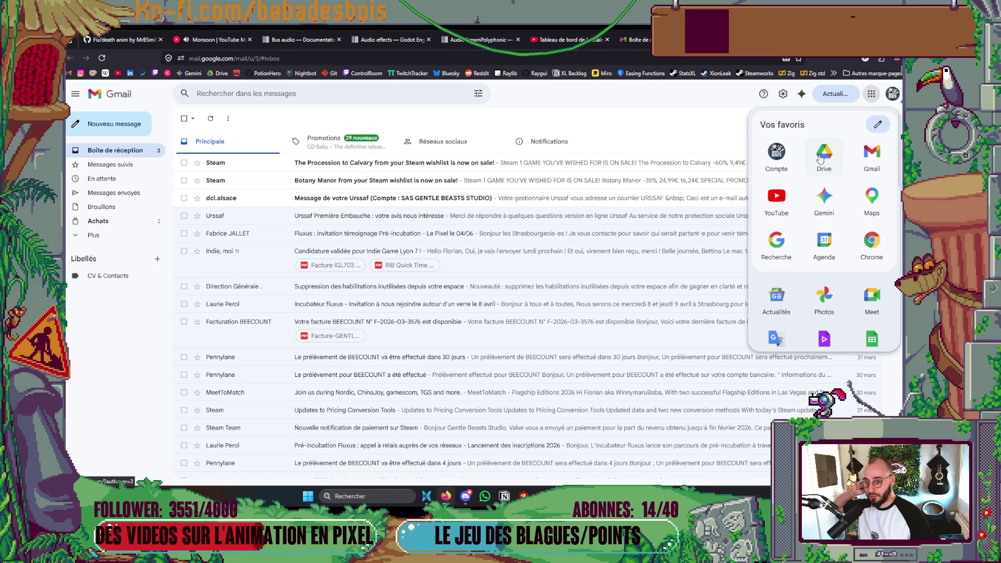
{"action": "left_click", "coordinate": [820, 158]}
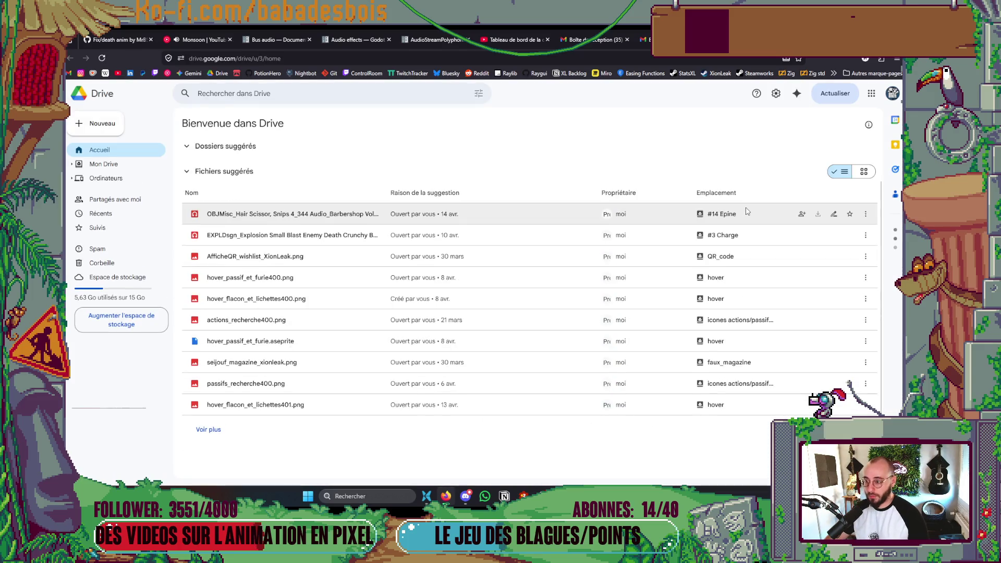
Step: Open a suggested sound's #14 Epine folder, then go up to Recherche sons
{"action": "left_click", "coordinate": [721, 256]}
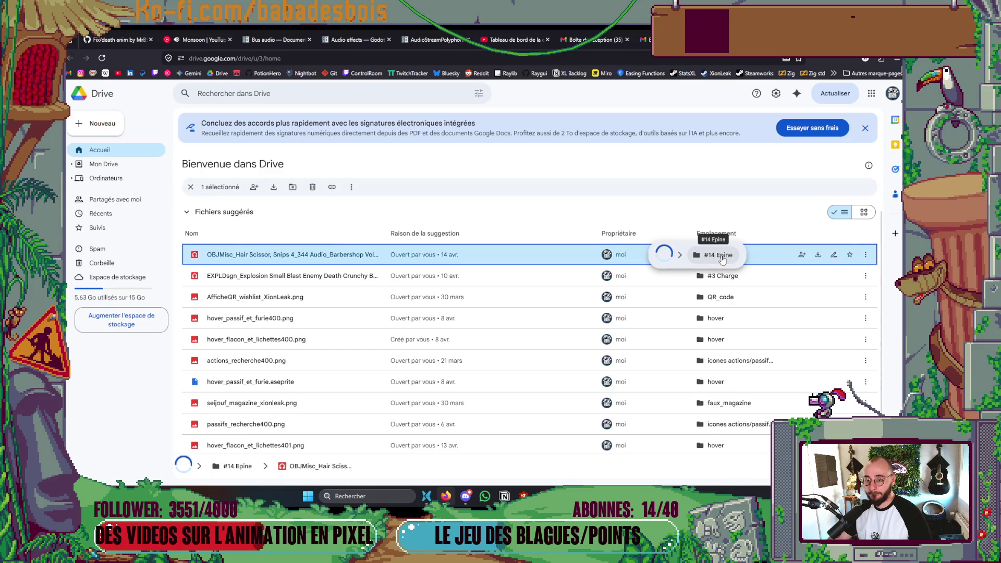
{"action": "left_click", "coordinate": [722, 257]}
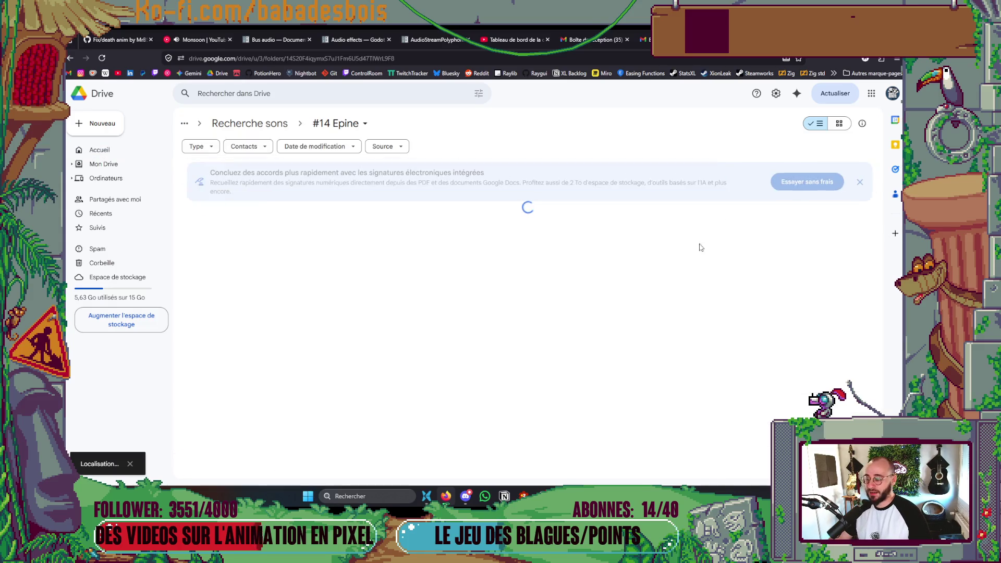
{"action": "left_click", "coordinate": [250, 123]}
{"action": "scroll", "coordinate": [359, 218], "scroll_direction": "down", "scroll_amount": 5}
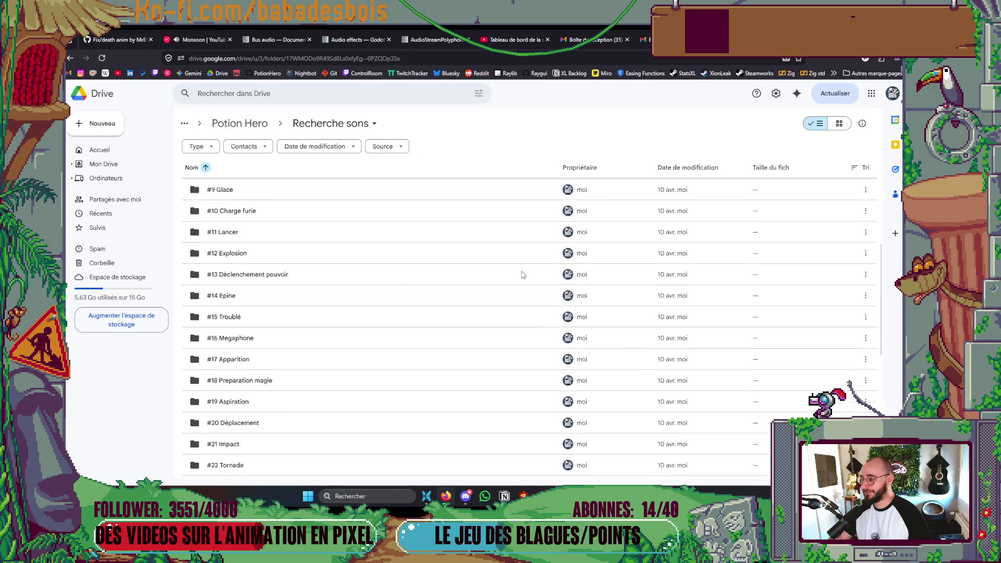
{"action": "scroll", "coordinate": [523, 275], "scroll_direction": "down", "scroll_amount": 3}
{"action": "scroll", "coordinate": [529, 266], "scroll_direction": "up", "scroll_amount": 7}
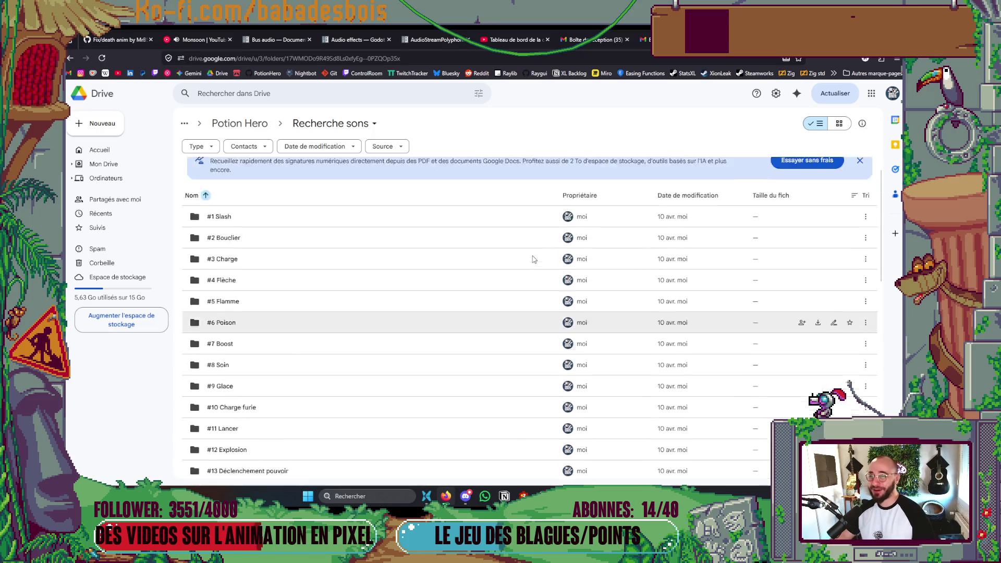
Step: Dismiss the signatures banner, close both Gmail tabs, and return to Notion
{"action": "left_click", "coordinate": [860, 160]}
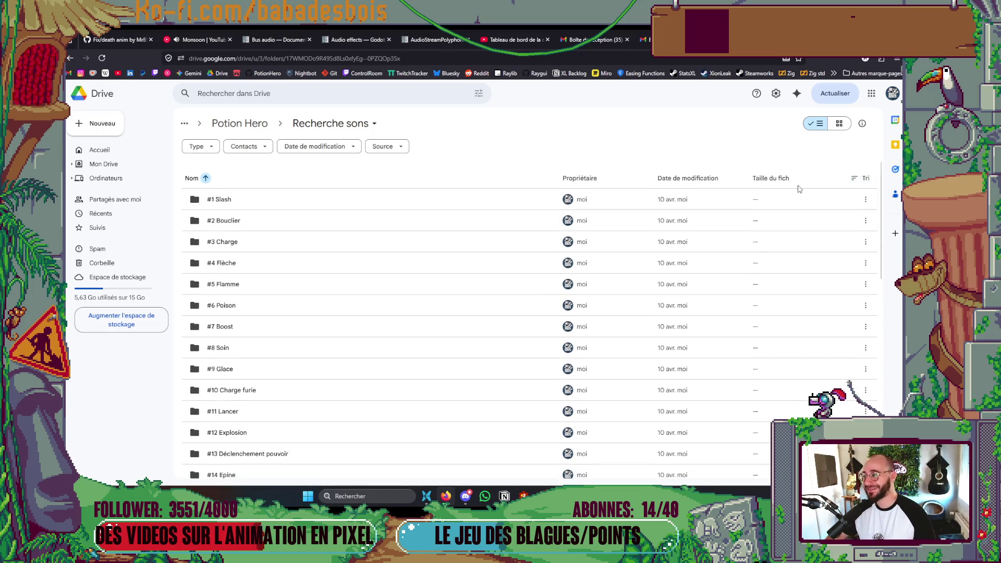
{"action": "scroll", "coordinate": [346, 260], "scroll_direction": "down", "scroll_amount": 10}
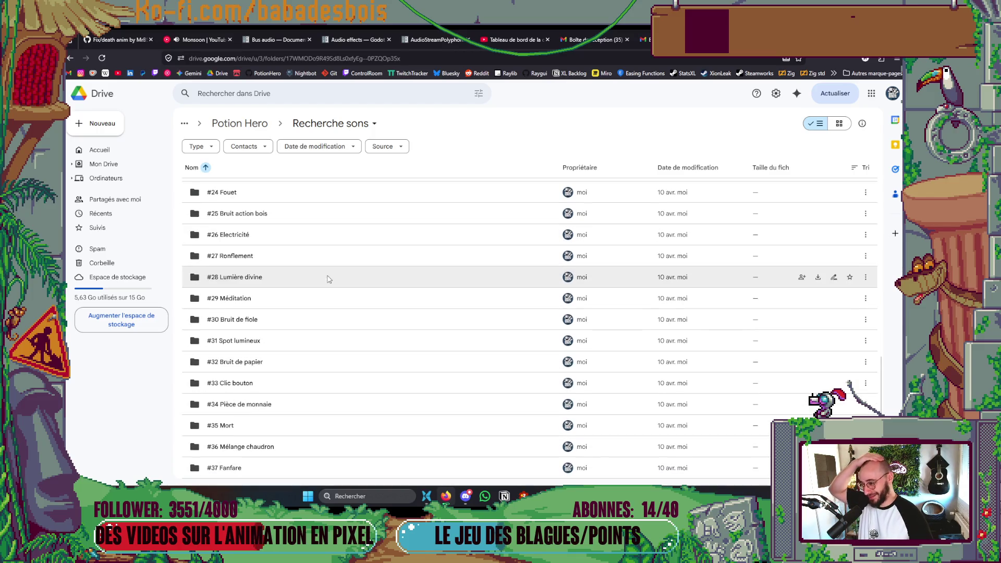
{"action": "scroll", "coordinate": [328, 276], "scroll_direction": "up", "scroll_amount": 10}
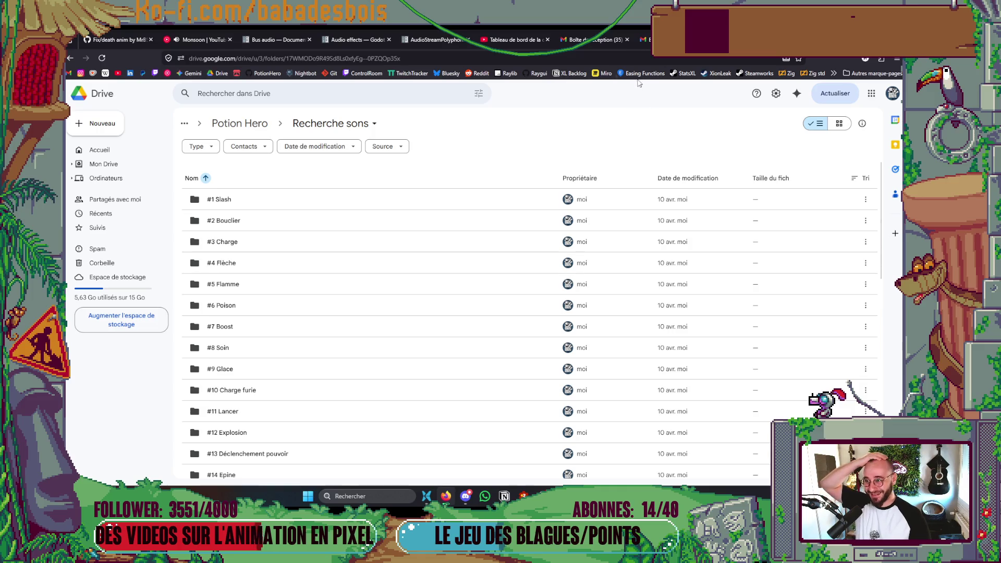
{"action": "left_click", "coordinate": [628, 40]}
{"action": "left_click", "coordinate": [627, 40]}
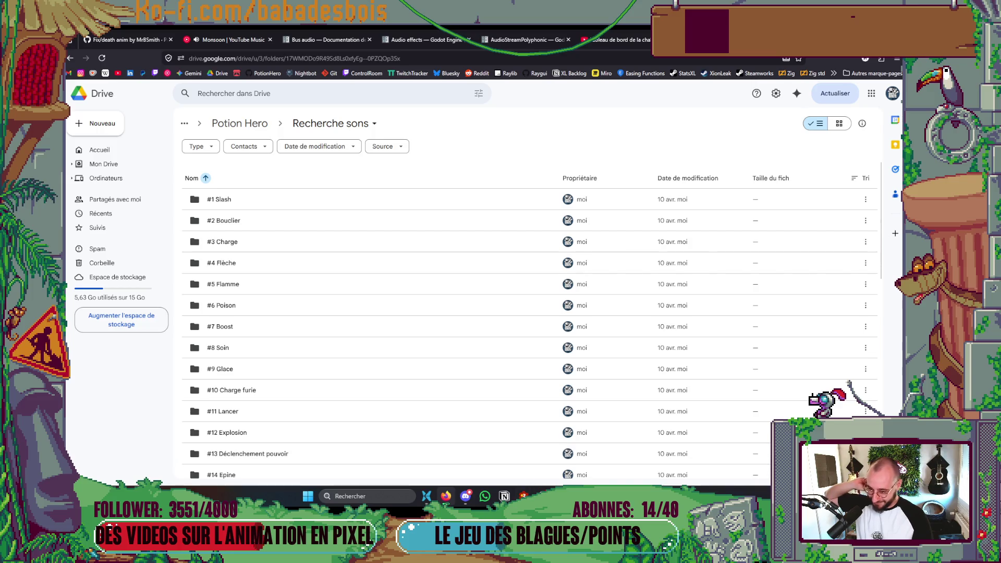
{"action": "key", "text": "alt+Tab"}
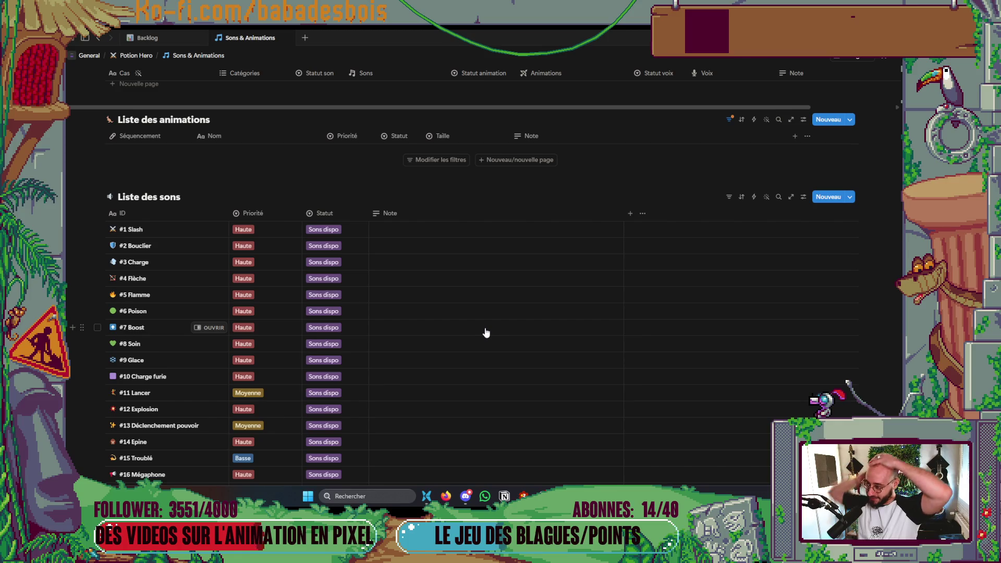
{"action": "key", "text": "alt+Tab"}
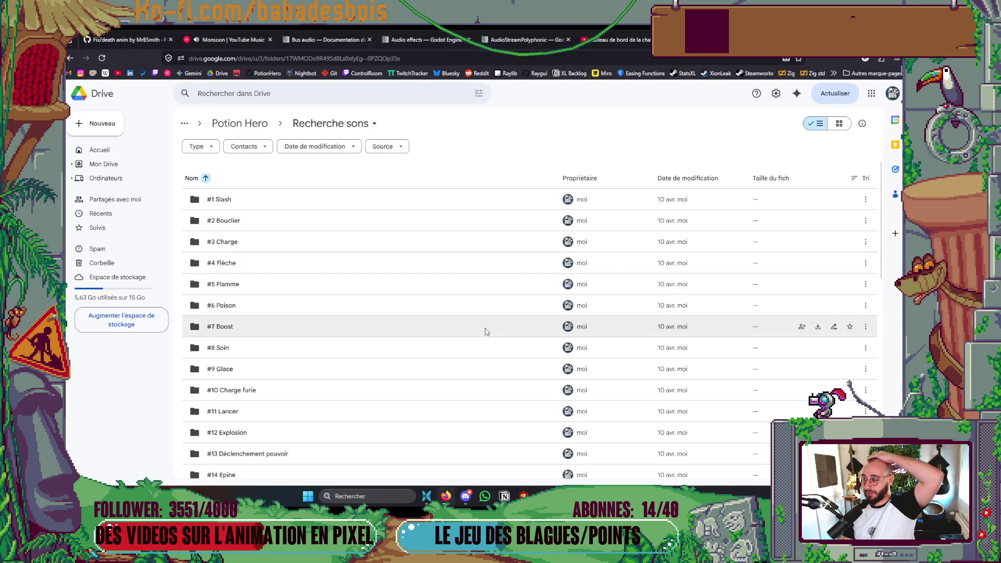
{"action": "key", "text": "alt+Tab"}
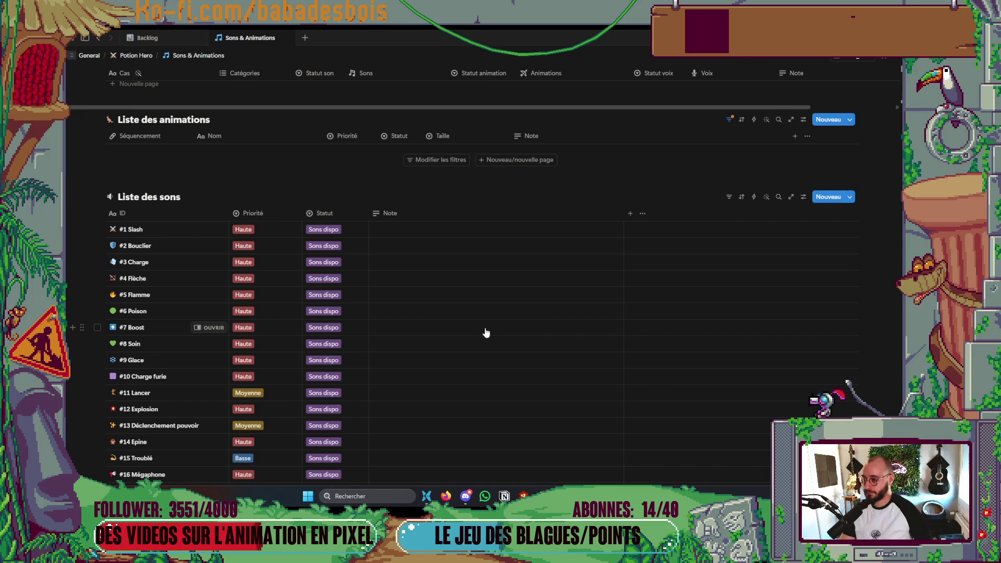
{"action": "left_click", "coordinate": [347, 236]}
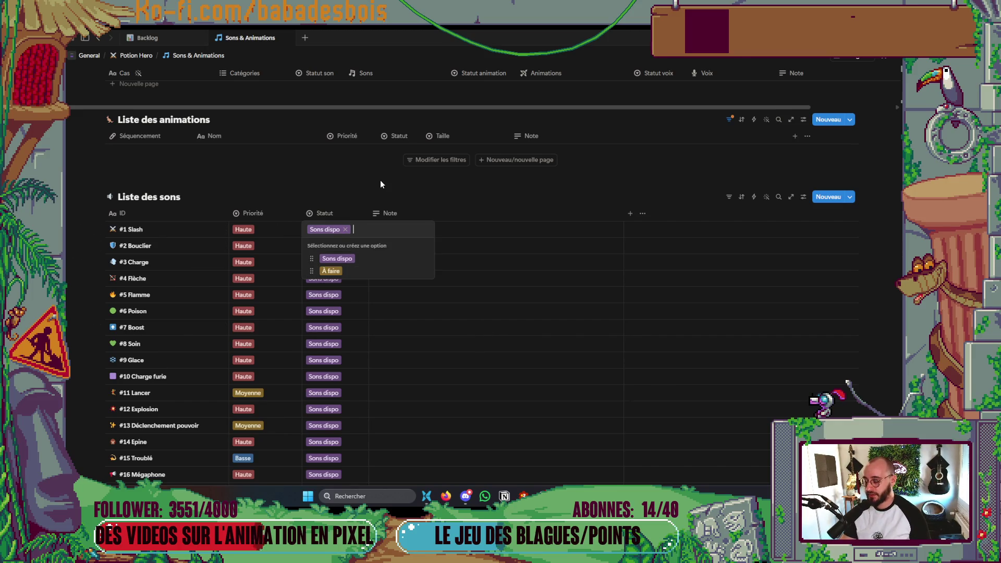
{"action": "key", "text": "Escape"}
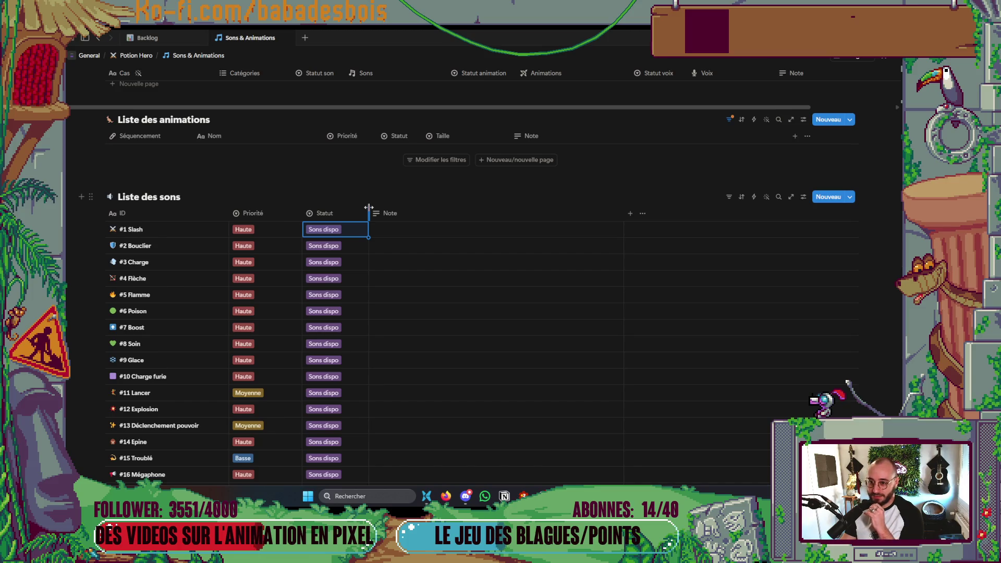
{"action": "scroll", "coordinate": [471, 245], "scroll_direction": "down", "scroll_amount": 7}
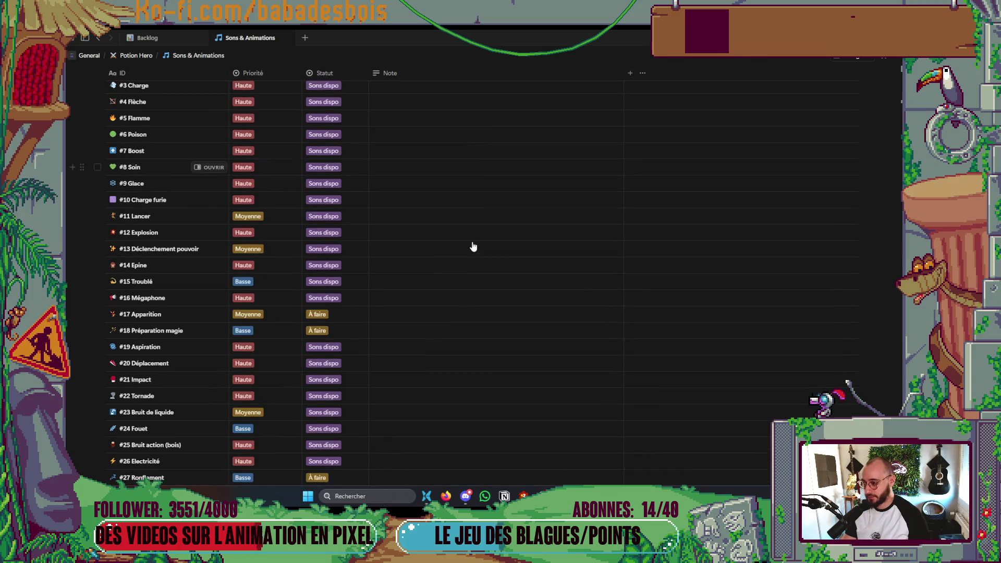
{"action": "scroll", "coordinate": [473, 247], "scroll_direction": "down", "scroll_amount": 3}
{"action": "scroll", "coordinate": [473, 247], "scroll_direction": "down", "scroll_amount": 1}
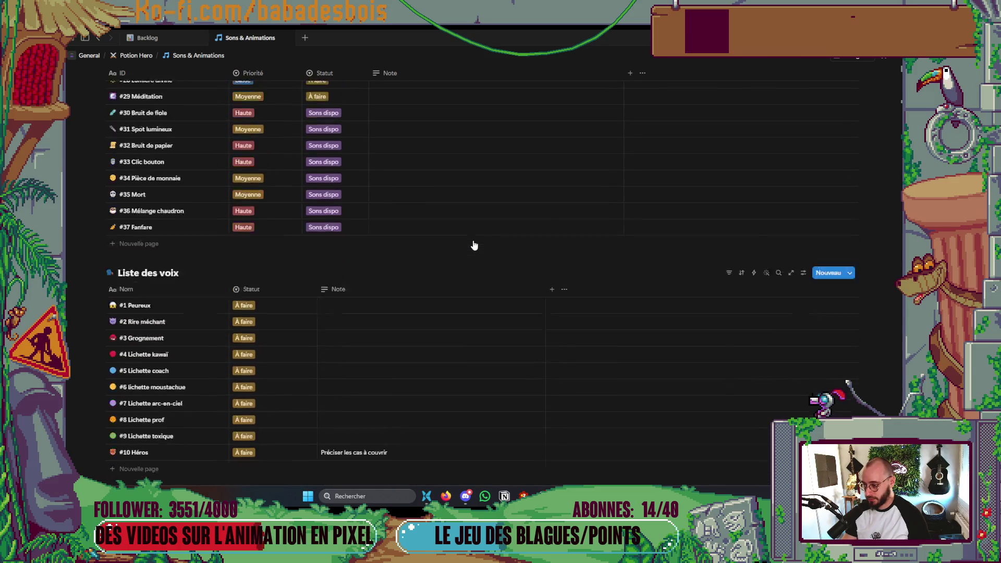
{"action": "scroll", "coordinate": [474, 244], "scroll_direction": "up", "scroll_amount": 10}
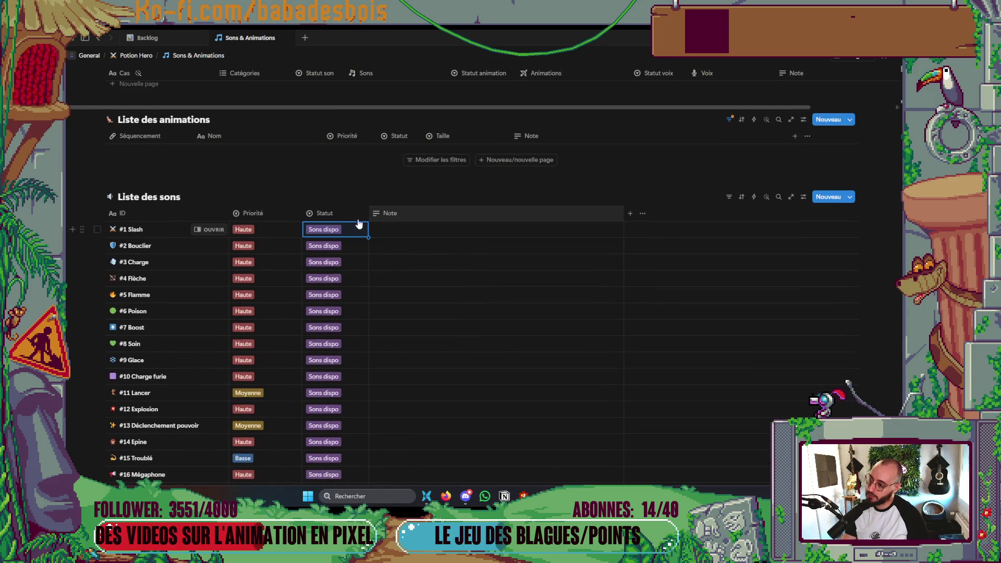
{"action": "left_click", "coordinate": [333, 214]}
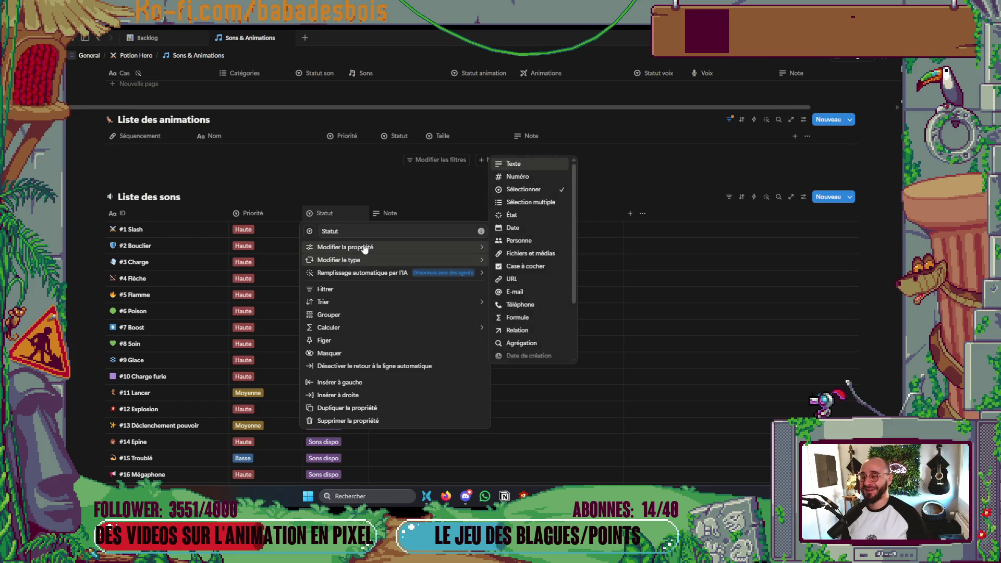
Step: Add a new 'Intégré' option to the Statut property
{"action": "mouse_move", "coordinate": [350, 248]}
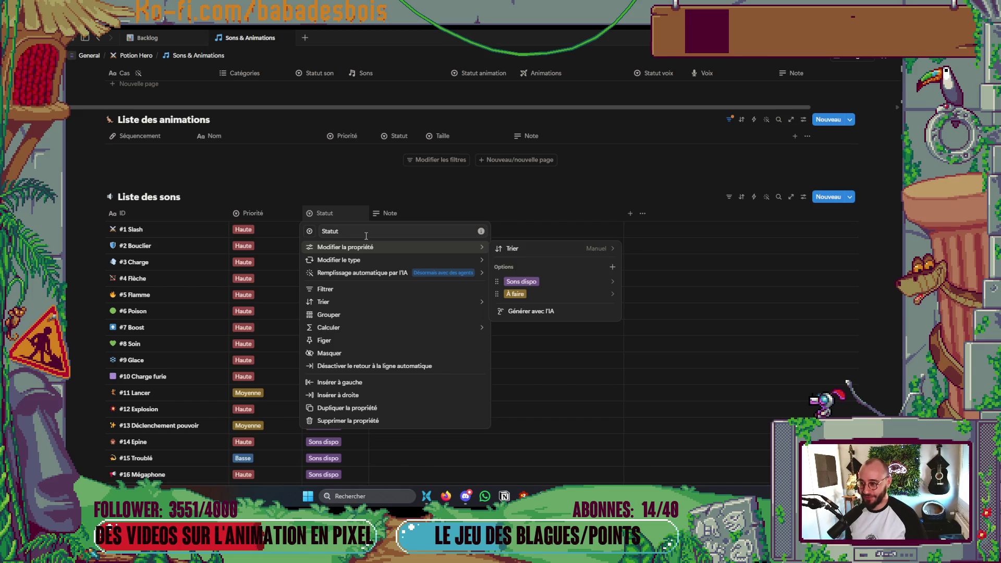
{"action": "mouse_move", "coordinate": [374, 328]}
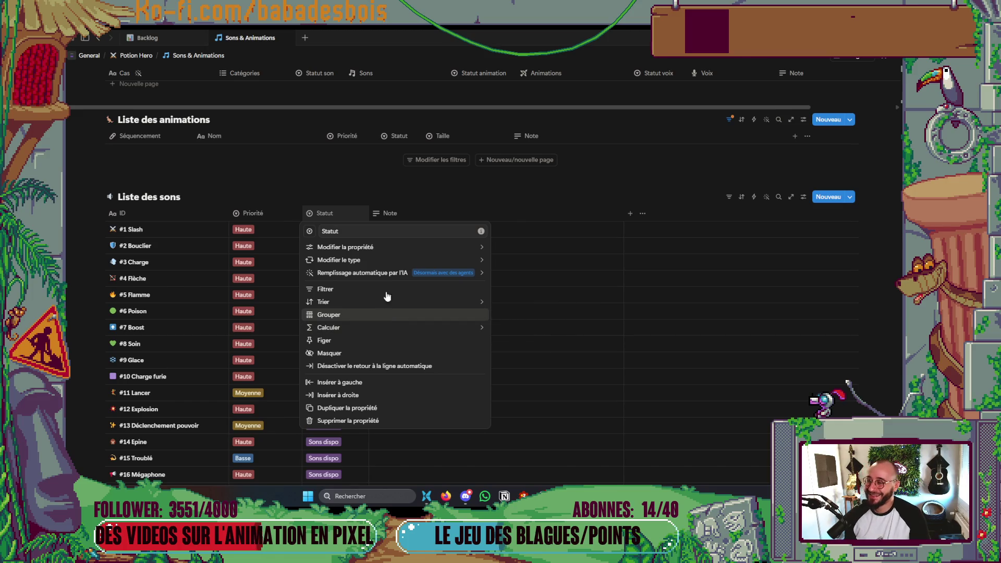
{"action": "mouse_move", "coordinate": [392, 252]}
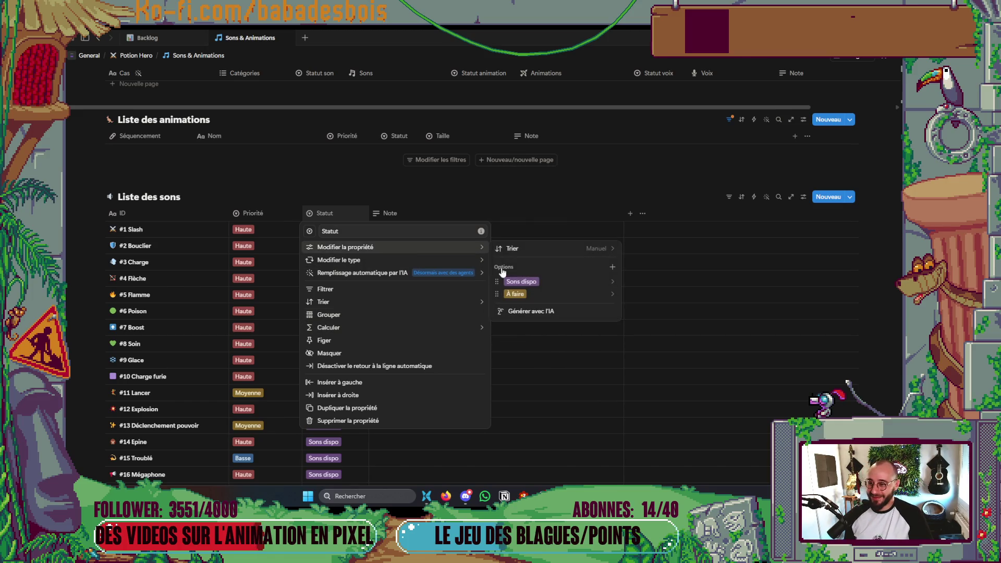
{"action": "left_click", "coordinate": [613, 267]}
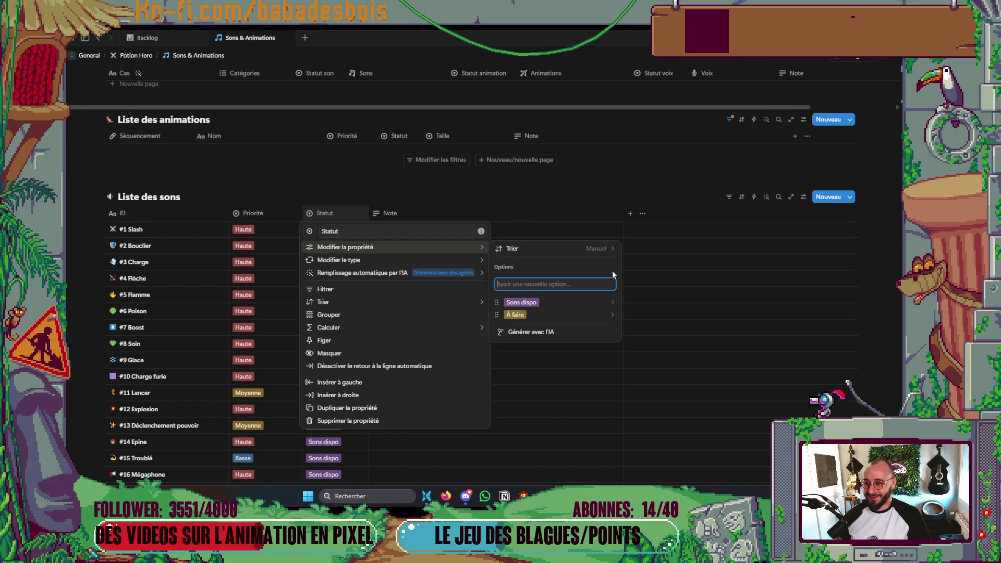
{"action": "type", "text": "Inté"}
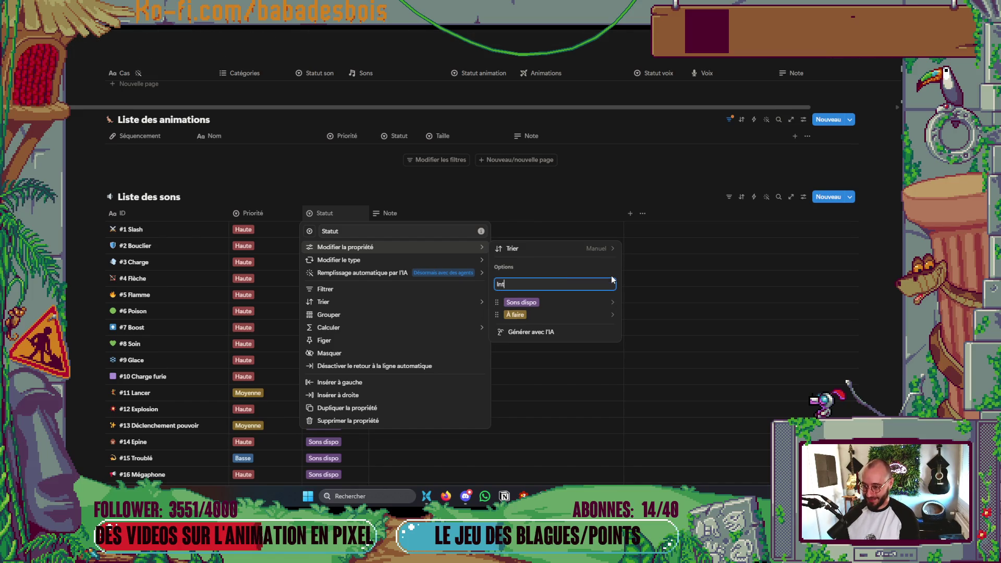
{"action": "type", "text": "gré"}
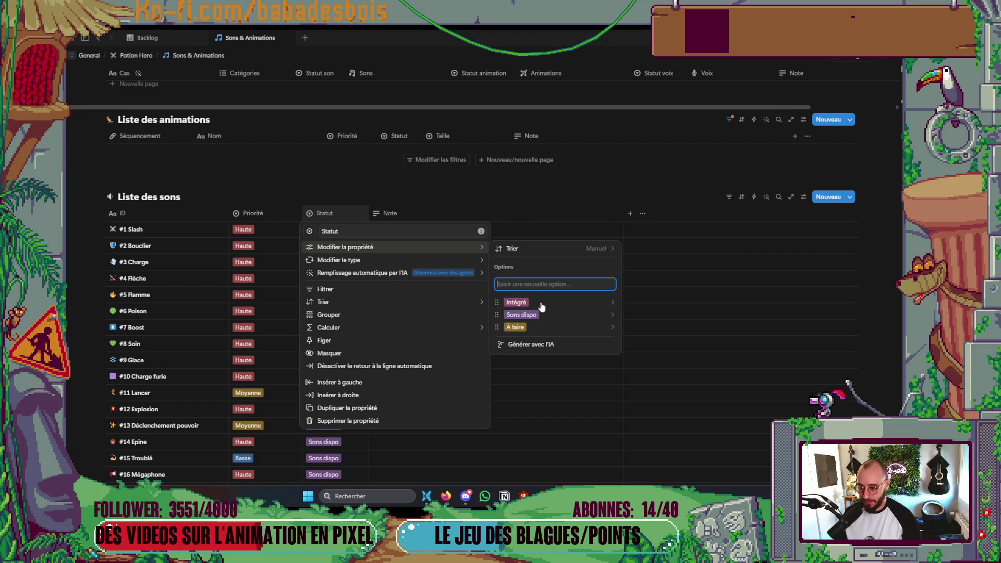
{"action": "key", "text": "Return"}
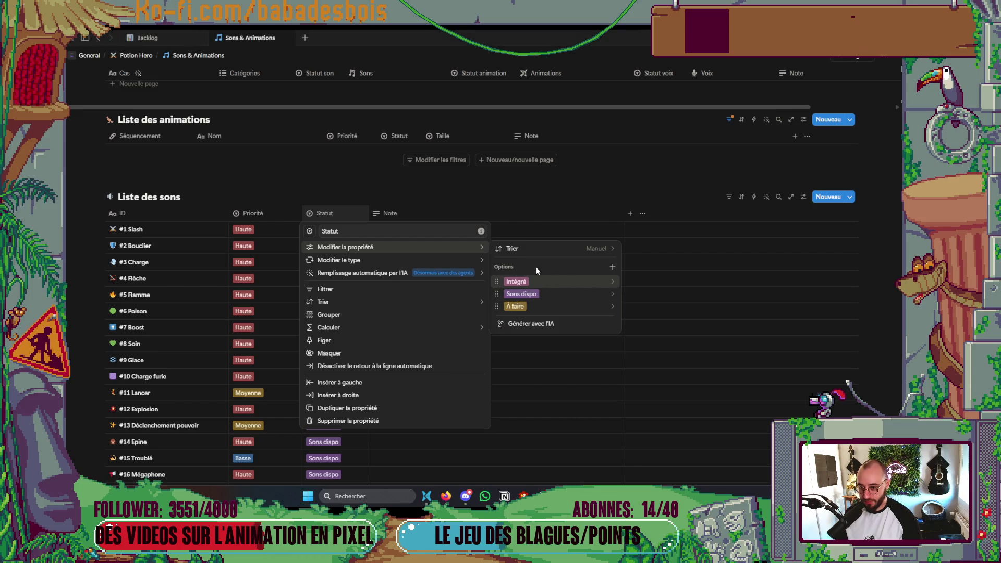
Step: Color the Intégré option green and close the Statut menus
{"action": "left_click", "coordinate": [614, 281]}
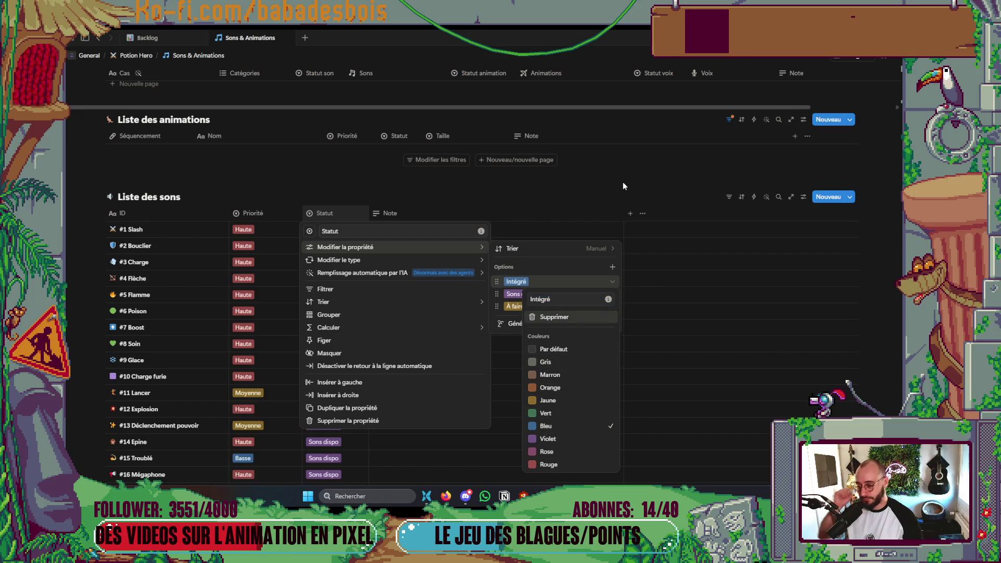
{"action": "left_click", "coordinate": [545, 426]}
{"action": "left_click", "coordinate": [545, 413]}
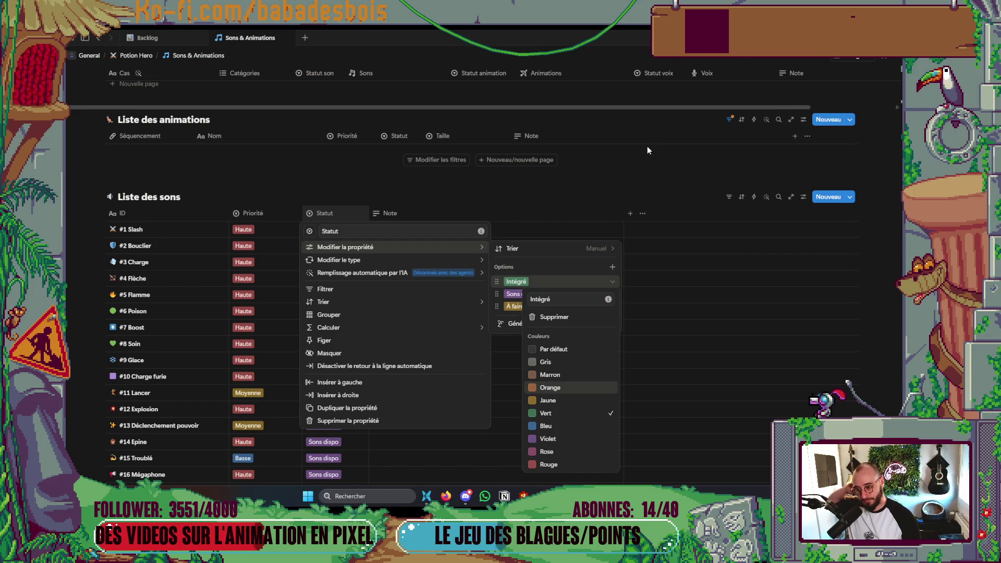
{"action": "key", "text": "Escape"}
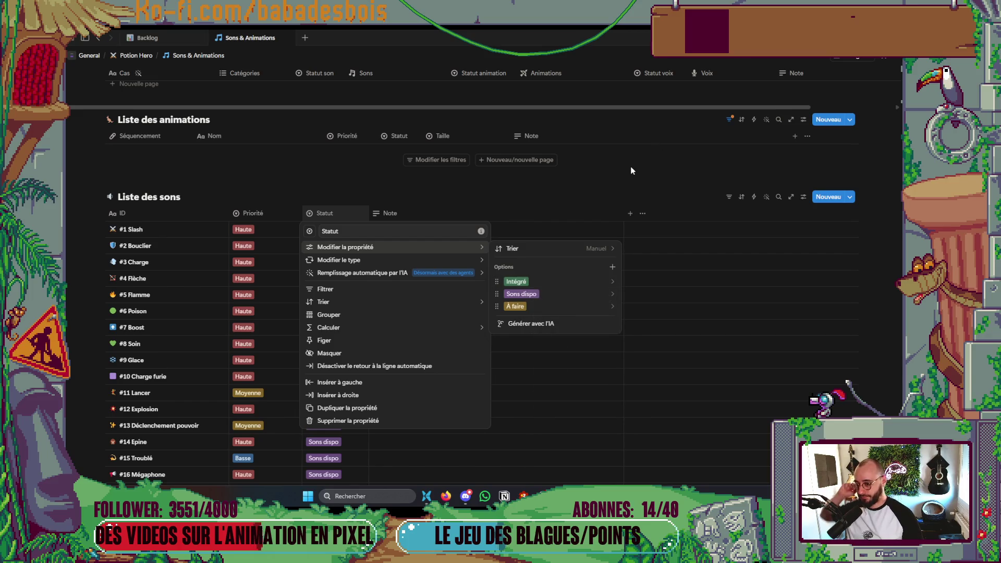
{"action": "key", "text": "Escape"}
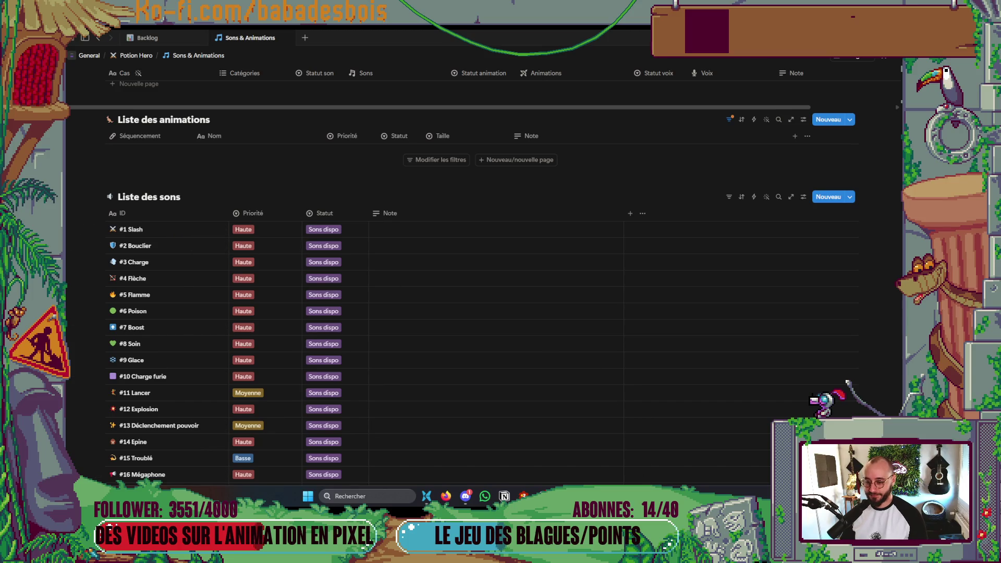
{"action": "left_click", "coordinate": [636, 478]}
Step: Open #1 Slash, download its three .wav files, and reveal them in Downloads
{"action": "double_click", "coordinate": [226, 199]}
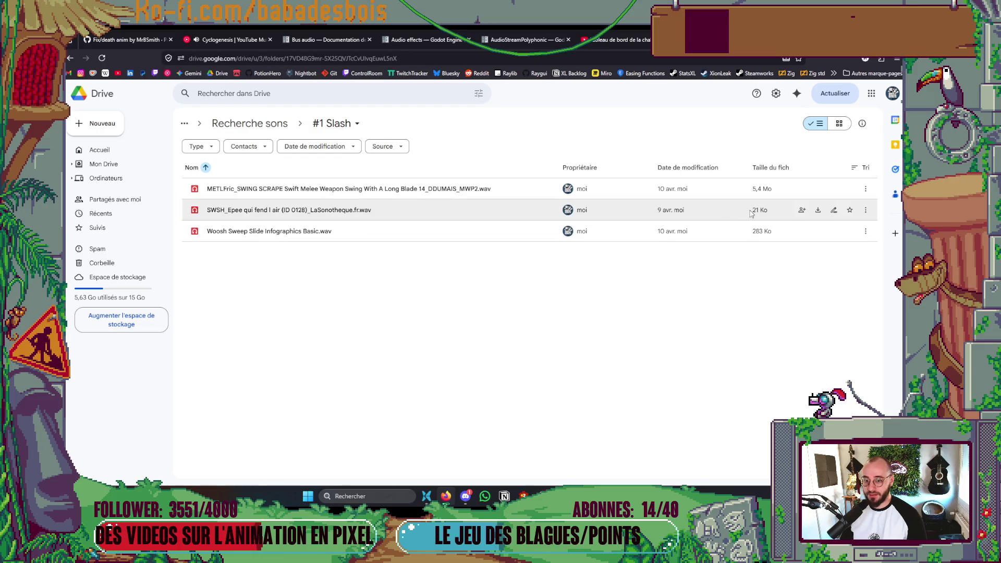
{"action": "left_click", "coordinate": [818, 189]}
{"action": "left_click", "coordinate": [818, 211]}
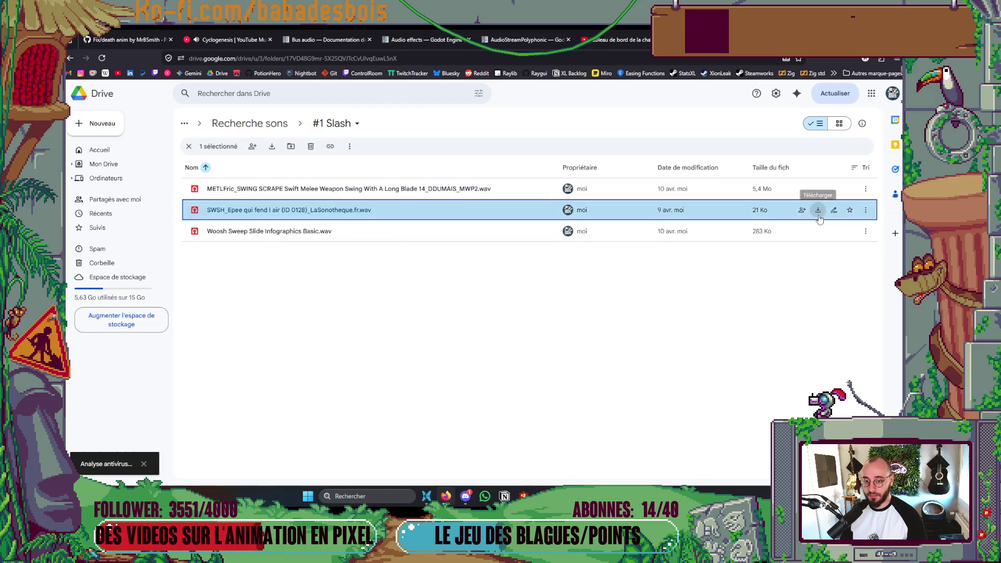
{"action": "left_click", "coordinate": [818, 231]}
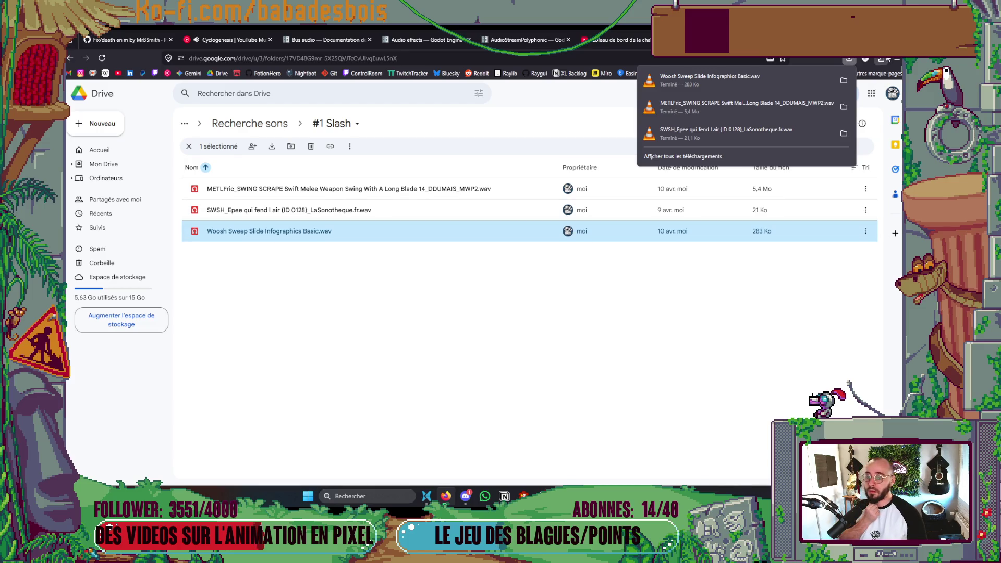
{"action": "left_click", "coordinate": [843, 81]}
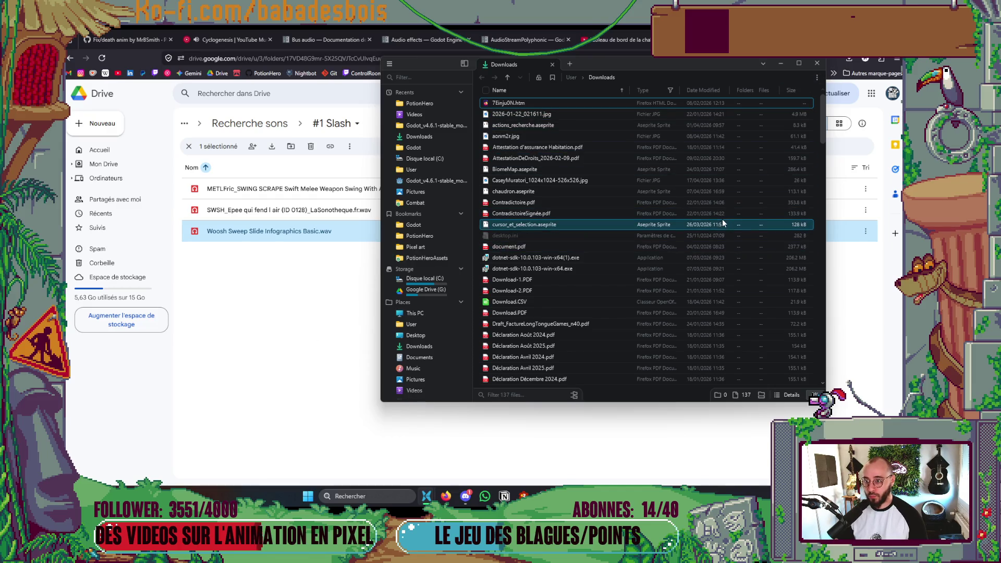
Step: Sort Downloads newest first and play the Woosh Sweep sound
{"action": "scroll", "coordinate": [730, 207], "scroll_direction": "down", "scroll_amount": 10}
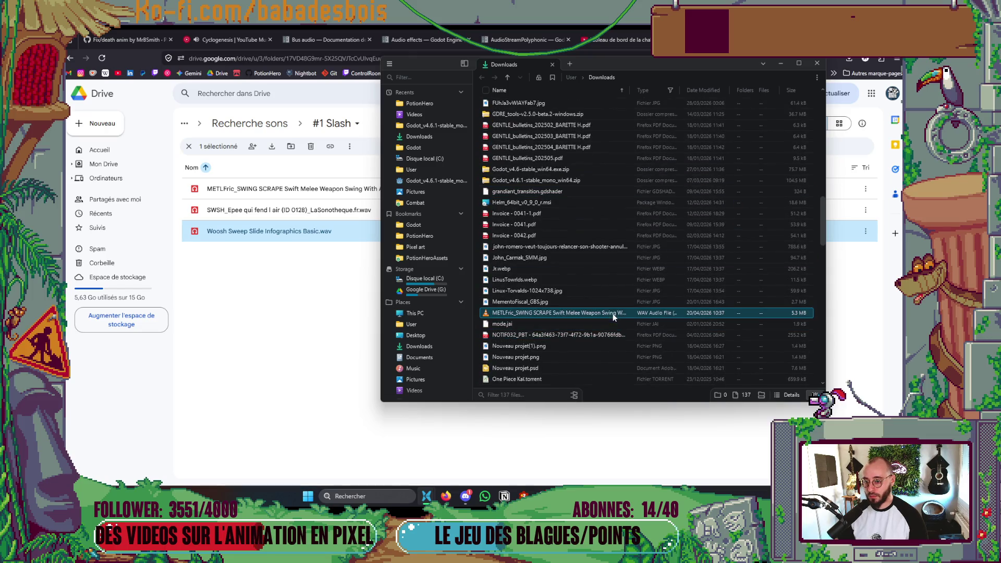
{"action": "left_click", "coordinate": [705, 90]}
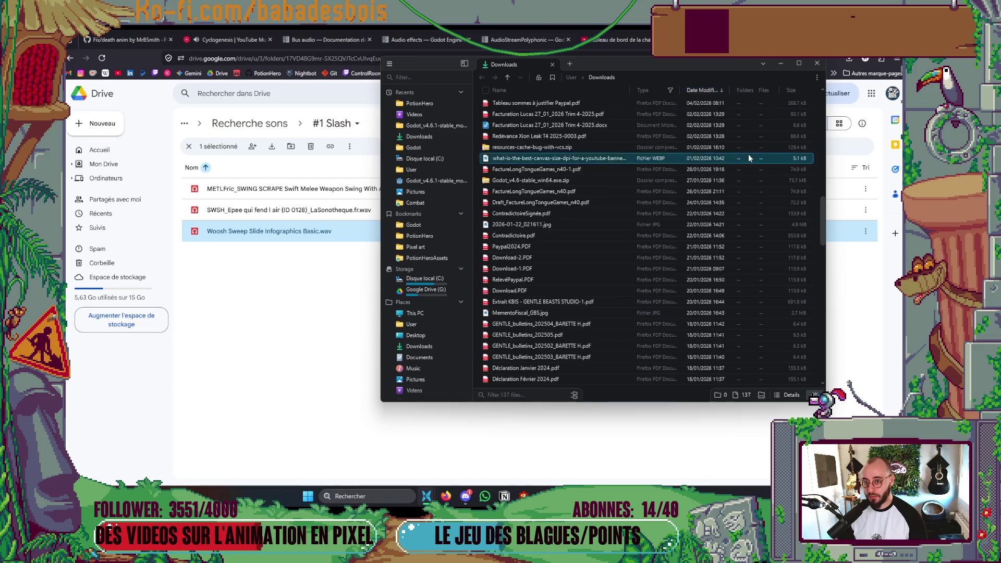
{"action": "scroll", "coordinate": [749, 156], "scroll_direction": "down", "scroll_amount": 3}
{"action": "scroll", "coordinate": [750, 161], "scroll_direction": "up", "scroll_amount": 3}
{"action": "left_click", "coordinate": [568, 103]}
{"action": "double_click", "coordinate": [569, 102]}
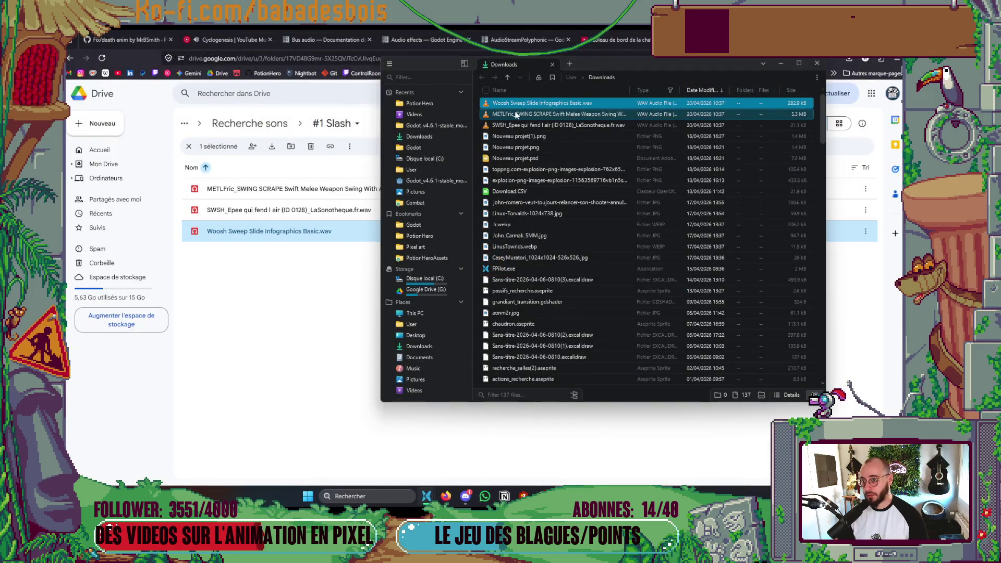
Step: Play the METLFric and SWSH_Epee sword sounds, then minimize the Google Drive browser
{"action": "double_click", "coordinate": [516, 115]}
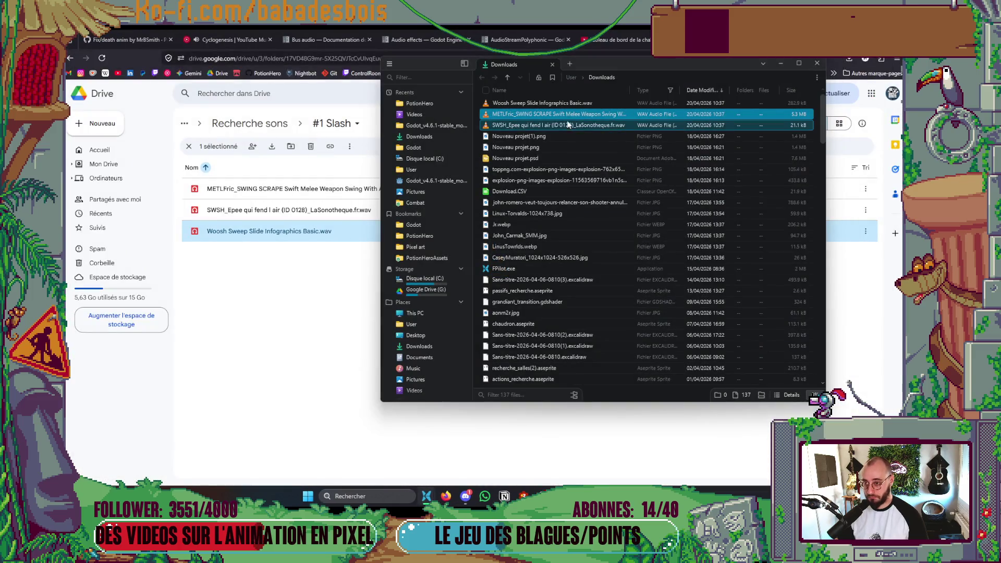
{"action": "double_click", "coordinate": [577, 125]}
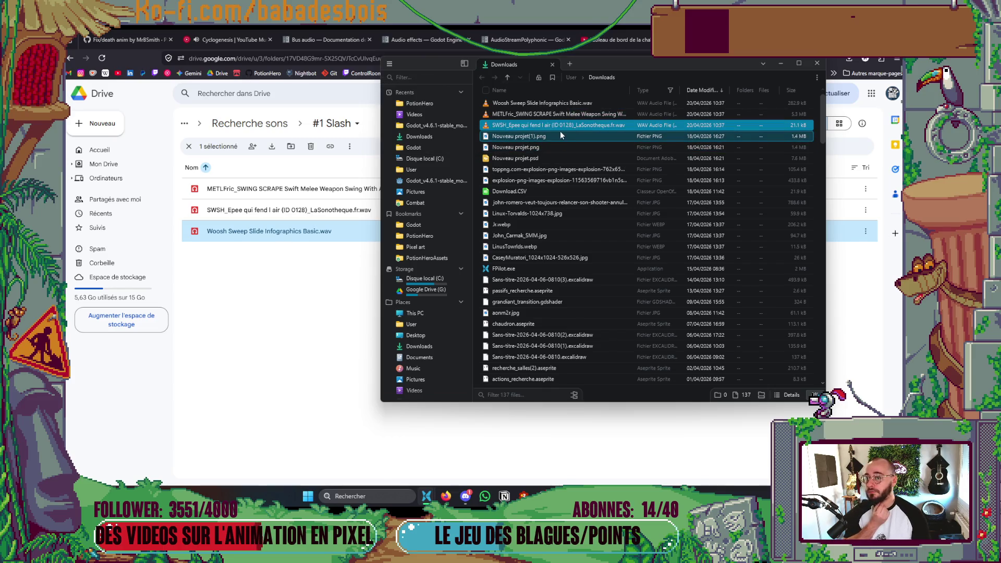
{"action": "double_click", "coordinate": [560, 127]}
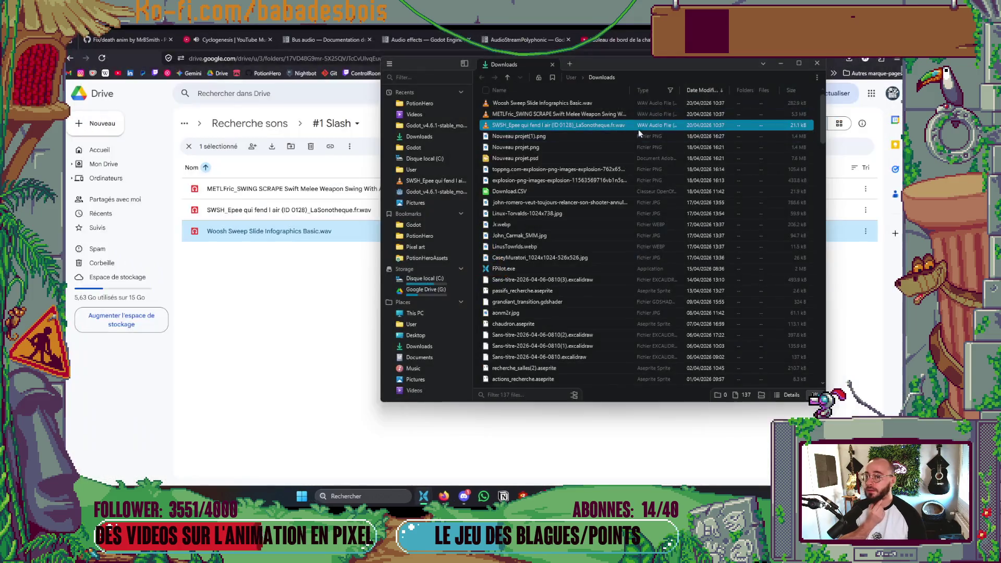
{"action": "left_click", "coordinate": [598, 115]}
{"action": "double_click", "coordinate": [598, 114]}
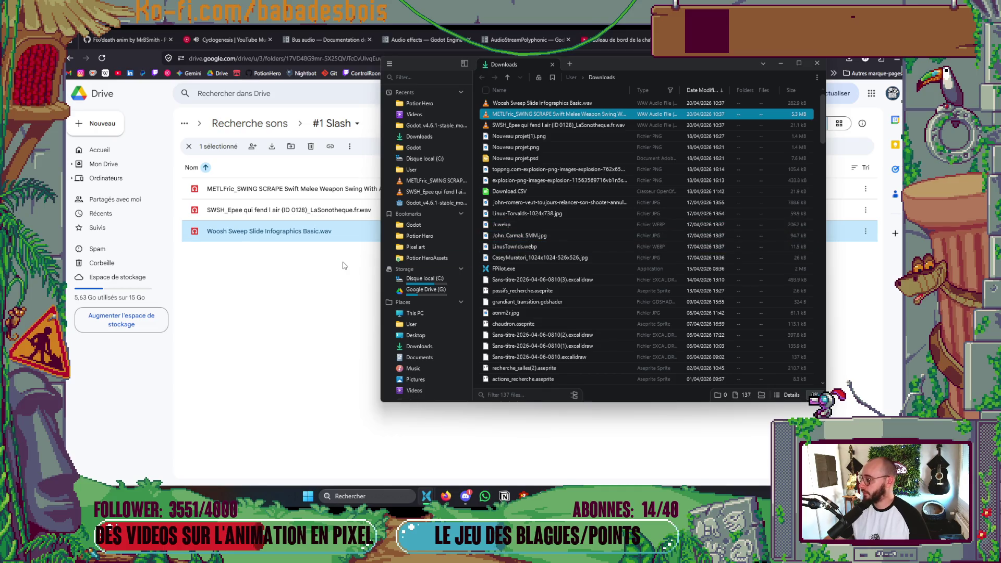
{"action": "left_click", "coordinate": [446, 496]}
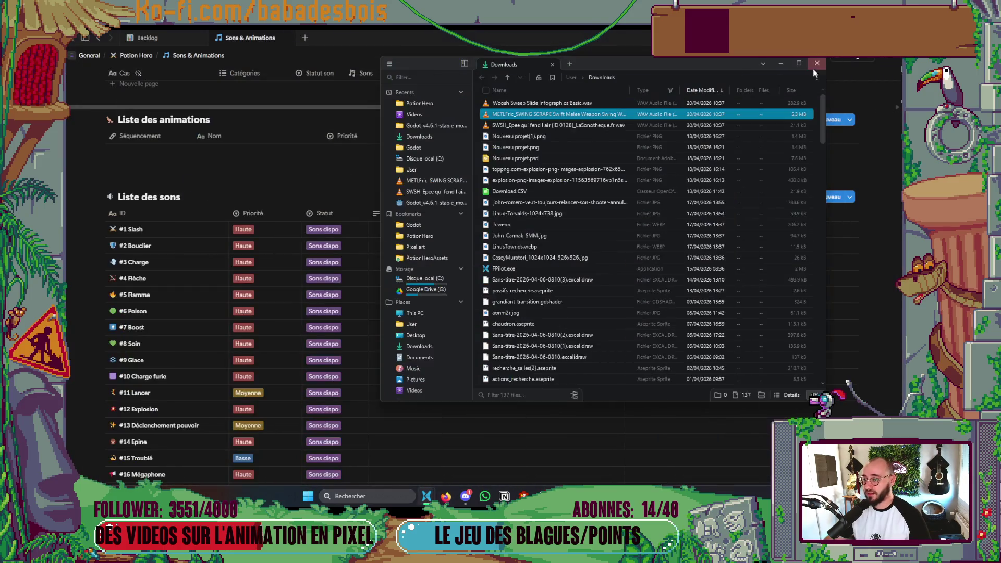
Step: Raise the terminal and the Godot PotionHero editor, then minimize Godot with Super+Down
{"action": "left_click", "coordinate": [783, 65]}
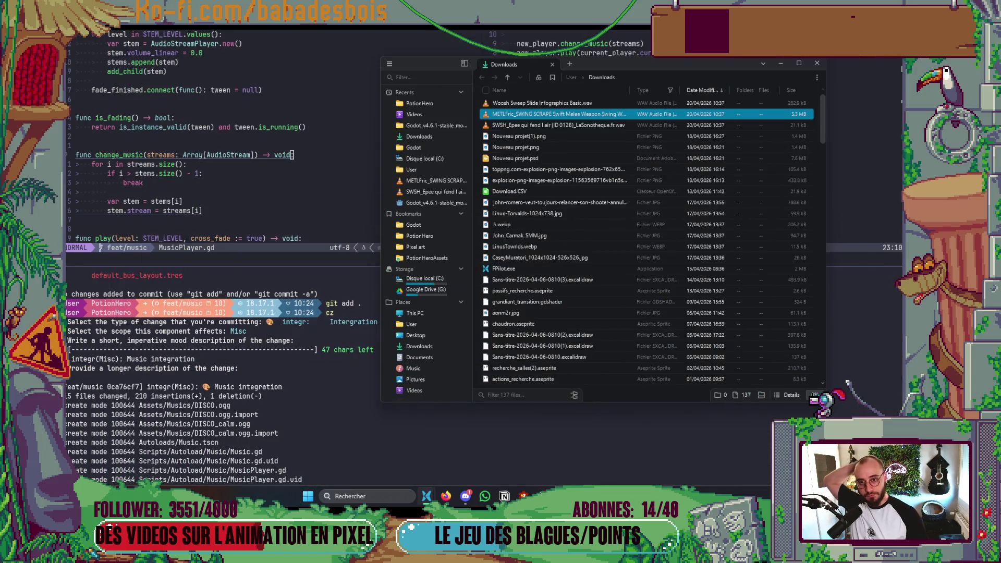
{"action": "left_click", "coordinate": [864, 82]}
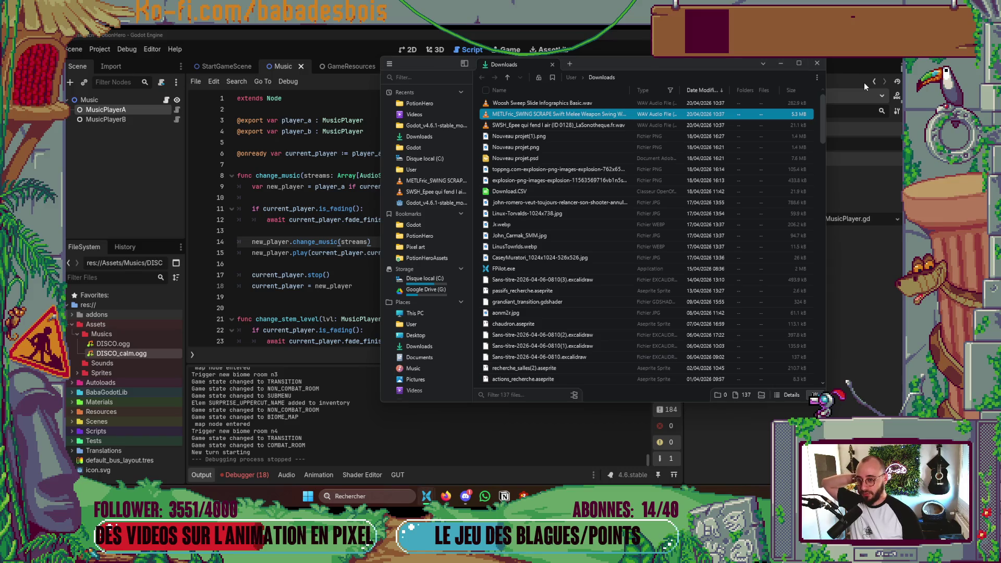
{"action": "key", "text": "super+Down"}
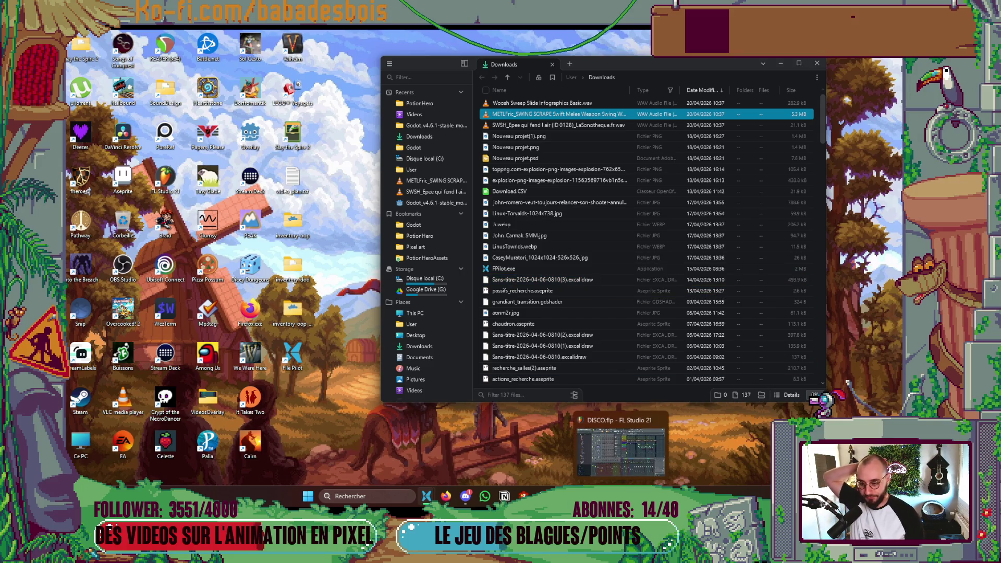
Step: Collapse Godot's Output panel, narrow the Inspector, switch to the 2D view, then hide the editor
{"action": "left_click", "coordinate": [600, 496]}
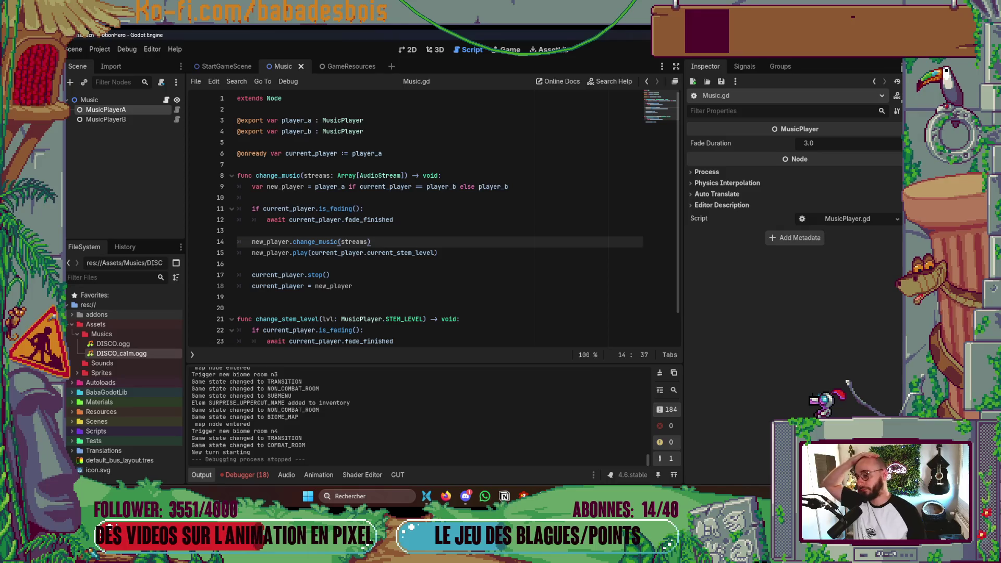
{"action": "left_click", "coordinate": [198, 474]}
{"action": "left_click_drag", "start_coordinate": [684, 260], "coordinate": [768, 259]}
{"action": "left_click", "coordinate": [412, 50]}
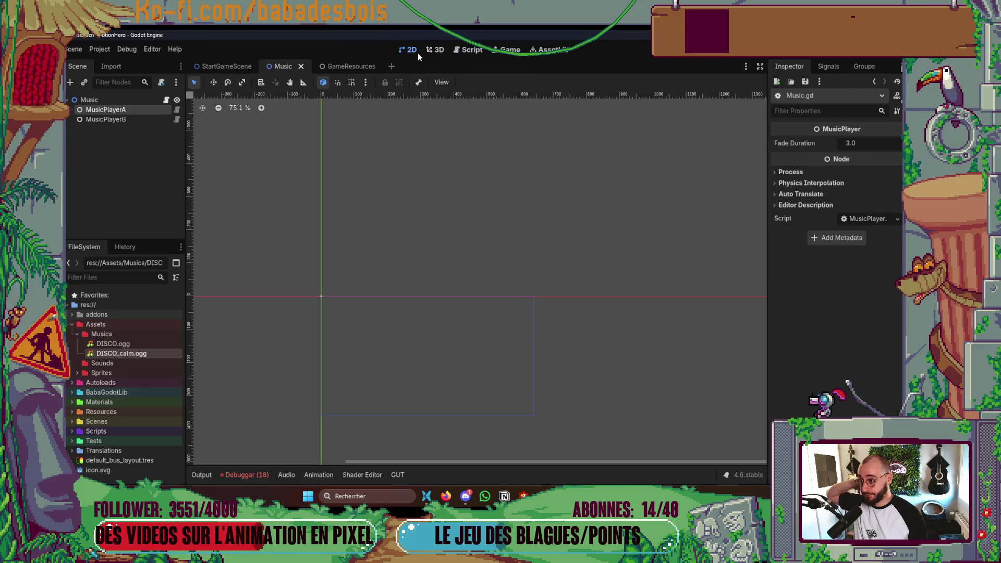
{"action": "key", "text": "super+e"}
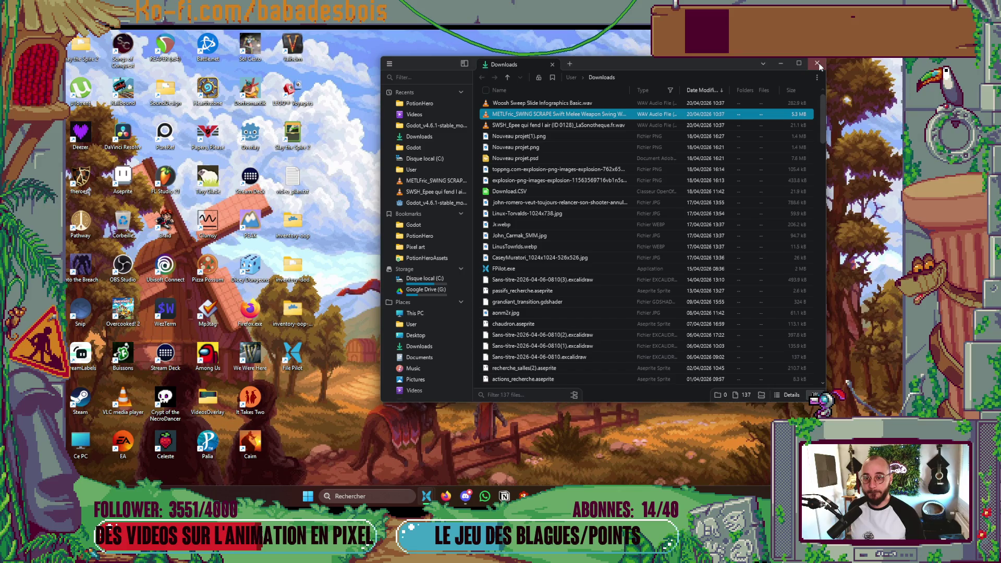
Step: Deselect the DISCO files and switch between Godot and the Google Drive browser, ending on Godot
{"action": "left_click", "coordinate": [655, 257]}
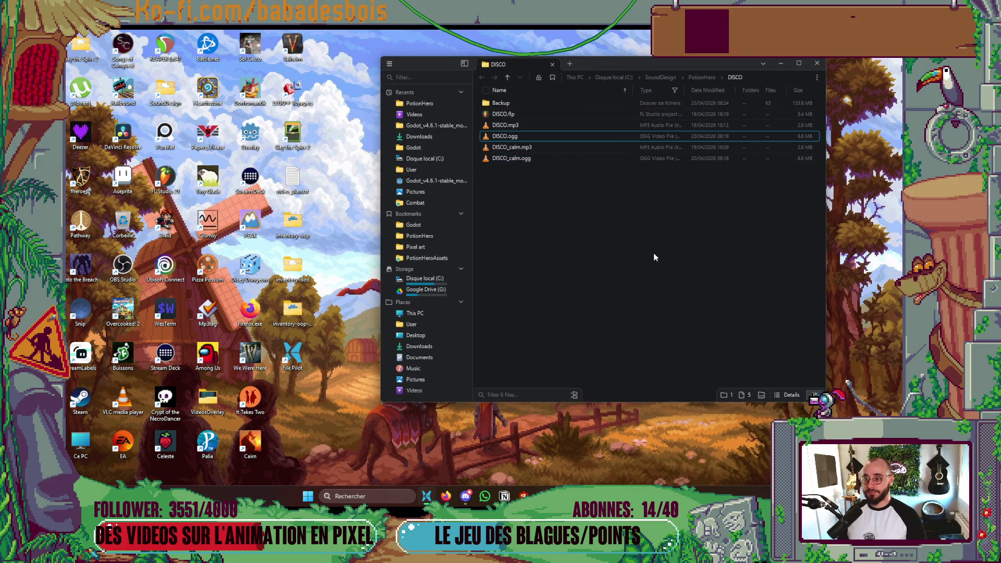
{"action": "key", "text": "alt+Tab"}
{"action": "key", "text": "alt+Tab"}
{"action": "key", "text": "alt+Tab"}
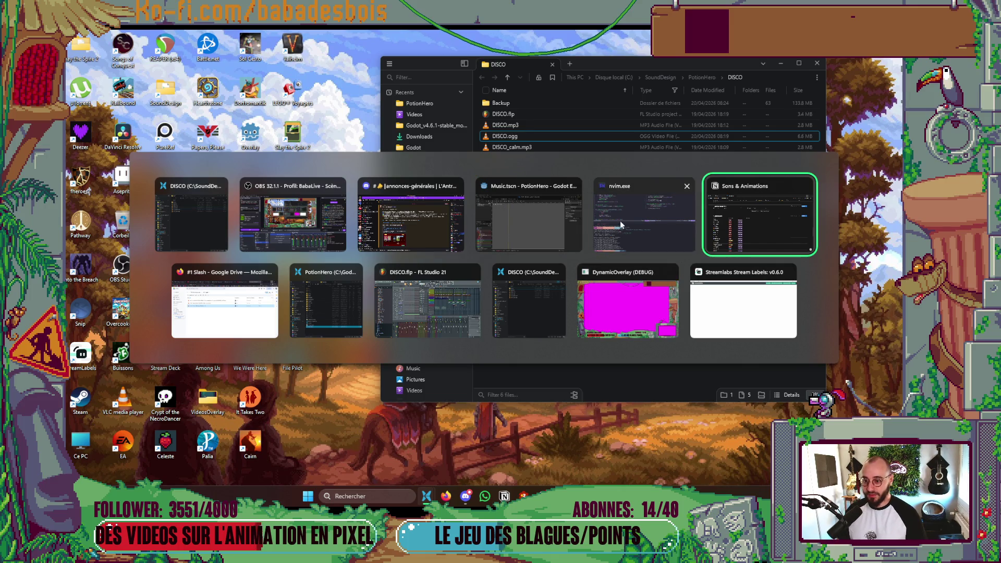
{"action": "left_click", "coordinate": [517, 220]}
{"action": "left_click", "coordinate": [445, 494]}
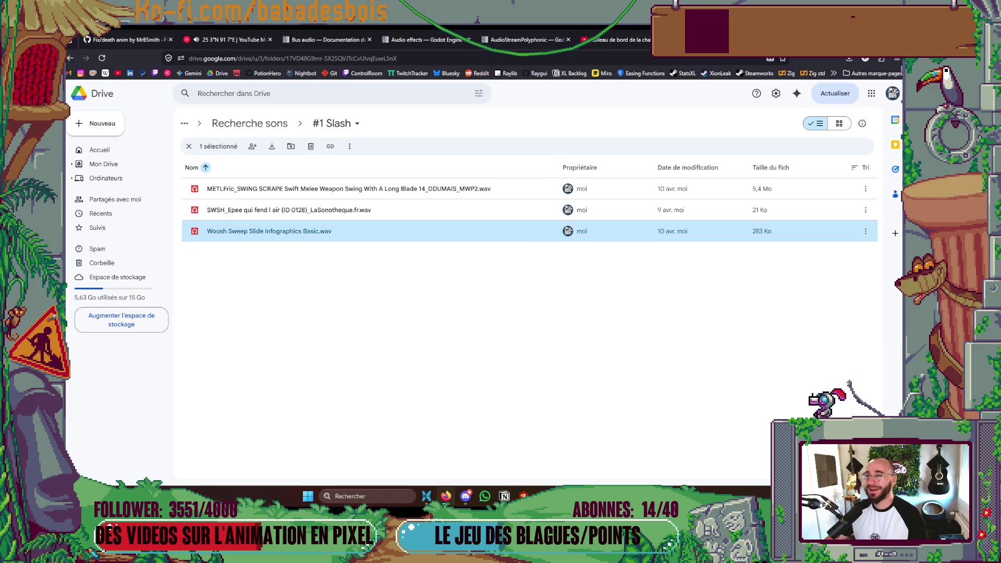
{"action": "key", "text": "alt+Tab"}
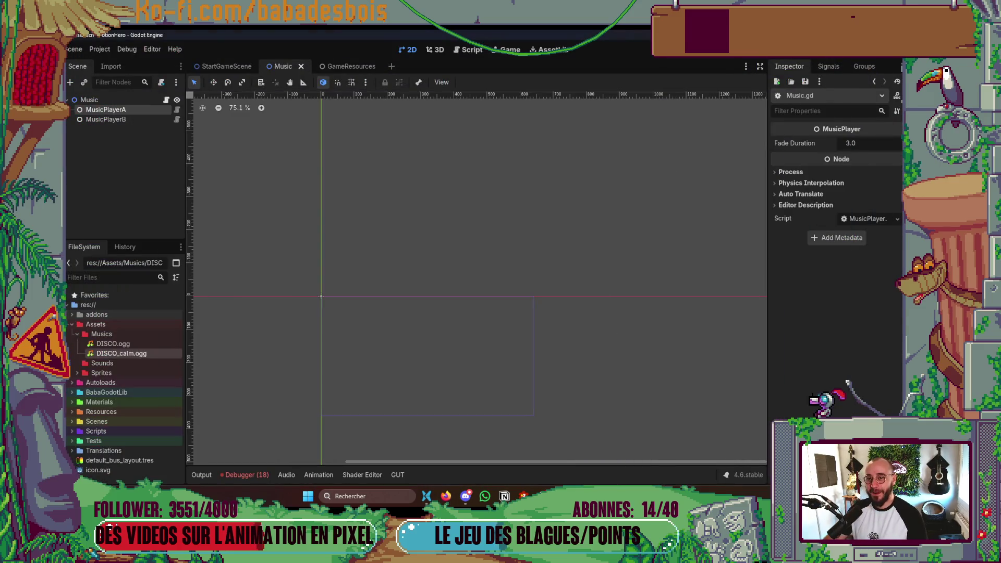
Step: Inspect the MusicPlayerB and MusicPlayerA nodes in the Music scene, then switch away from Godot
{"action": "left_click", "coordinate": [94, 119]}
{"action": "left_click", "coordinate": [108, 111]}
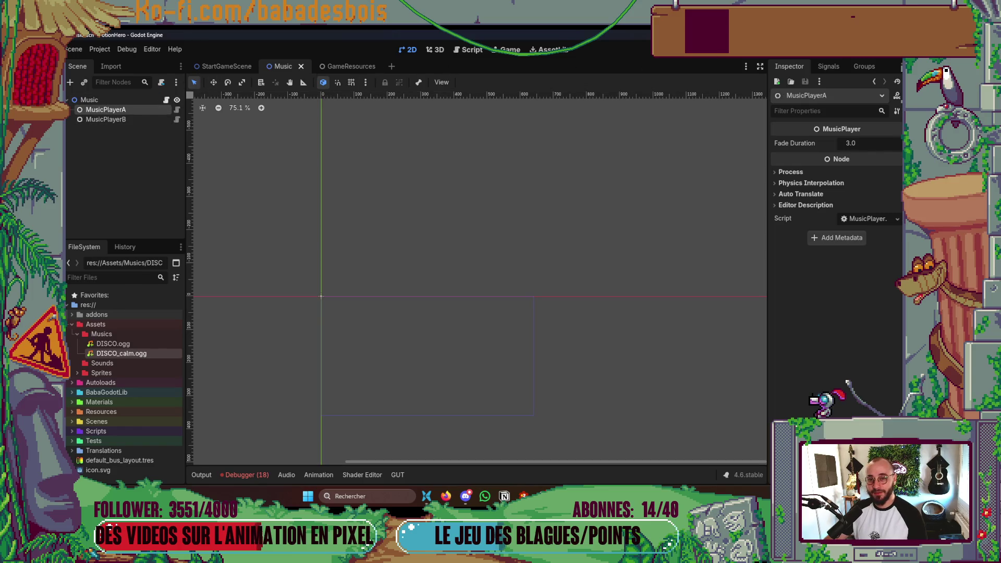
{"action": "key", "text": "alt+Tab"}
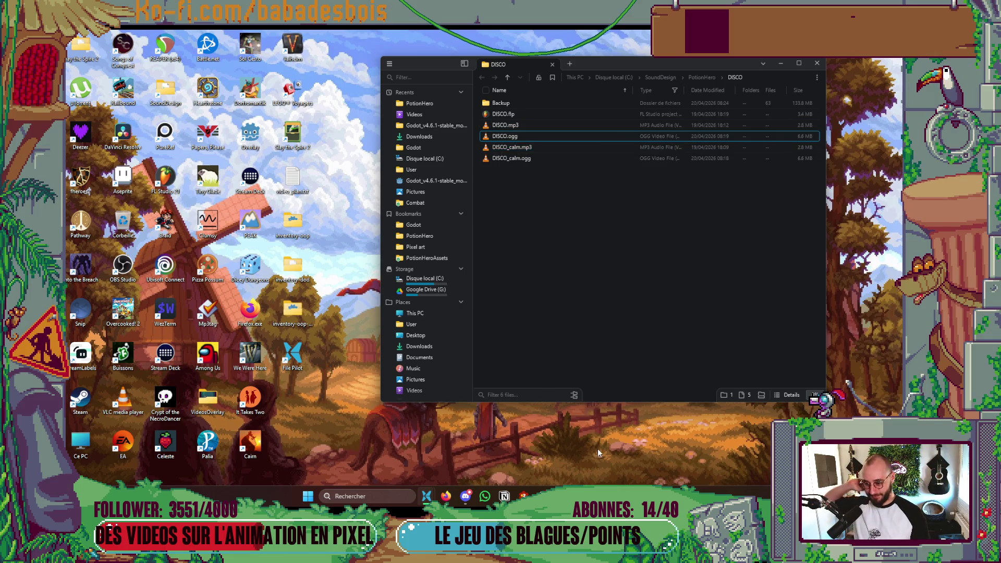
Step: Close the duplicate DISCO windows, leaving File Pilot on the PotionHero folder
{"action": "mouse_move", "coordinate": [427, 496]}
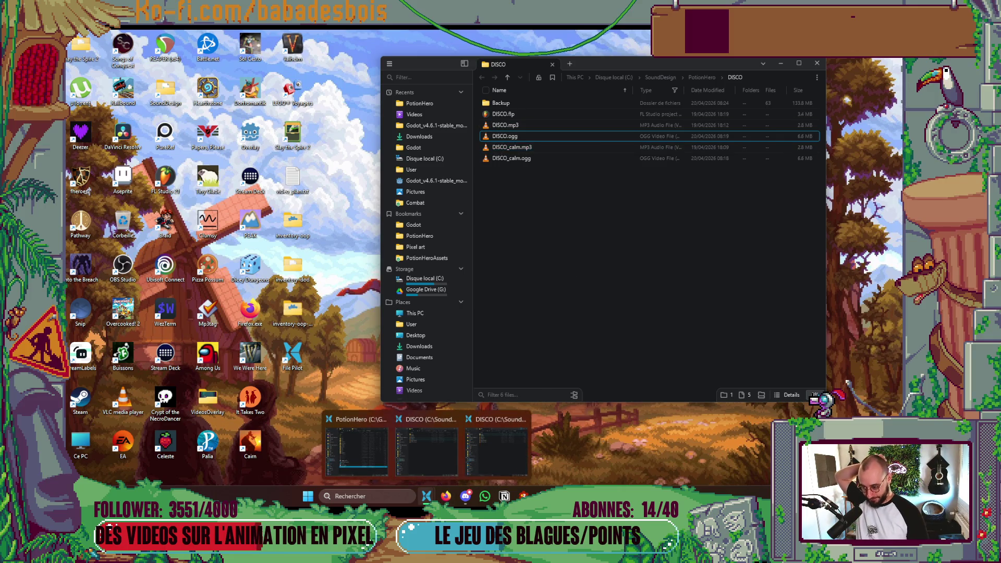
{"action": "left_click", "coordinate": [522, 419]}
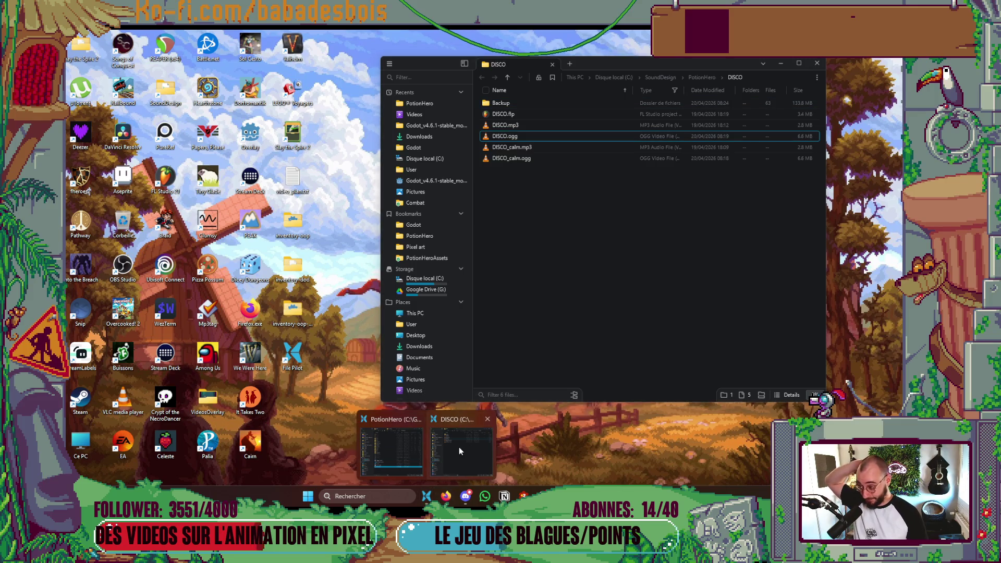
{"action": "left_click", "coordinate": [823, 63]}
{"action": "left_click", "coordinate": [817, 63]}
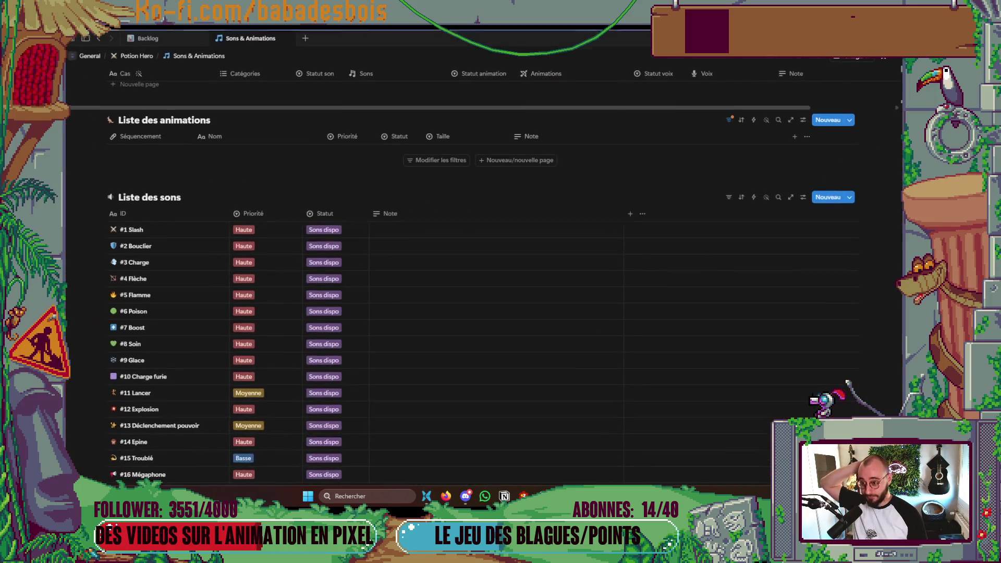
{"action": "key", "text": "alt+F4"}
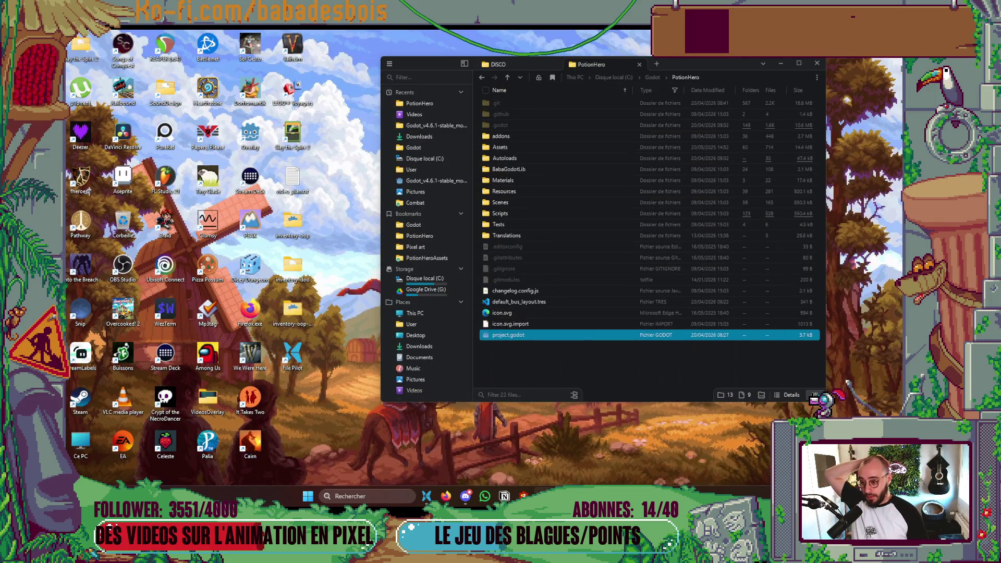
{"action": "key", "text": "alt+Tab"}
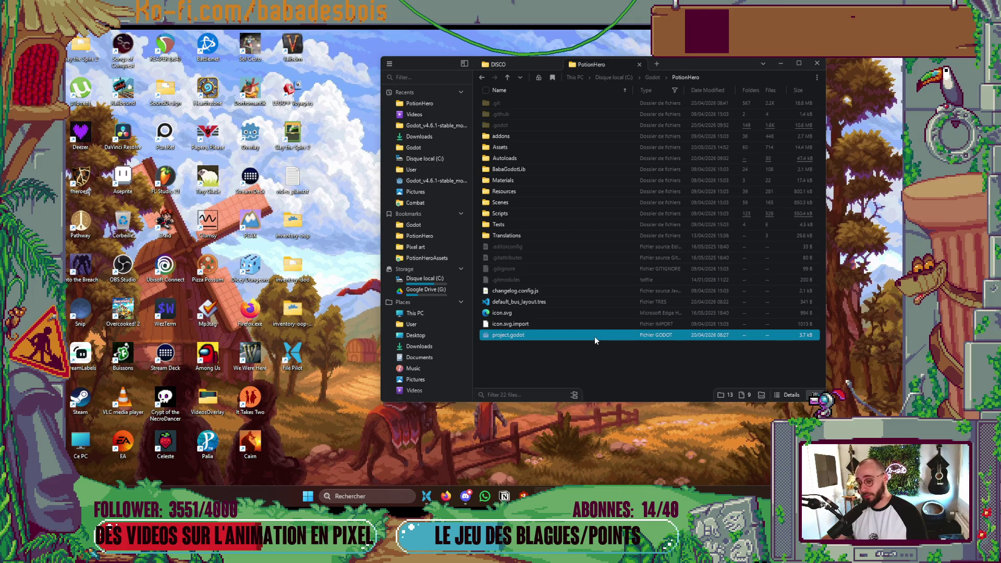
{"action": "left_click", "coordinate": [571, 363]}
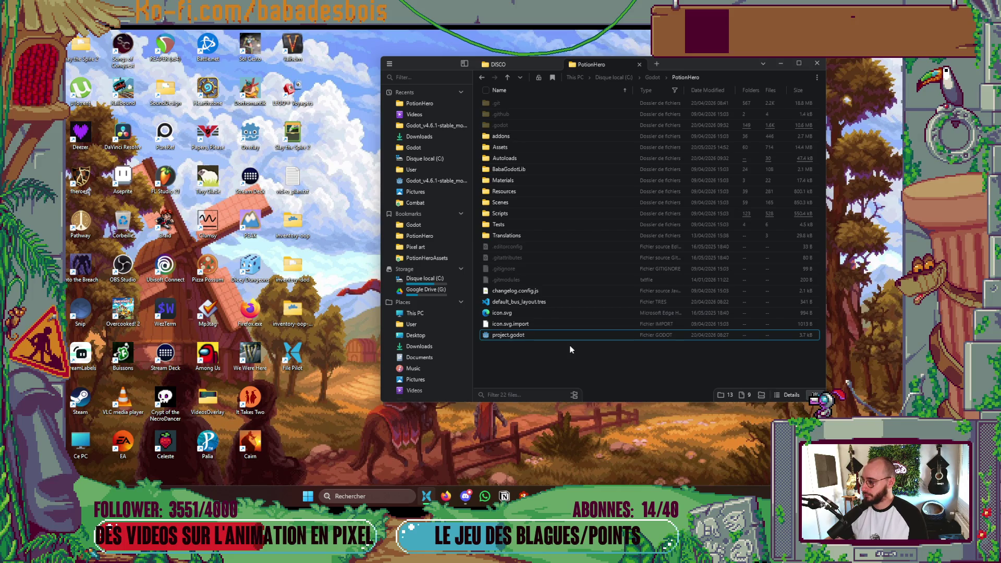
{"action": "left_click", "coordinate": [575, 336]}
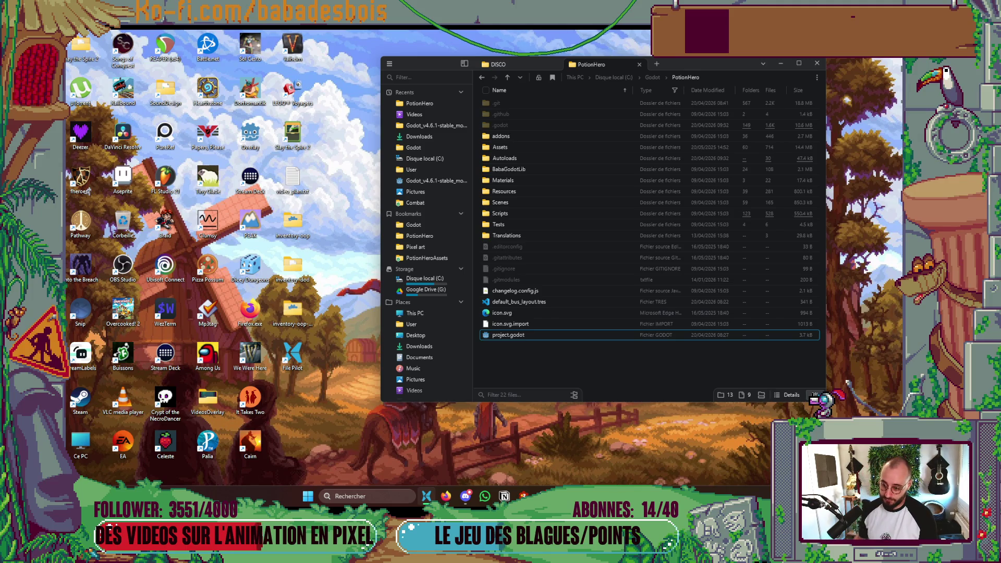
{"action": "mouse_move", "coordinate": [642, 496]}
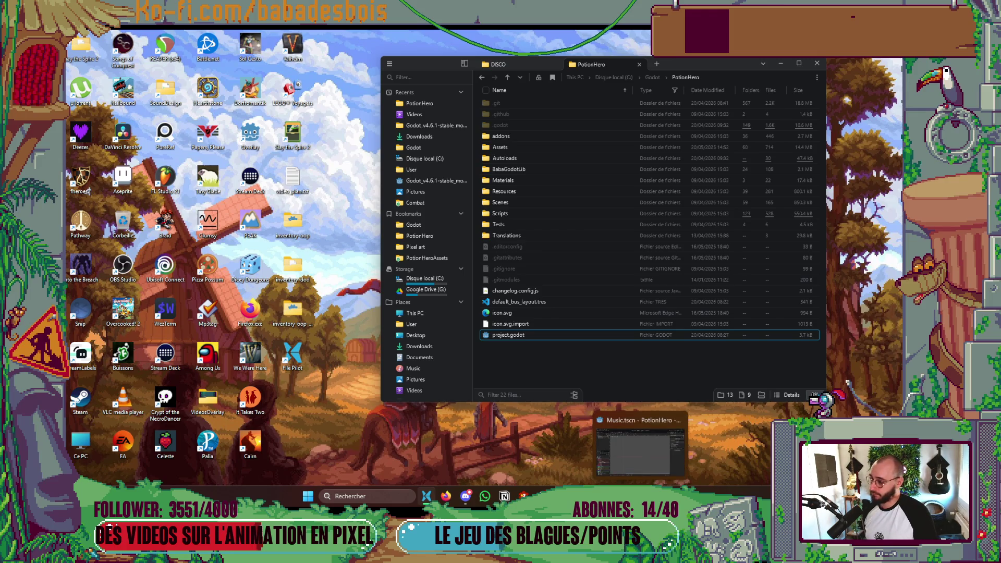
{"action": "left_click", "coordinate": [642, 448]}
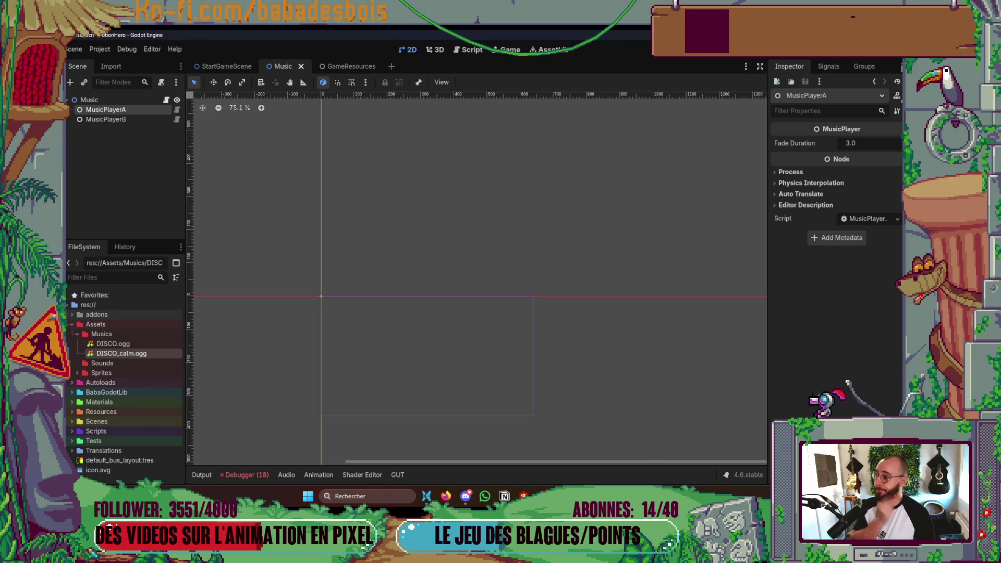
Step: Open GameResources, widen the Inspector, switch to the Music scene, then raise File Pilot
{"action": "left_click", "coordinate": [346, 66]}
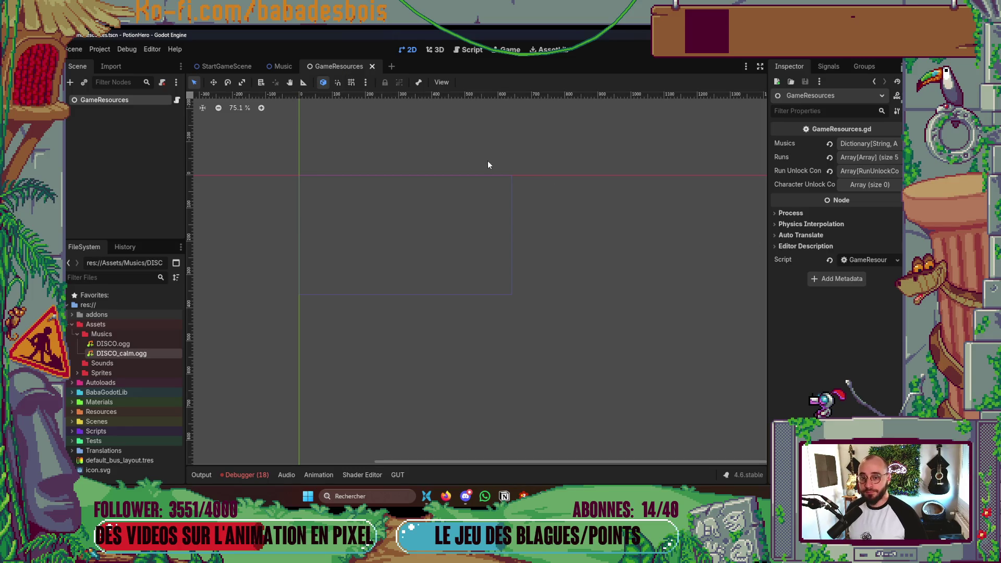
{"action": "left_click_drag", "start_coordinate": [768, 208], "coordinate": [687, 183]}
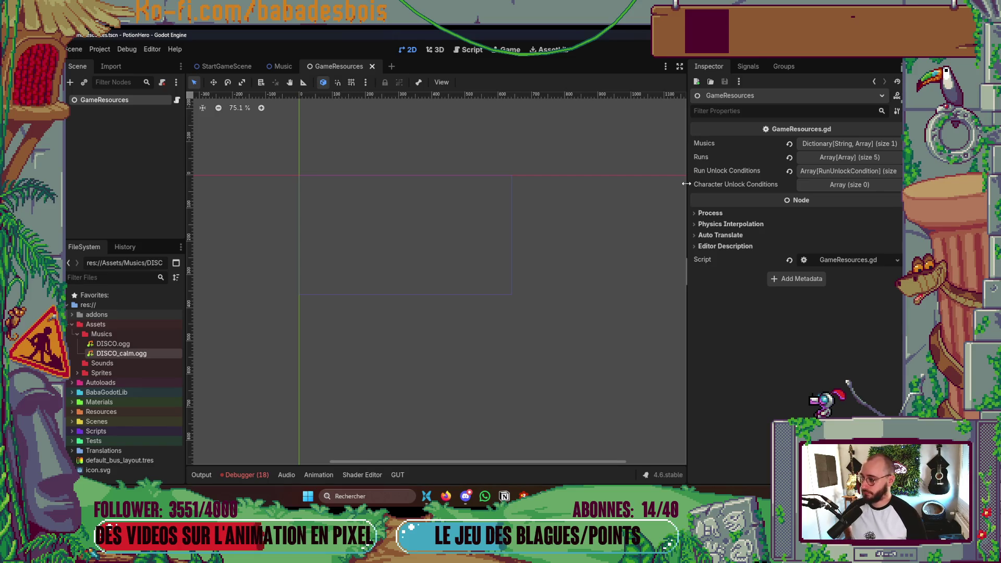
{"action": "left_click", "coordinate": [278, 67]}
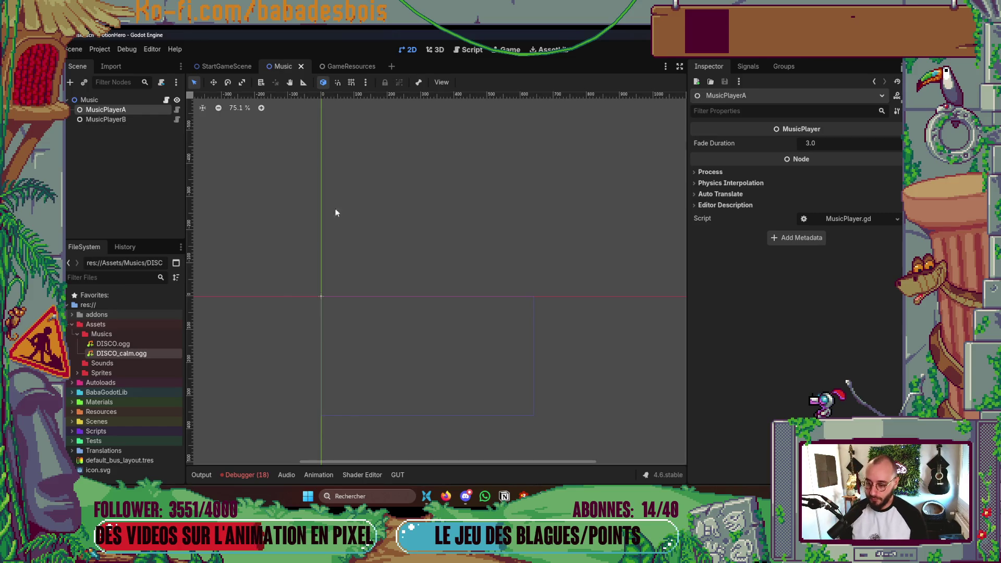
{"action": "left_click", "coordinate": [434, 496]}
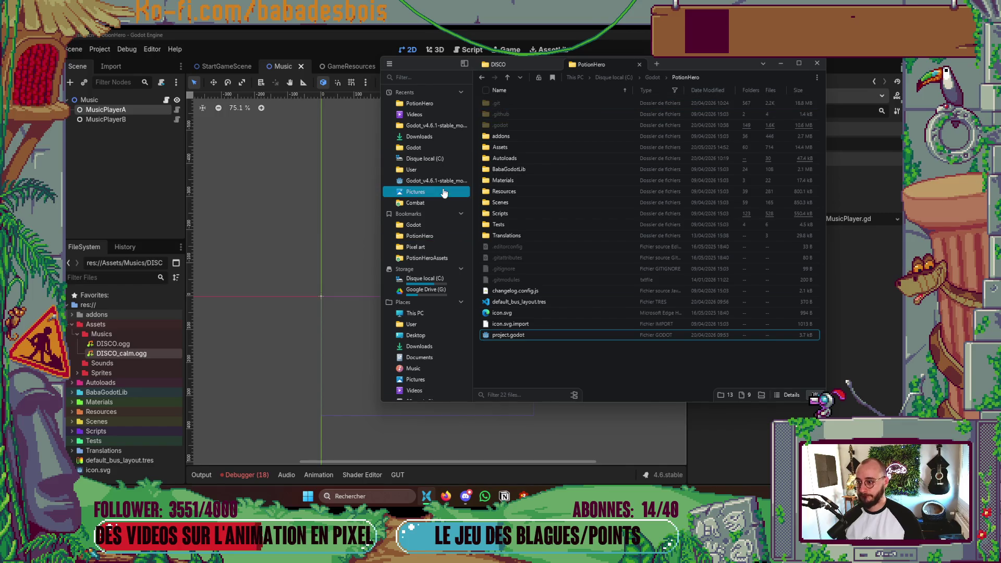
Step: Open the Desktop folder in File Pilot and minimise Godot to reach the SoundDesign desktop icon
{"action": "scroll", "coordinate": [413, 373], "scroll_direction": "down", "scroll_amount": 2}
{"action": "scroll", "coordinate": [413, 372], "scroll_direction": "up", "scroll_amount": 2}
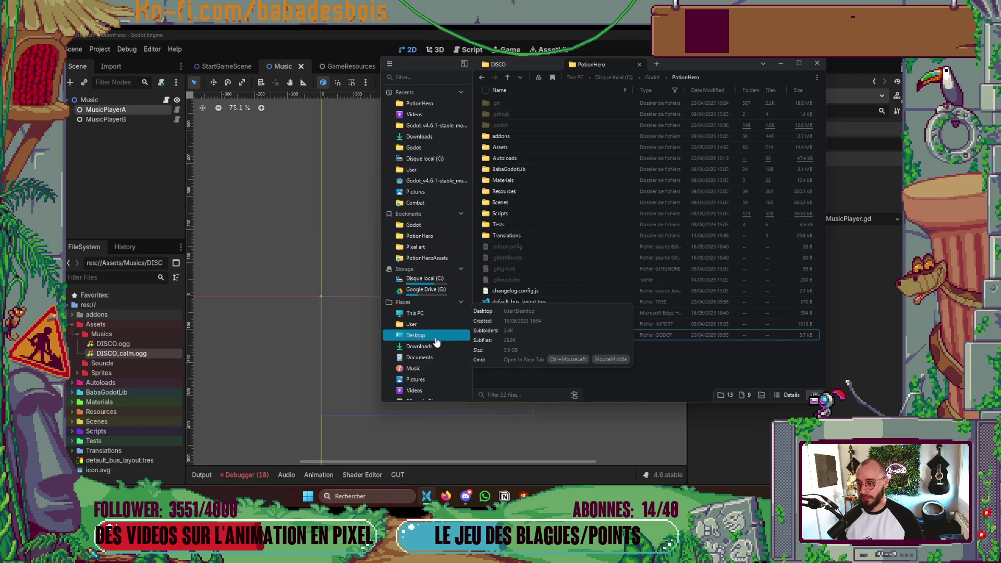
{"action": "scroll", "coordinate": [436, 342], "scroll_direction": "down", "scroll_amount": 2}
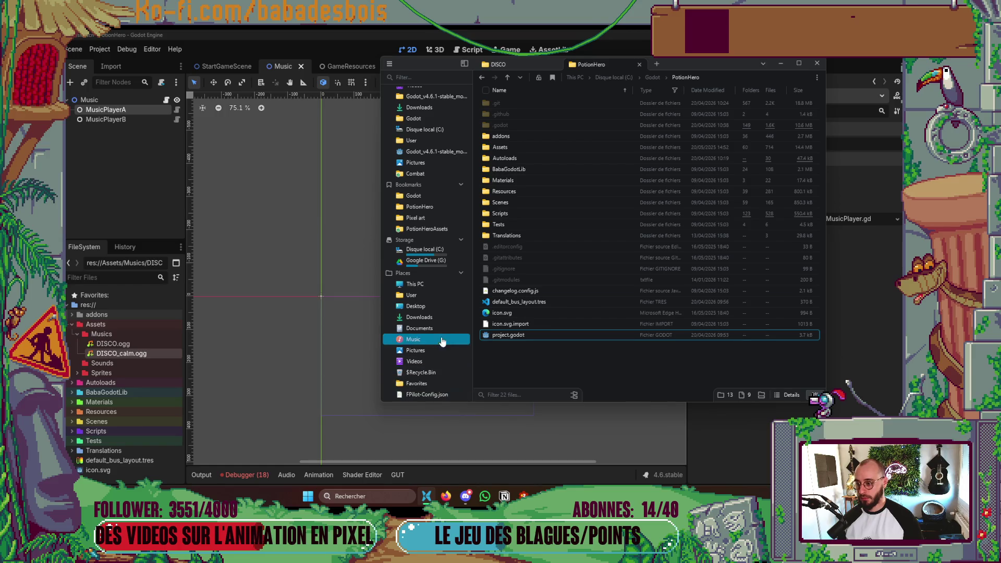
{"action": "left_click", "coordinate": [440, 306]}
{"action": "scroll", "coordinate": [528, 162], "scroll_direction": "down", "scroll_amount": 3}
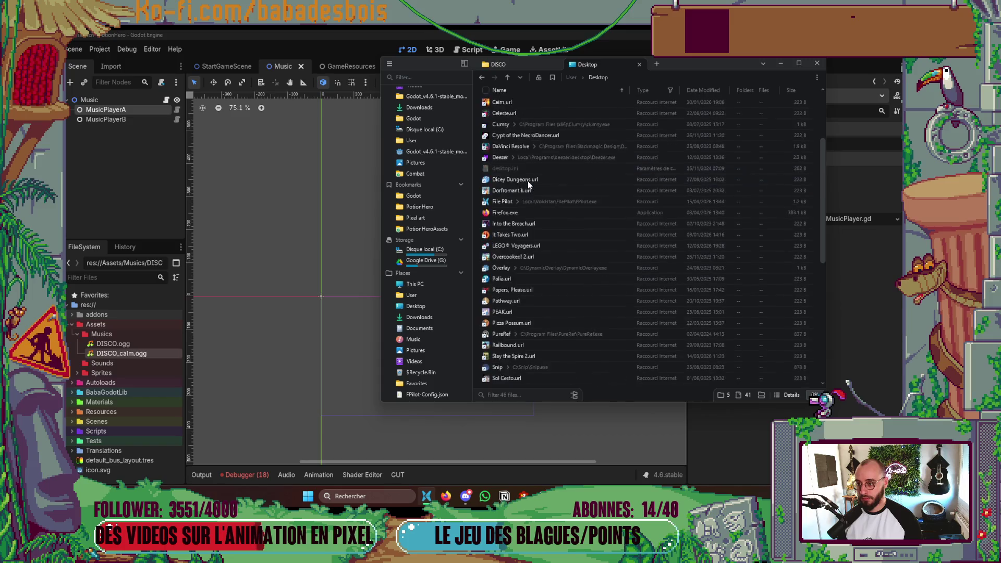
{"action": "scroll", "coordinate": [528, 185], "scroll_direction": "up", "scroll_amount": 3}
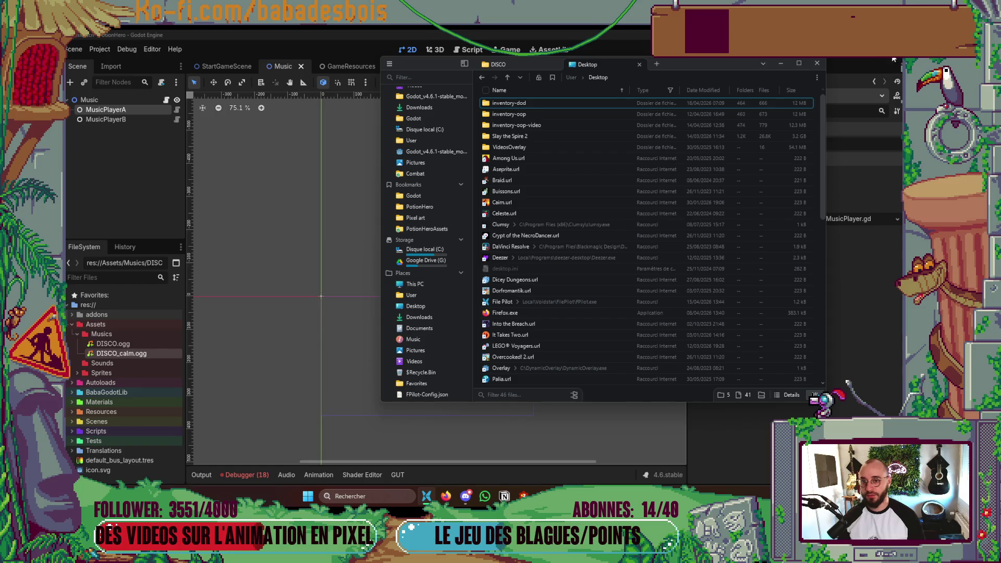
{"action": "left_click", "coordinate": [845, 35]}
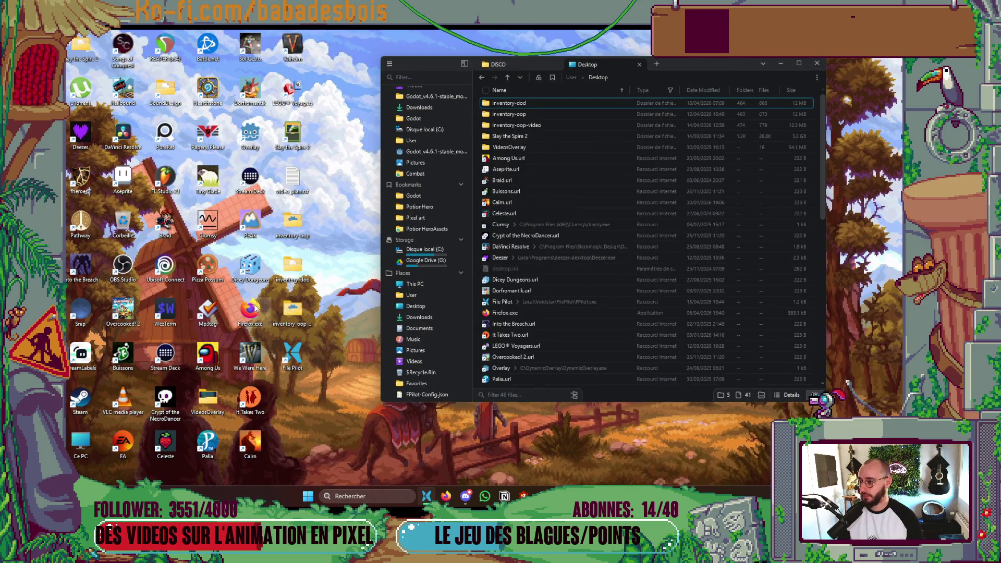
{"action": "right_click", "coordinate": [178, 93]}
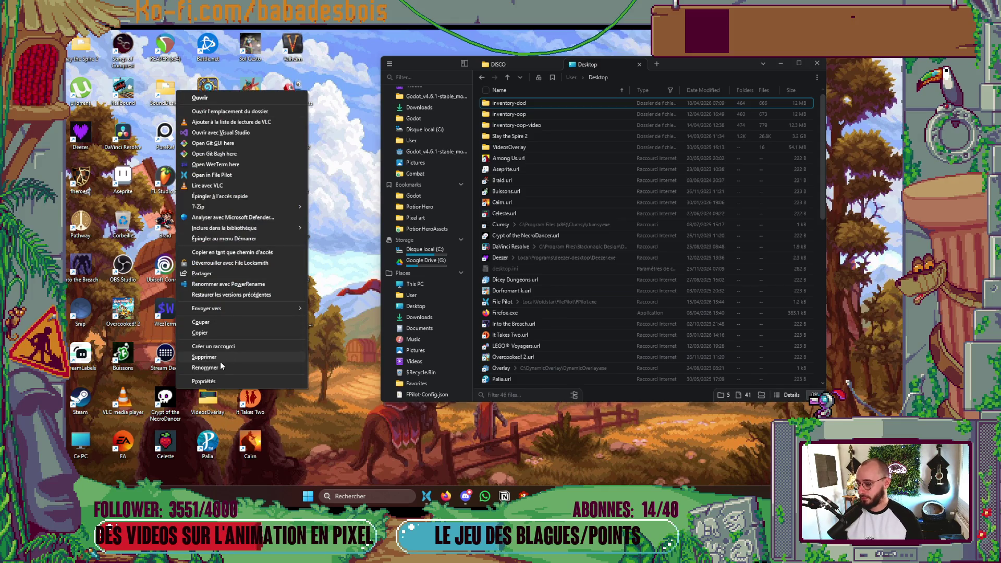
Step: Open the SoundDesign folder in File Pilot and bookmark it
{"action": "left_click", "coordinate": [212, 174]}
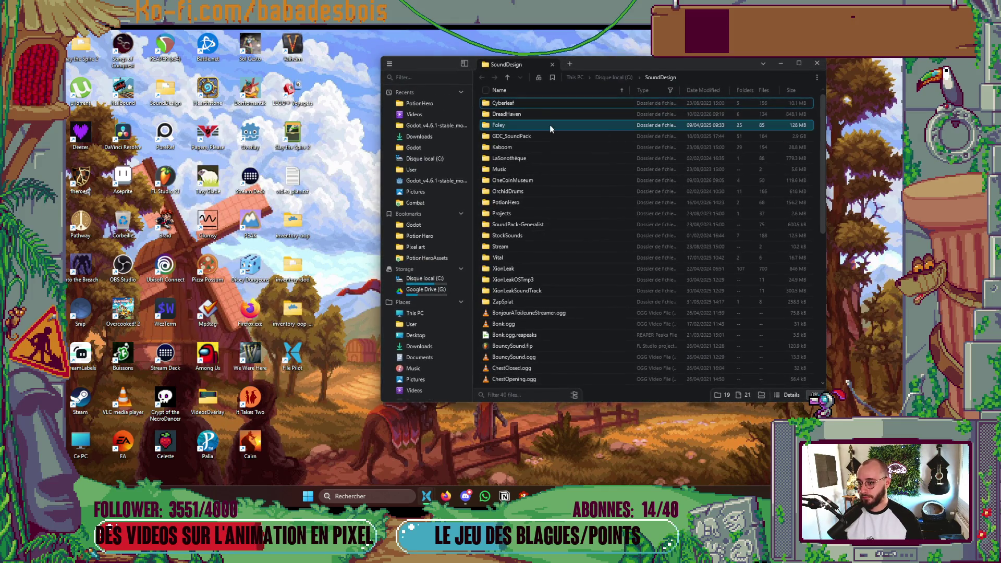
{"action": "left_click", "coordinate": [551, 78]}
{"action": "left_click", "coordinate": [421, 281]}
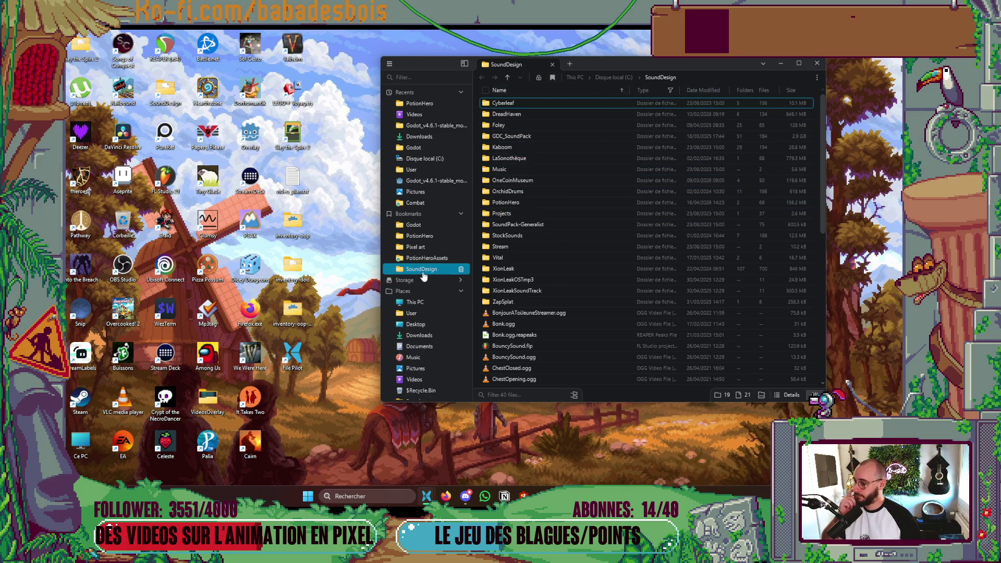
{"action": "left_click", "coordinate": [421, 281]}
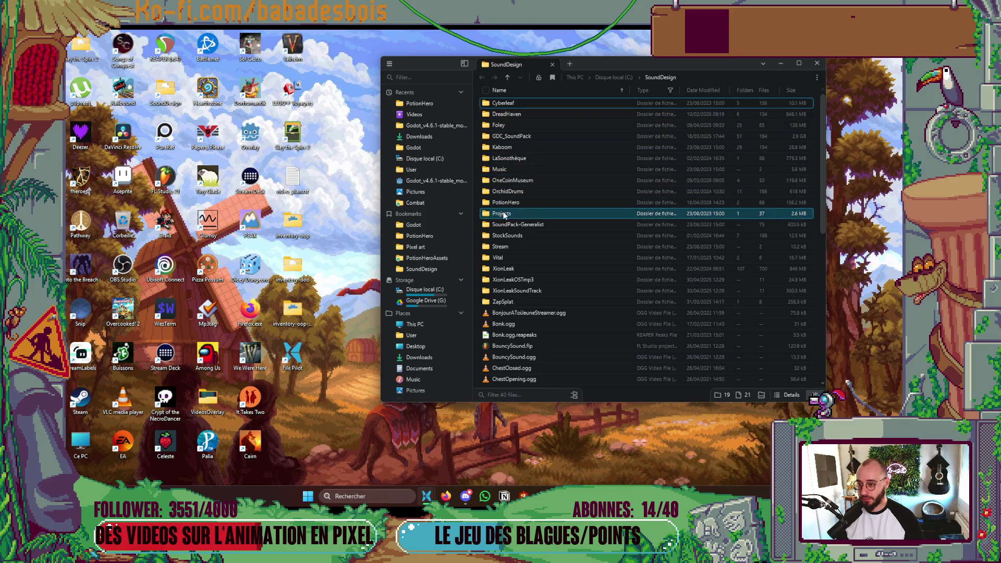
Step: Browse SoundDesign, open its PotionHero folder and bring up its context menu
{"action": "scroll", "coordinate": [511, 312], "scroll_direction": "down", "scroll_amount": 1}
{"action": "scroll", "coordinate": [511, 312], "scroll_direction": "down", "scroll_amount": 3}
{"action": "left_click", "coordinate": [511, 312]}
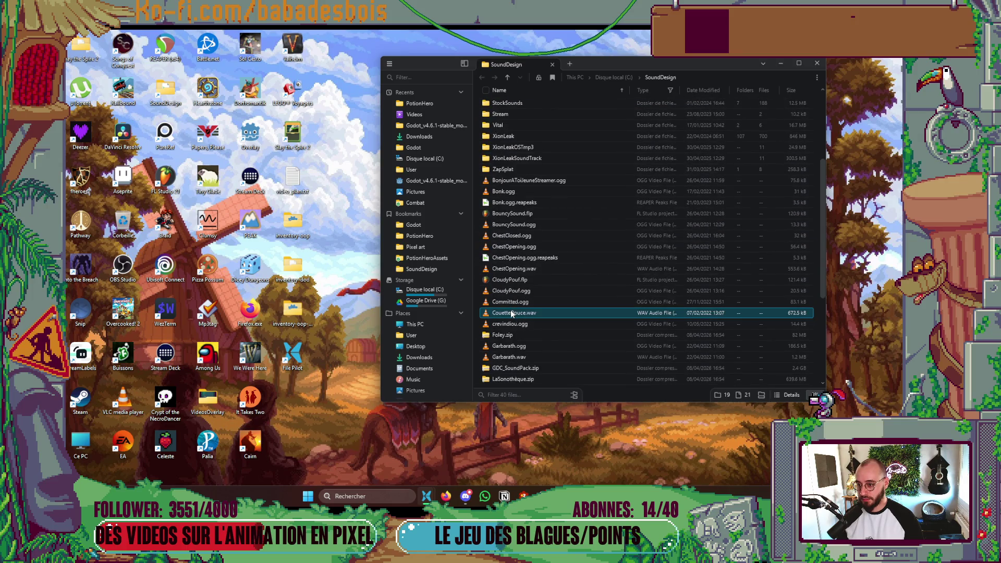
{"action": "scroll", "coordinate": [511, 311], "scroll_direction": "up", "scroll_amount": 4}
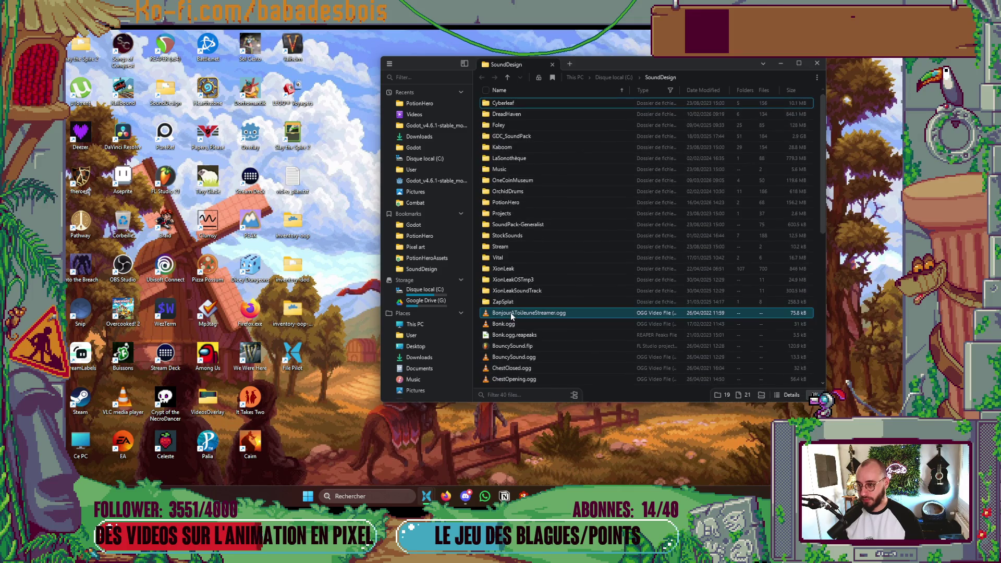
{"action": "double_click", "coordinate": [527, 203]}
{"action": "right_click", "coordinate": [528, 208]}
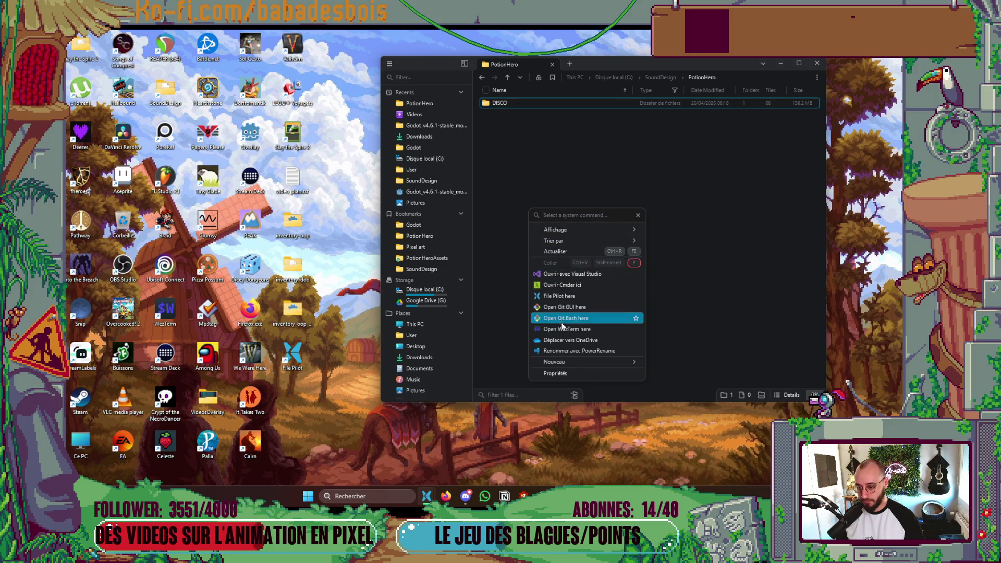
Step: Create a new folder named 'Sounds' in PotionHero and open it
{"action": "mouse_move", "coordinate": [616, 363]}
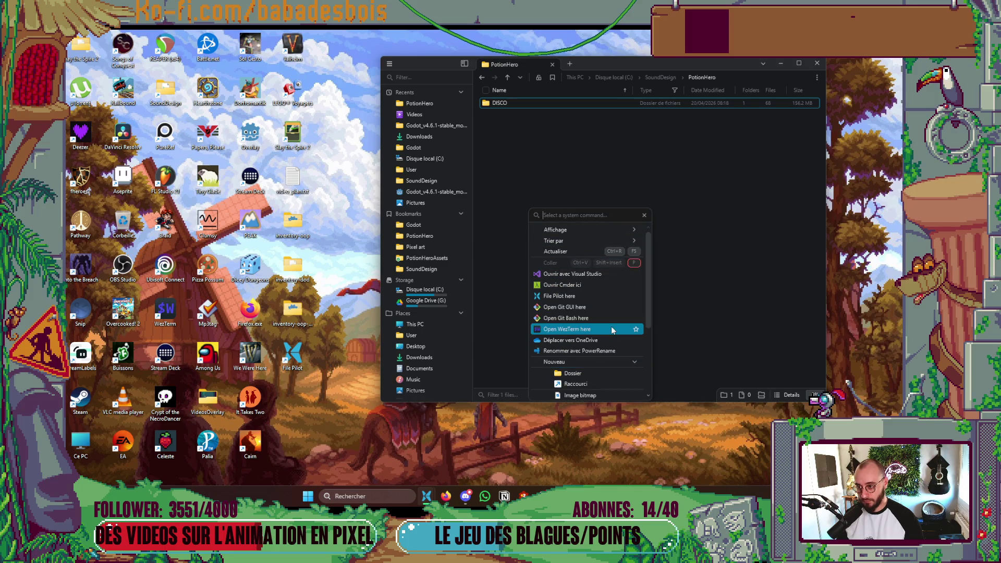
{"action": "left_click", "coordinate": [580, 370]}
{"action": "type", "text": "Sounds"}
{"action": "key", "text": "Return"}
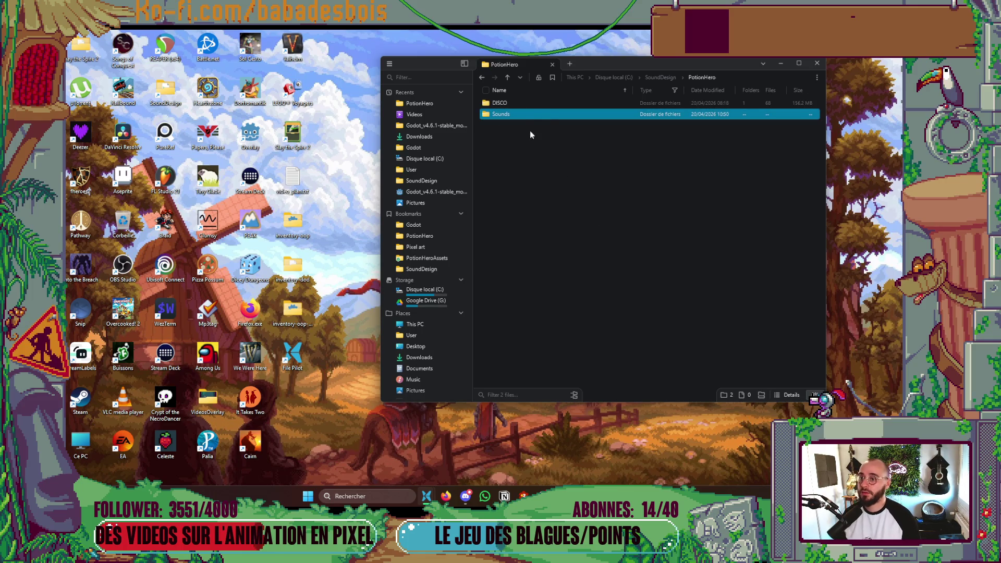
{"action": "double_click", "coordinate": [532, 114]}
{"action": "left_click", "coordinate": [567, 64]}
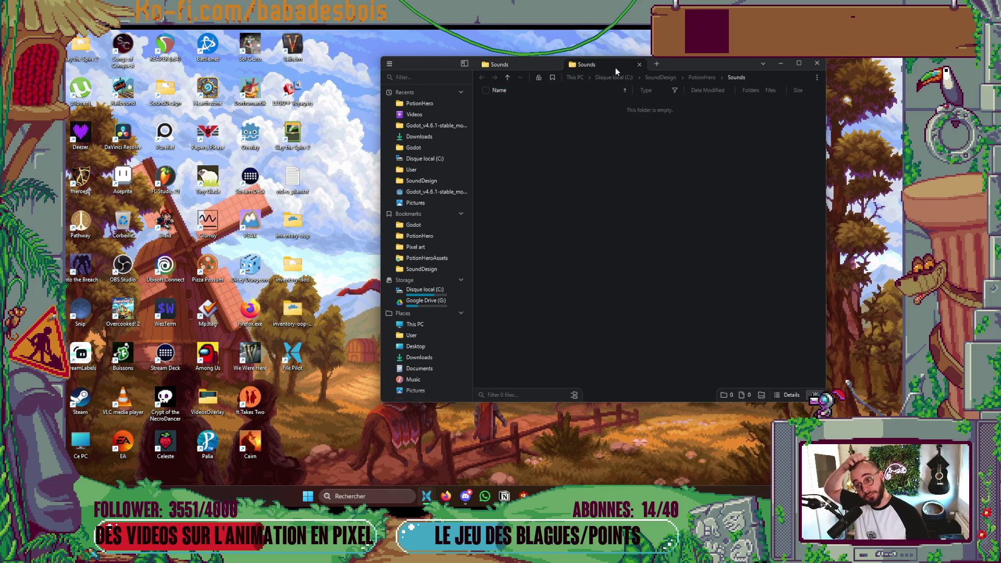
{"action": "left_click", "coordinate": [639, 64]}
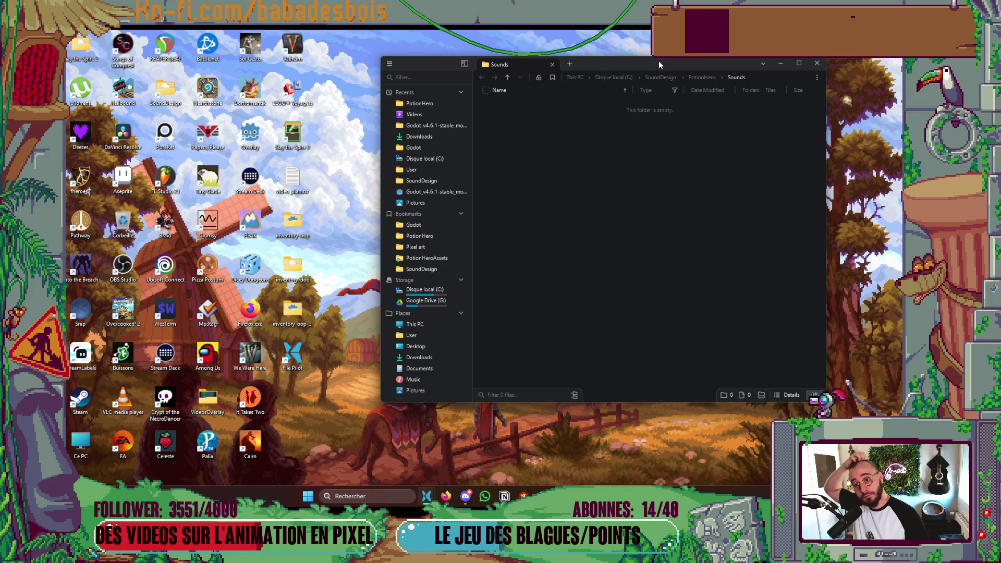
Step: Open a second window on Downloads sorted by date modified, newest first
{"action": "key", "text": "ctrl+n"}
{"action": "left_click", "coordinate": [514, 284]}
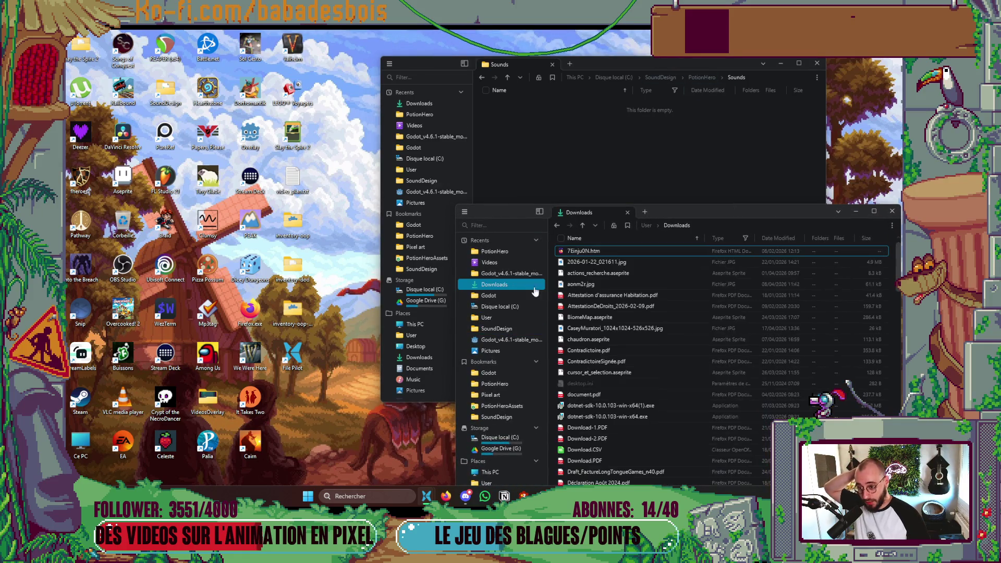
{"action": "left_click", "coordinate": [779, 236]}
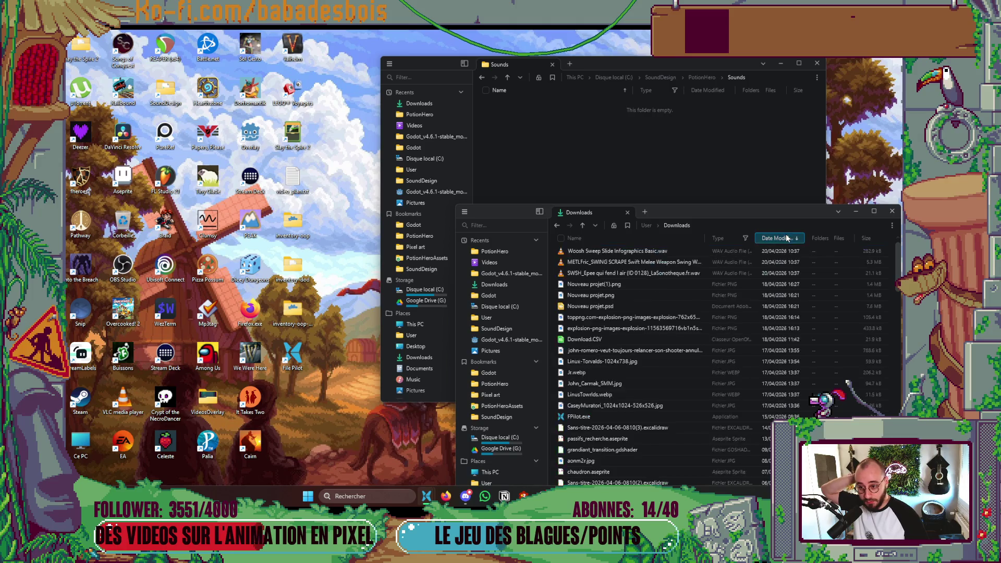
Step: Move the three newest #1 Slash WAV files from Downloads into the Sounds folder
{"action": "left_click", "coordinate": [647, 252]}
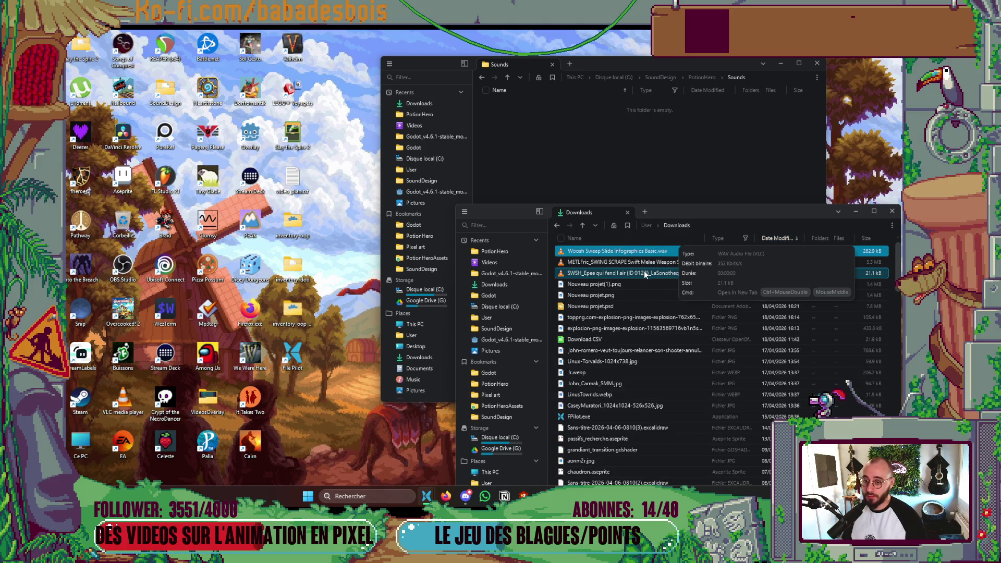
{"action": "left_click", "coordinate": [645, 274], "text": "shift"}
{"action": "left_click_drag", "start_coordinate": [650, 260], "coordinate": [626, 189]}
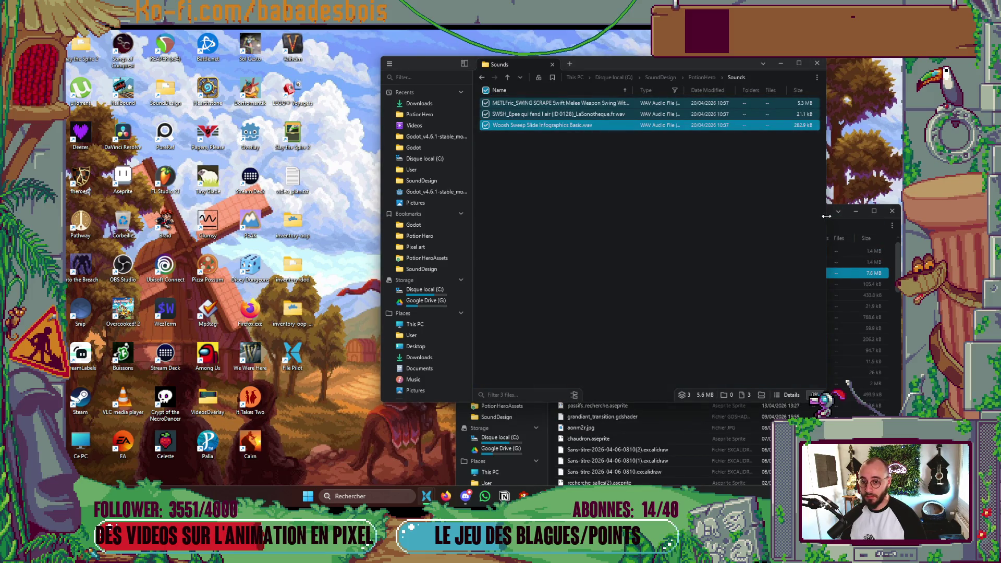
Step: Narrow the Sounds window and bring the Downloads window back to the front
{"action": "left_click_drag", "start_coordinate": [826, 216], "coordinate": [776, 215]}
{"action": "left_click", "coordinate": [807, 214]}
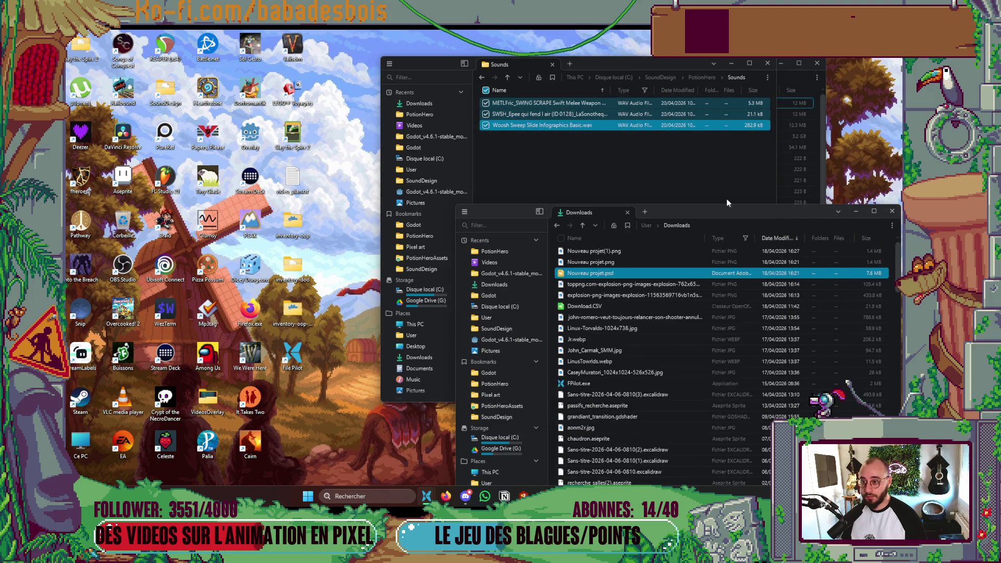
{"action": "key", "text": "alt+Tab"}
{"action": "key", "text": "alt+Tab"}
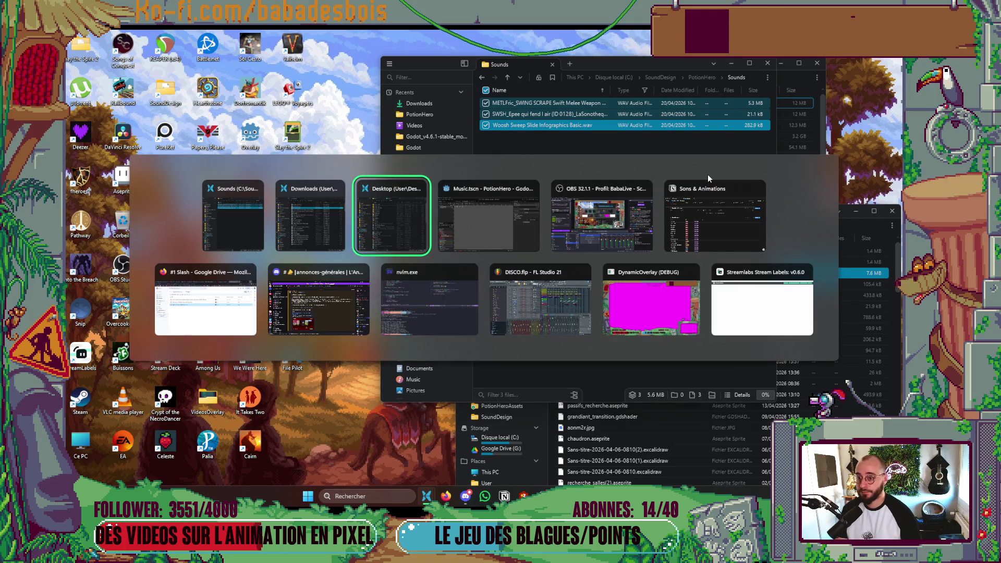
Step: In Google Drive's Recherche sons, download every .wav file in the #2 Bouclier folder
{"action": "key", "text": "alt+Tab"}
{"action": "key", "text": "alt+Tab"}
{"action": "key", "text": "alt+Tab"}
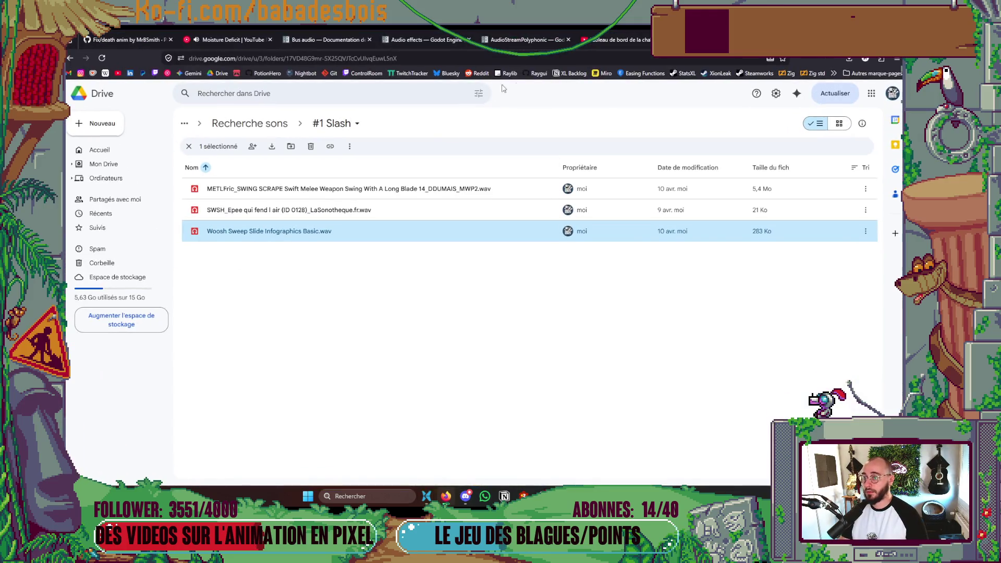
{"action": "left_click", "coordinate": [68, 58]}
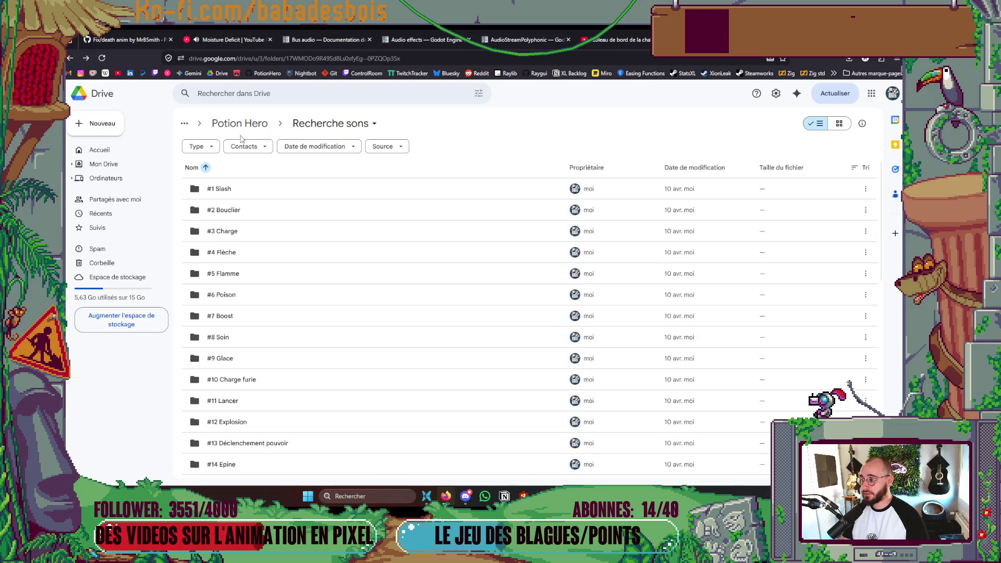
{"action": "double_click", "coordinate": [225, 208]}
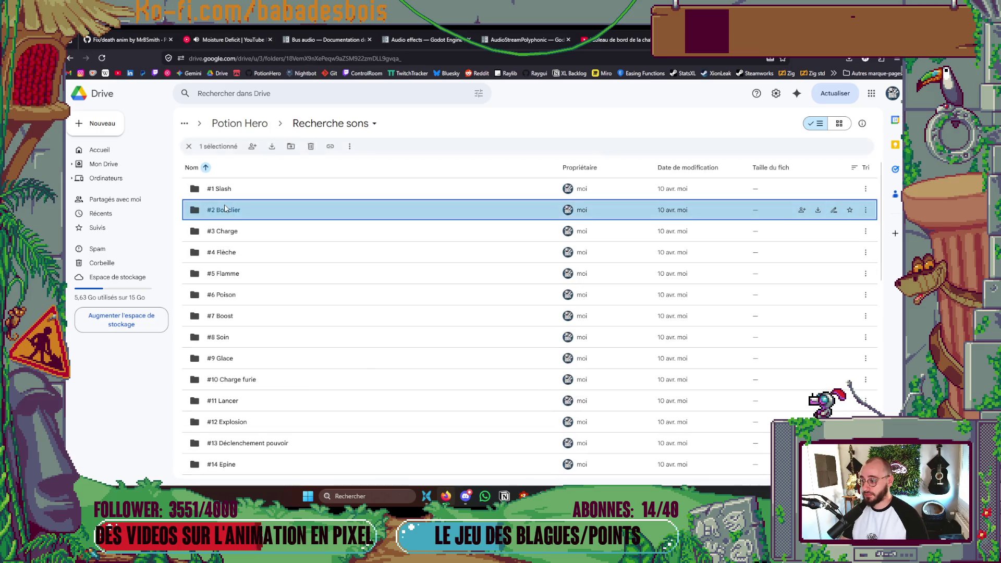
{"action": "left_click", "coordinate": [818, 210]}
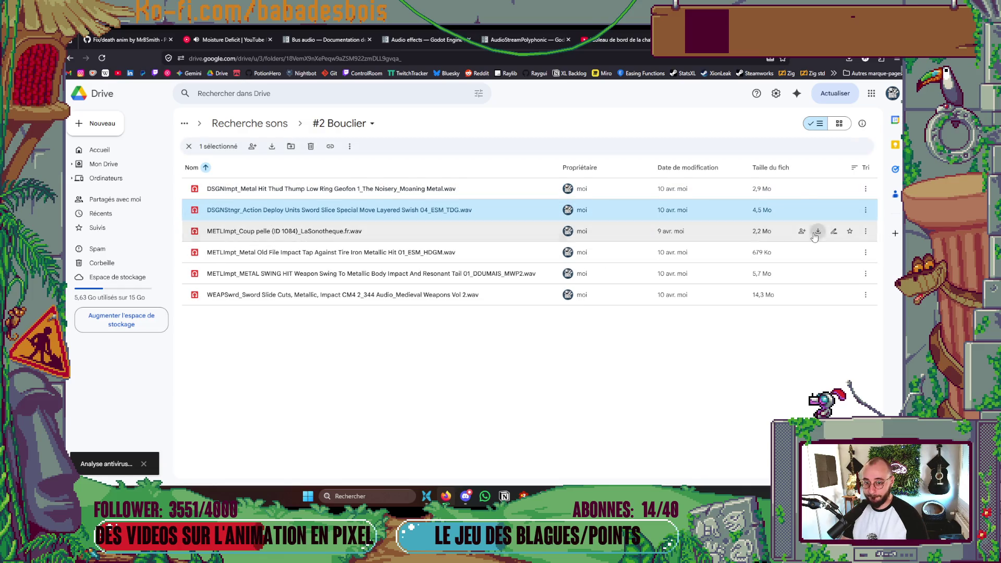
{"action": "left_click", "coordinate": [817, 232]}
{"action": "left_click", "coordinate": [817, 253]}
{"action": "left_click", "coordinate": [818, 273]}
{"action": "left_click", "coordinate": [817, 295]}
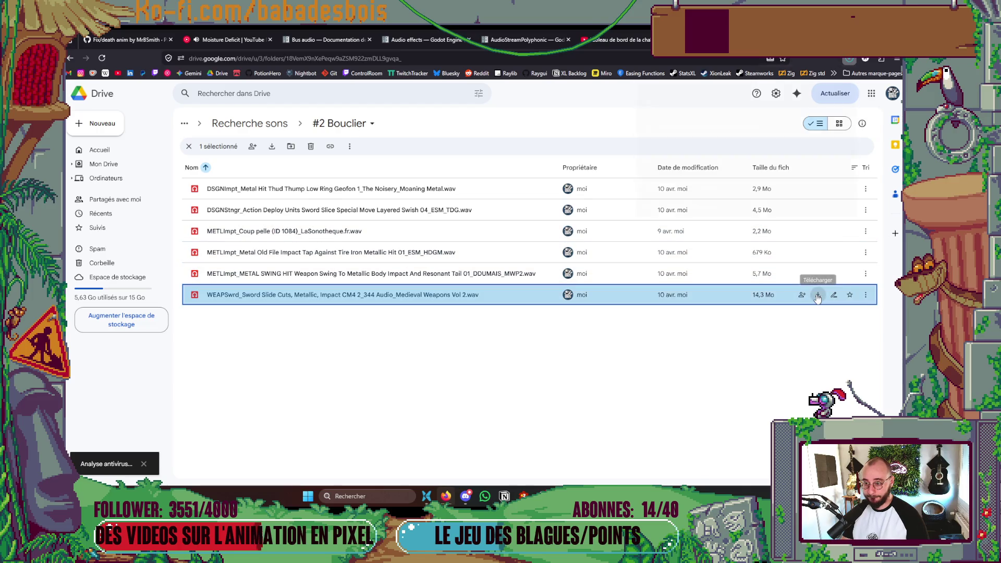
Step: Download Whoosh 2, 4, 6 and 8 from #3 Charge, then return to Recherche sons
{"action": "left_click", "coordinate": [69, 58]}
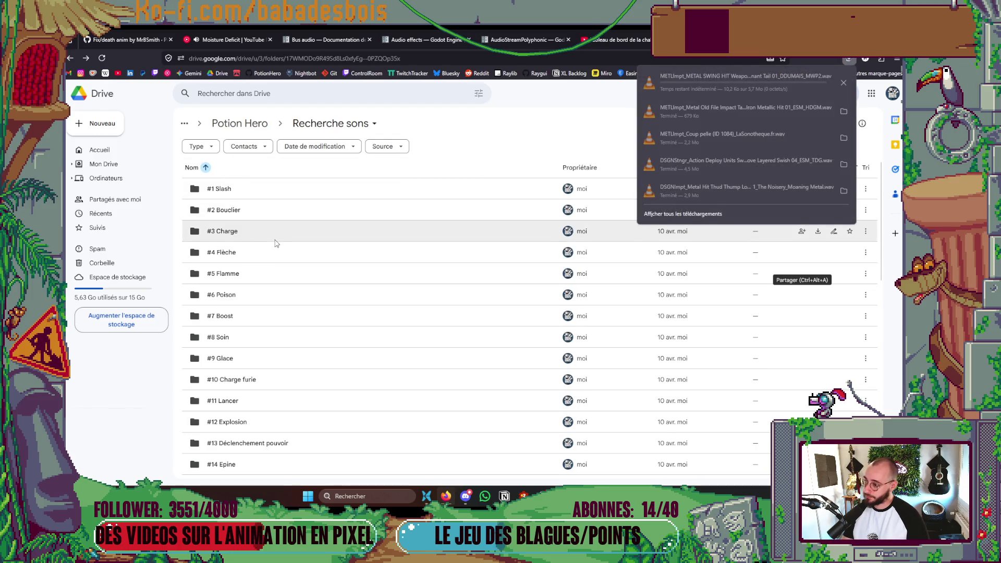
{"action": "double_click", "coordinate": [214, 232]}
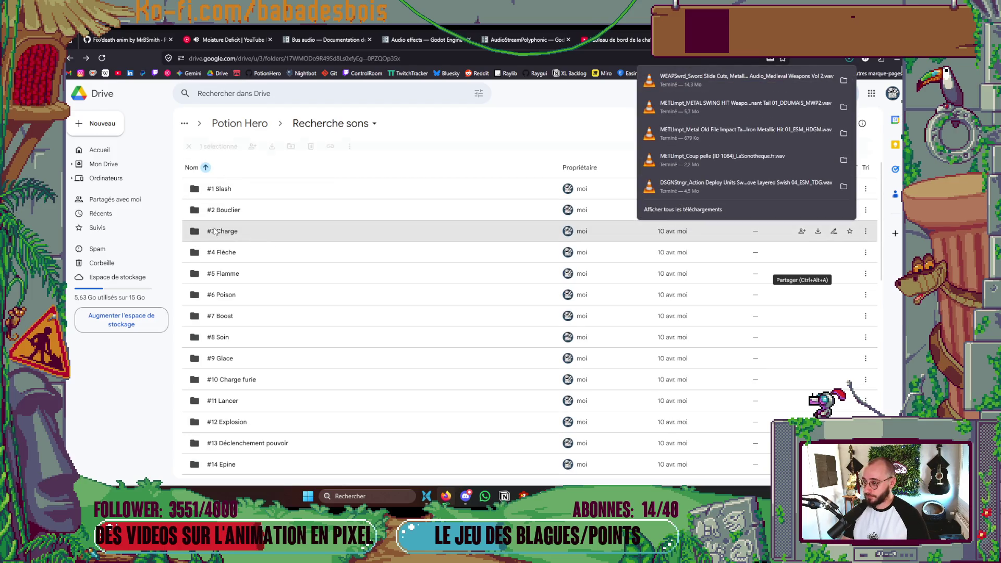
{"action": "left_click", "coordinate": [818, 209]}
{"action": "left_click", "coordinate": [817, 232]}
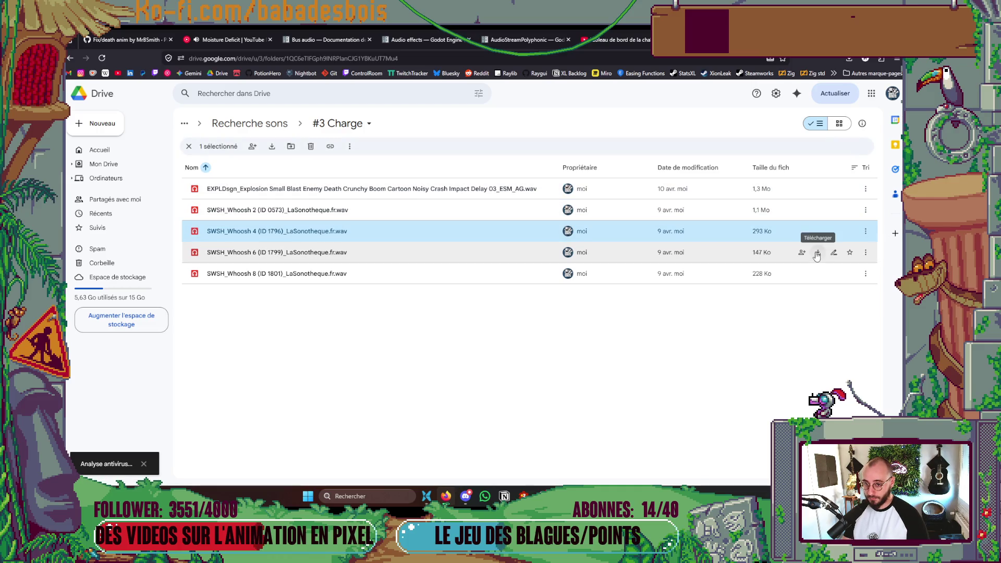
{"action": "left_click", "coordinate": [818, 253]}
{"action": "left_click", "coordinate": [819, 274]}
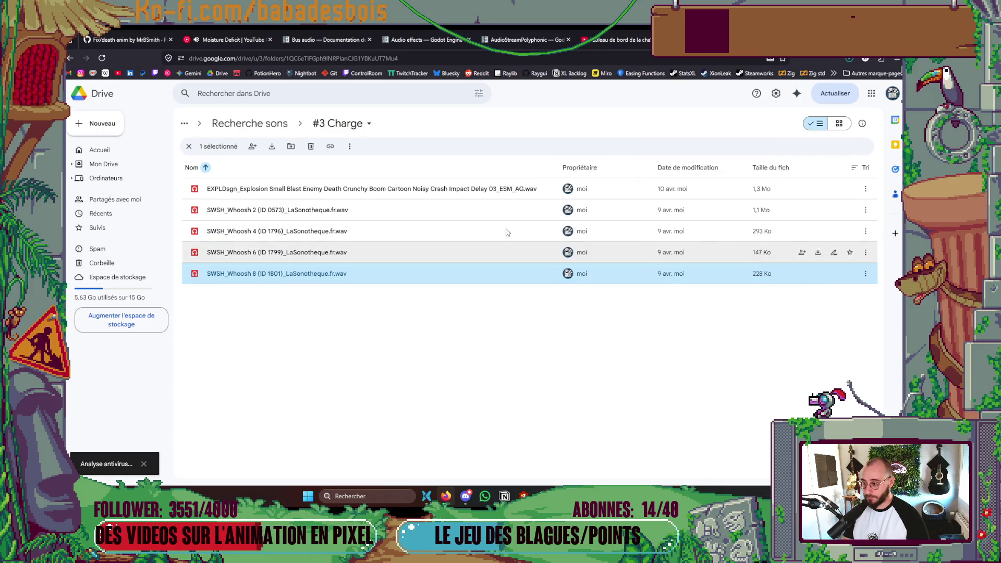
{"action": "left_click", "coordinate": [74, 58]}
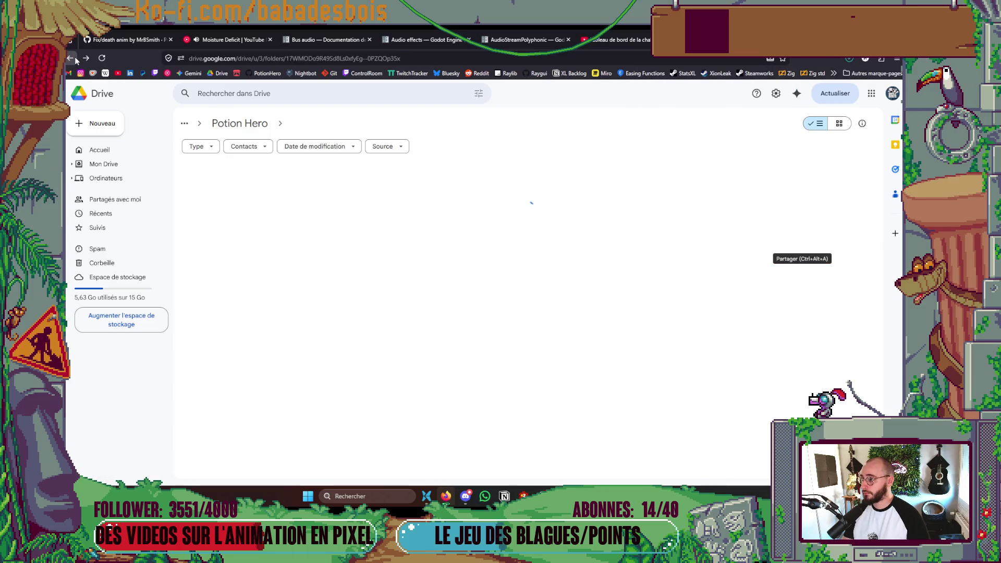
Step: Download Arrow Hit Rattle.wav and Transition Frantic Shaker Snap.wav from the #4 Flèche folder
{"action": "left_click", "coordinate": [234, 261]}
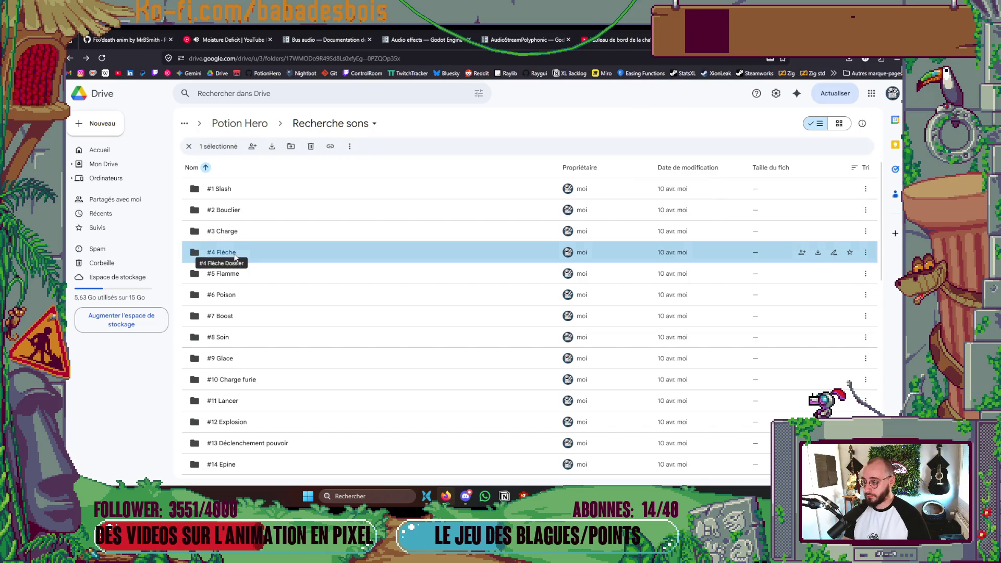
{"action": "double_click", "coordinate": [234, 256]}
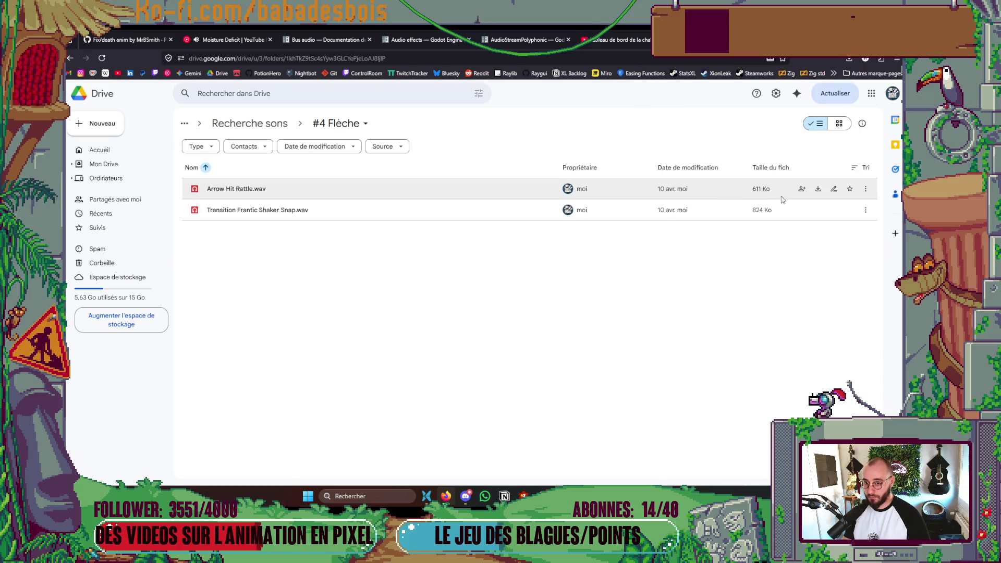
{"action": "left_click", "coordinate": [818, 190]}
{"action": "left_click", "coordinate": [818, 211]}
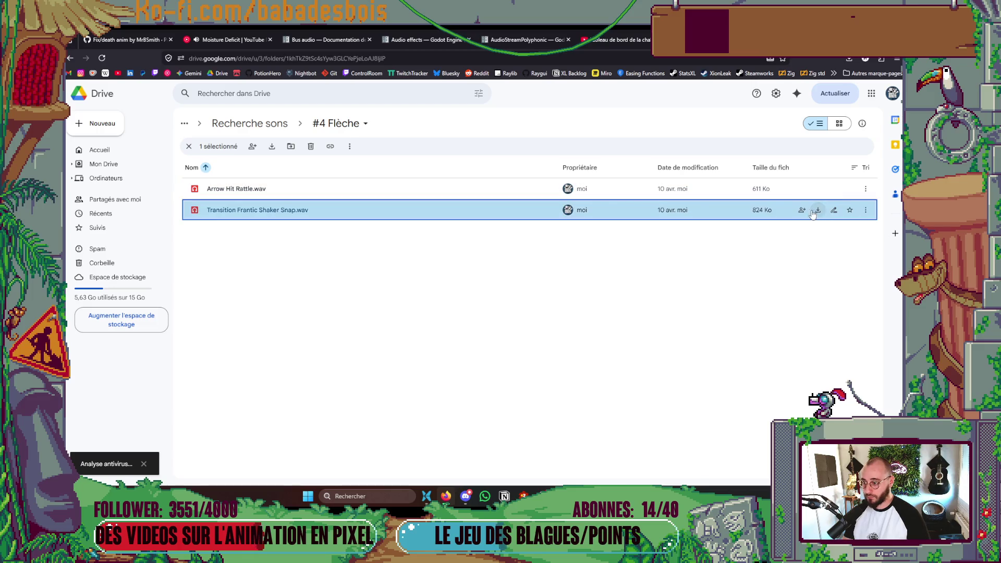
Step: Download the two fire ignition sounds and the fire whoosh growl from #5 Flamme
{"action": "left_click", "coordinate": [70, 58]}
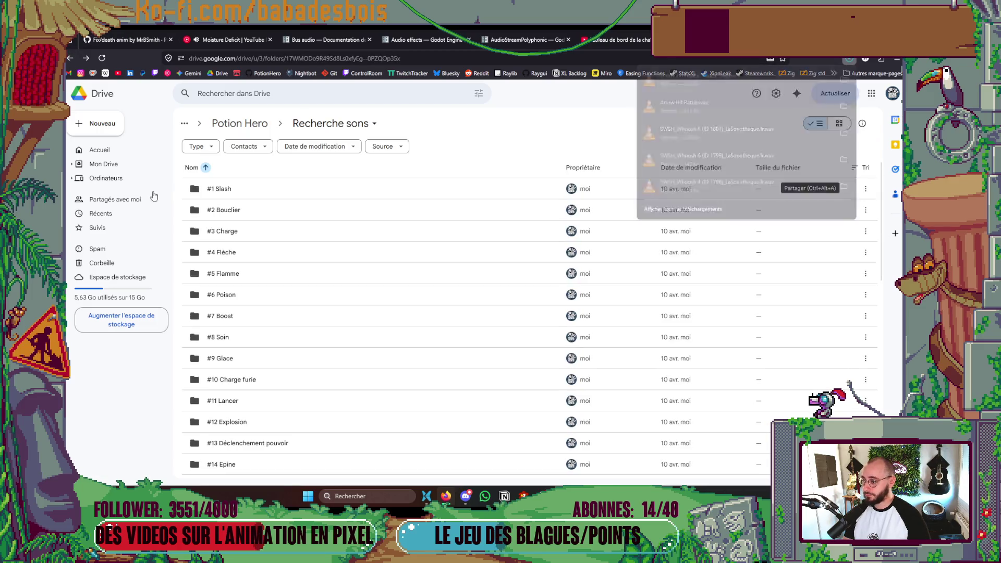
{"action": "double_click", "coordinate": [237, 280]}
{"action": "left_click", "coordinate": [818, 189]}
{"action": "left_click", "coordinate": [817, 210]}
{"action": "left_click", "coordinate": [817, 231]}
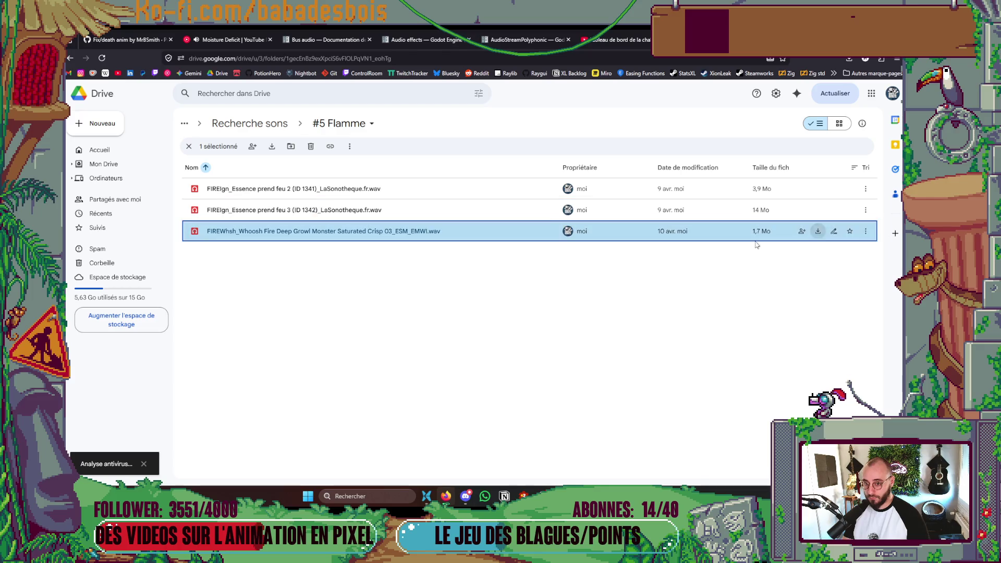
Step: Download the frog echo sound from the #6 Poison folder
{"action": "left_click", "coordinate": [70, 55]}
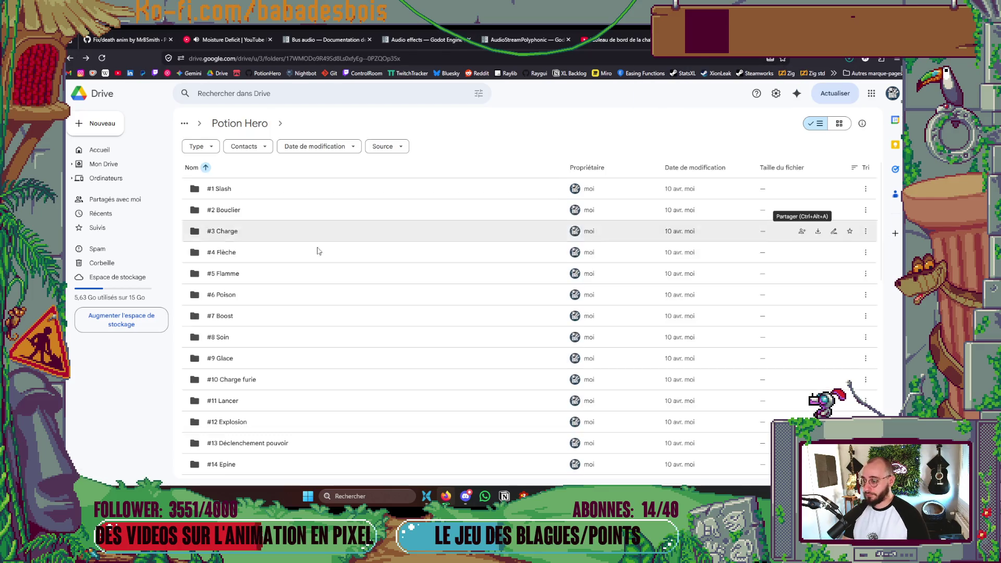
{"action": "double_click", "coordinate": [316, 290]}
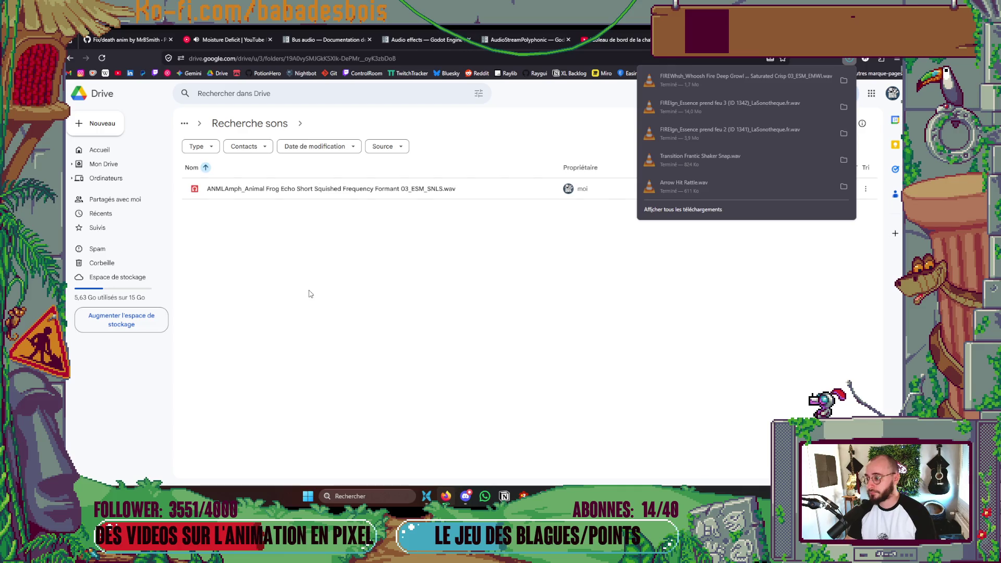
{"action": "left_click", "coordinate": [850, 58]}
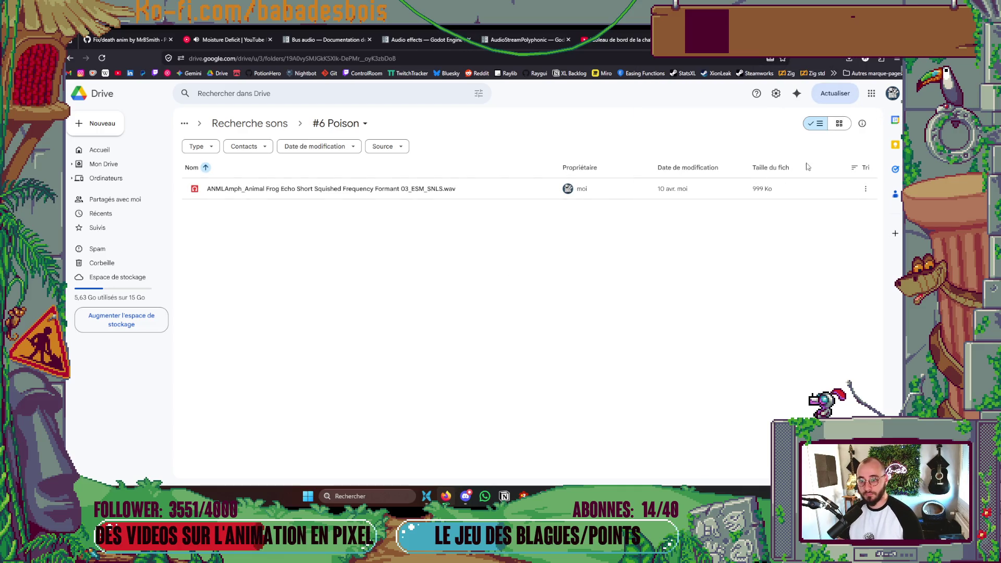
{"action": "left_click", "coordinate": [817, 190]}
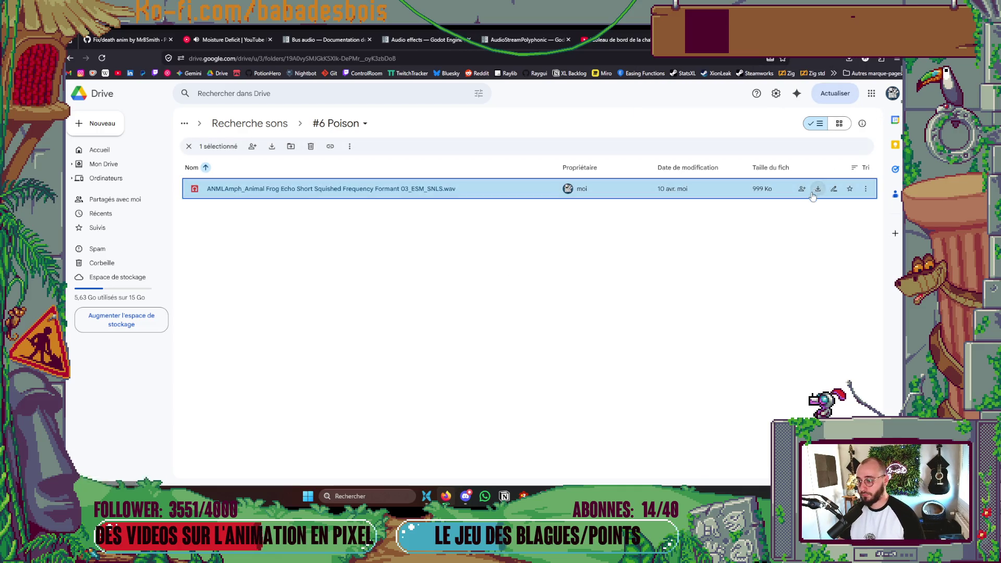
Step: Download the monster tentacle and power up shimmer sounds from #7 Boost
{"action": "left_click", "coordinate": [70, 58]}
{"action": "double_click", "coordinate": [269, 322]}
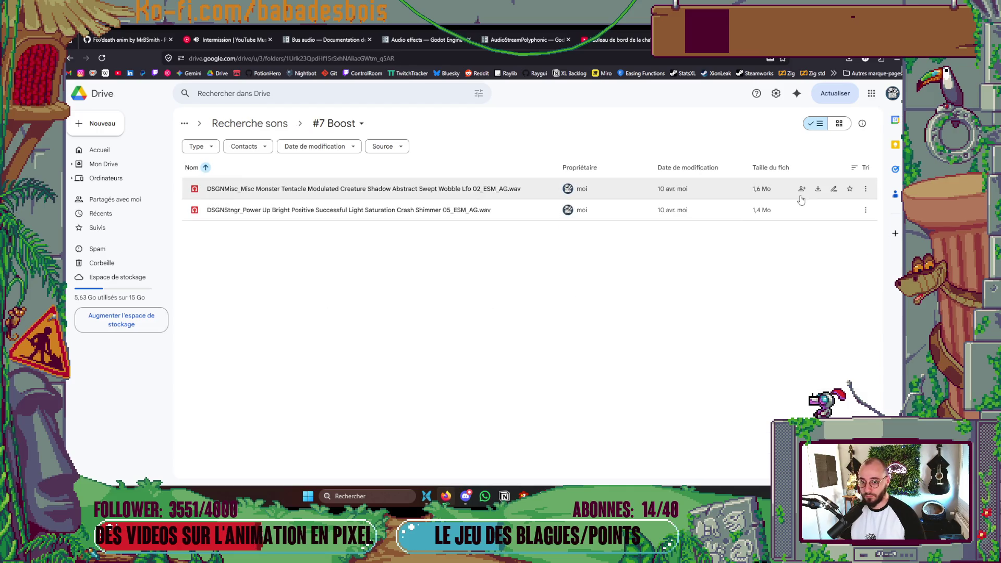
{"action": "left_click", "coordinate": [819, 190]}
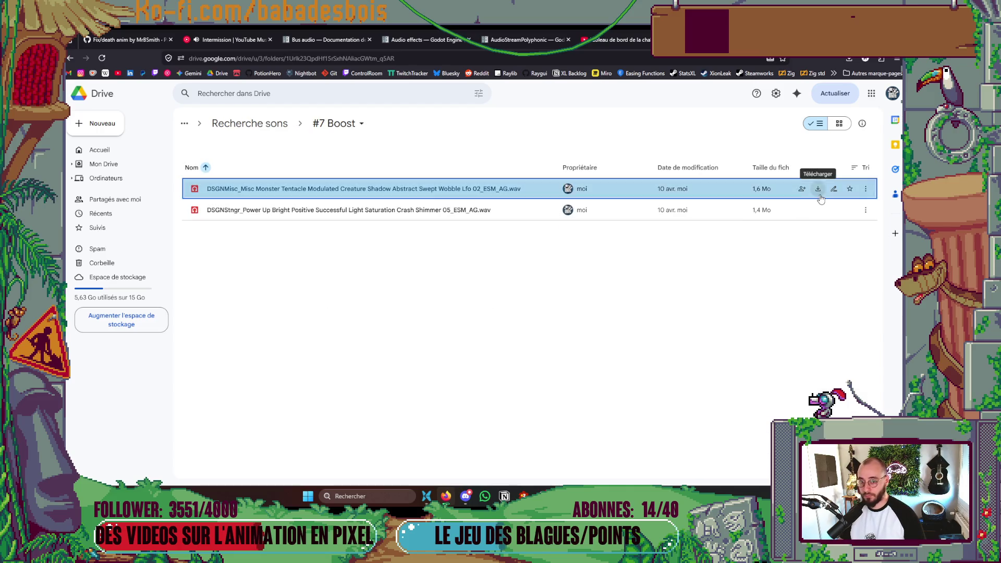
{"action": "left_click", "coordinate": [818, 210]}
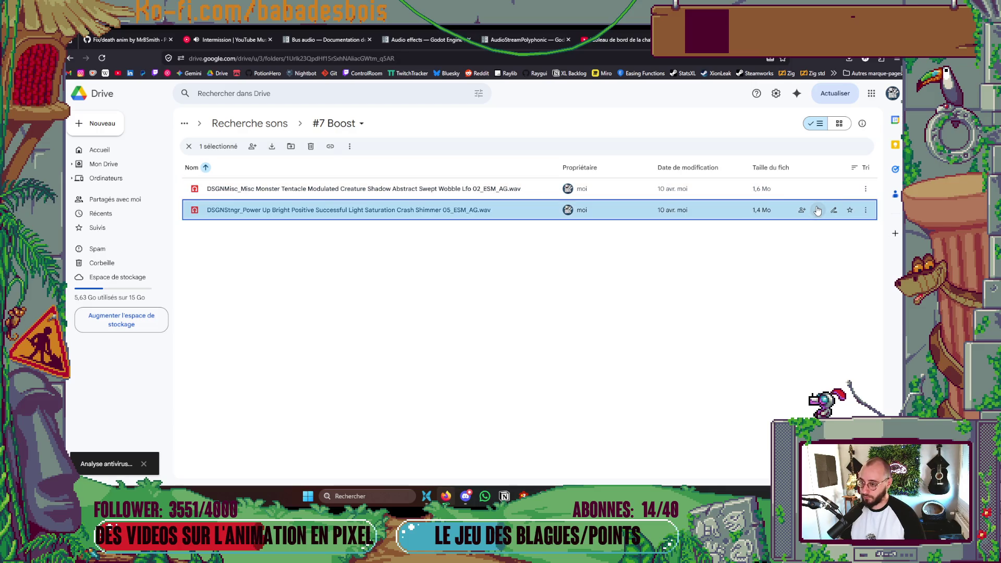
Step: Download Button Arp Twinkle and Metallophone ascendant from the #8 Soin folder
{"action": "left_click", "coordinate": [70, 57]}
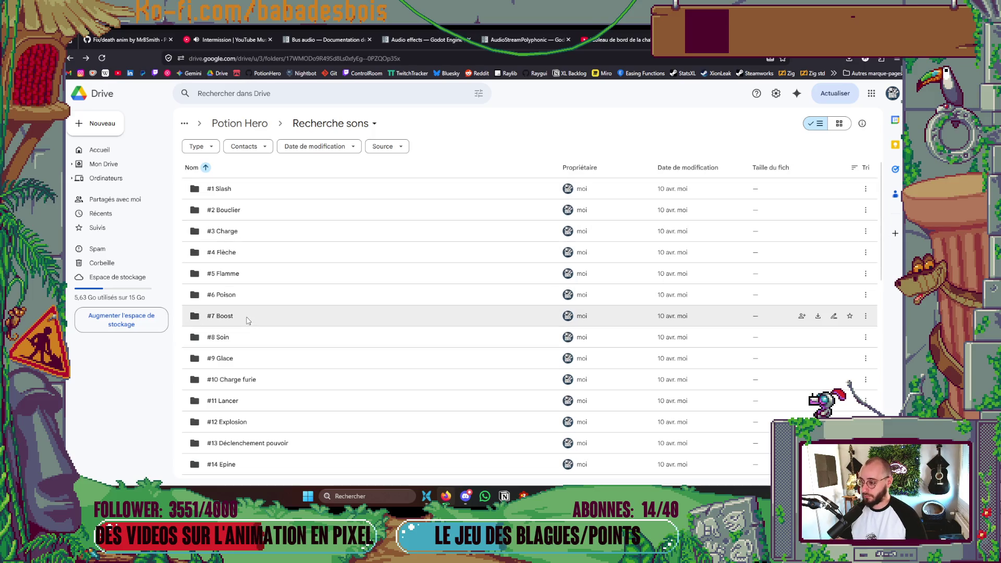
{"action": "double_click", "coordinate": [222, 336]}
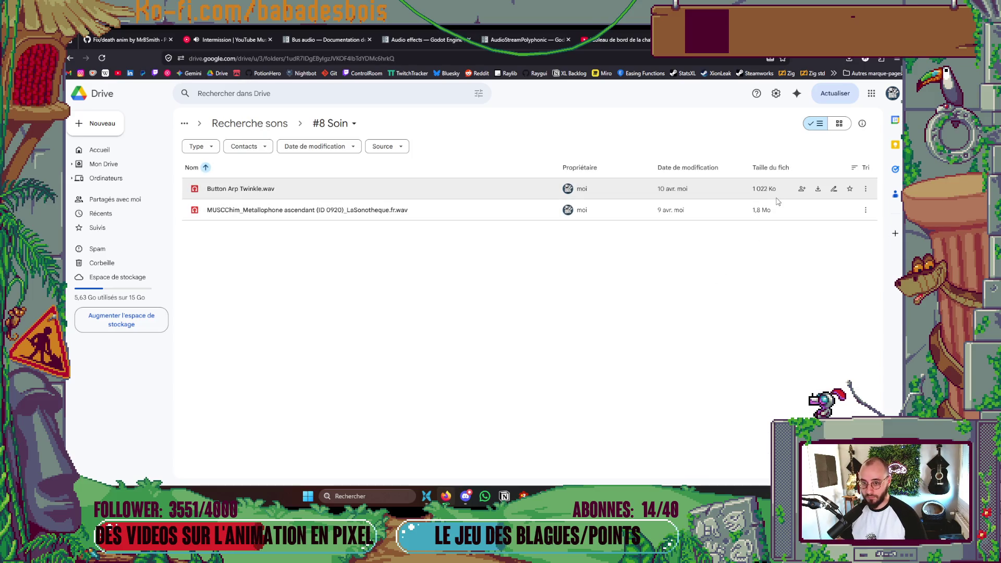
{"action": "left_click", "coordinate": [819, 190]}
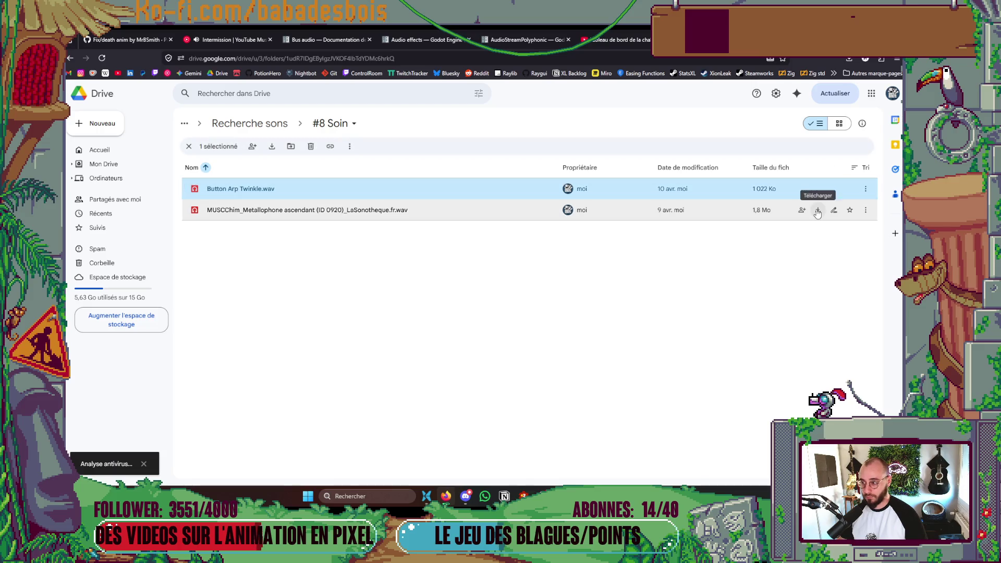
{"action": "left_click", "coordinate": [817, 210]}
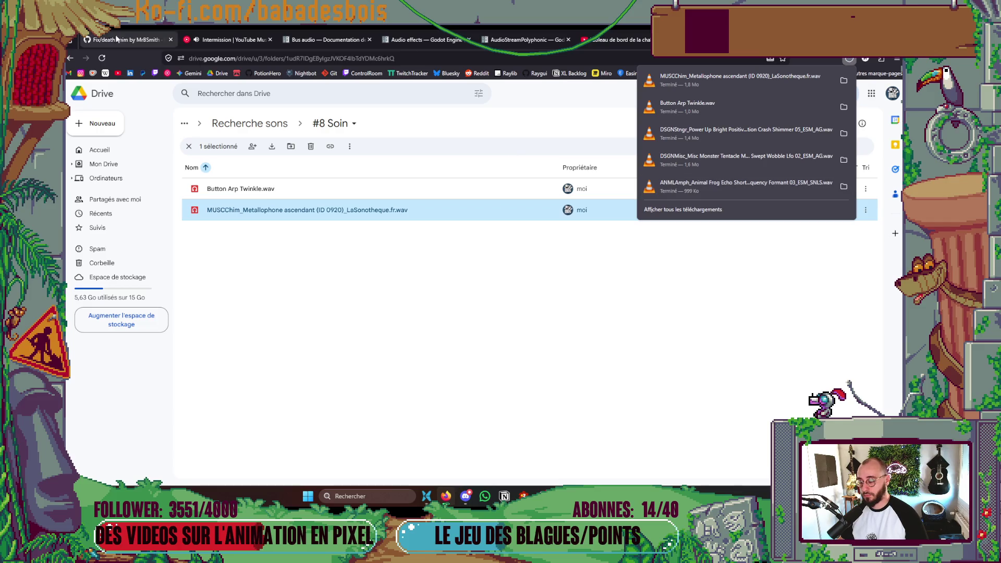
Step: Download Whoosh Glass Crystal Fragments and both Glace qui craque sounds from #9 Glace
{"action": "left_click", "coordinate": [70, 58]}
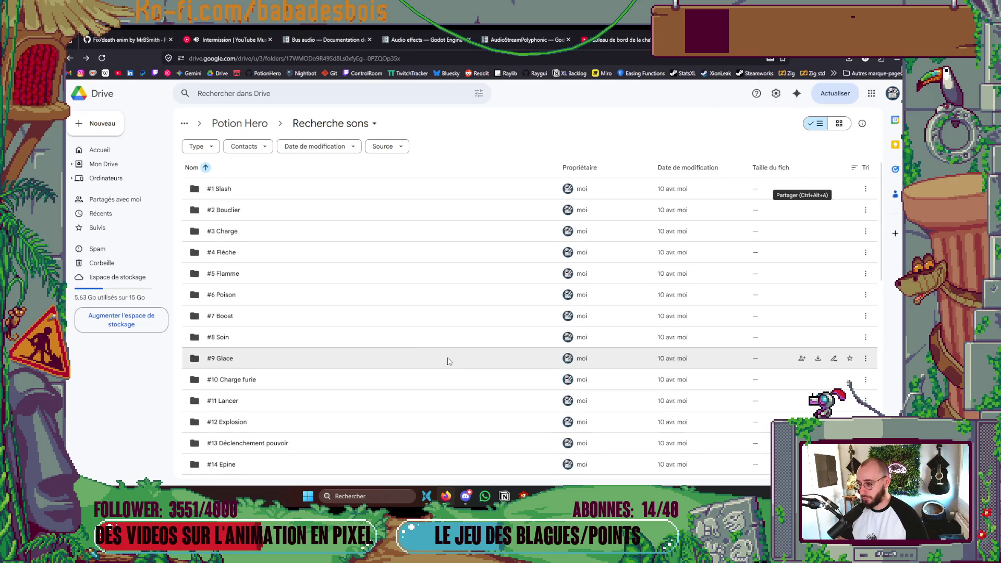
{"action": "double_click", "coordinate": [246, 312]}
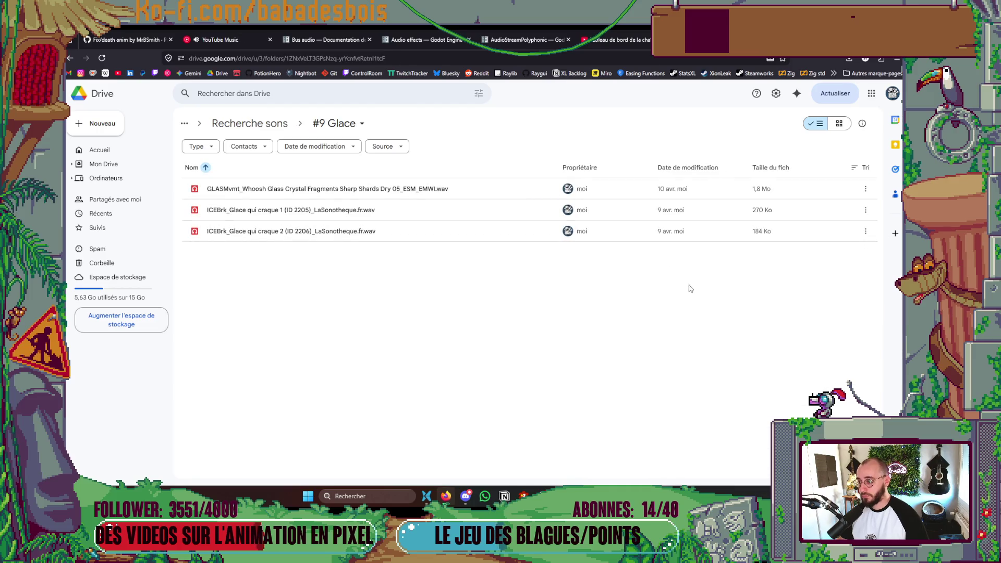
{"action": "left_click", "coordinate": [818, 190]}
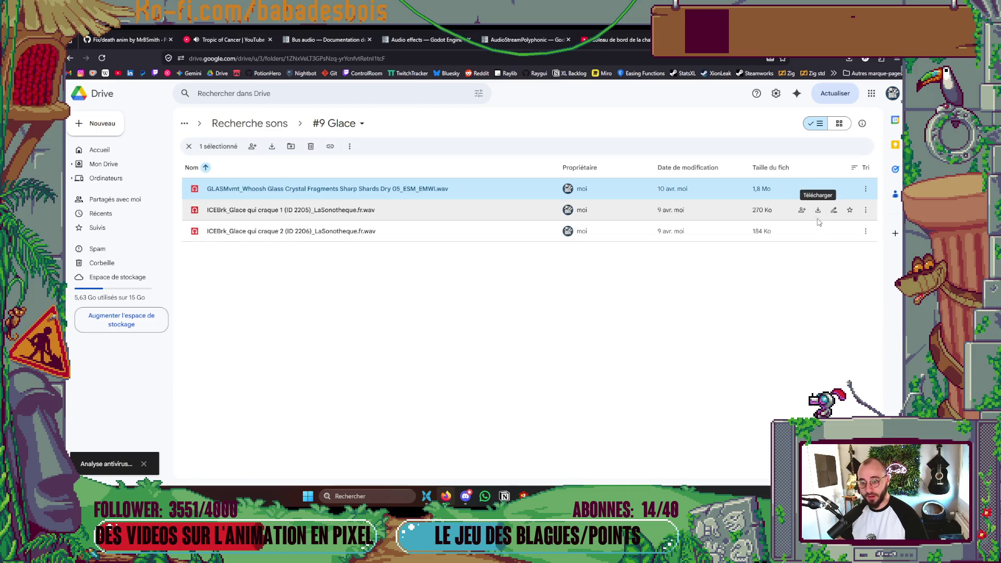
{"action": "left_click", "coordinate": [818, 212]}
{"action": "left_click", "coordinate": [819, 232]}
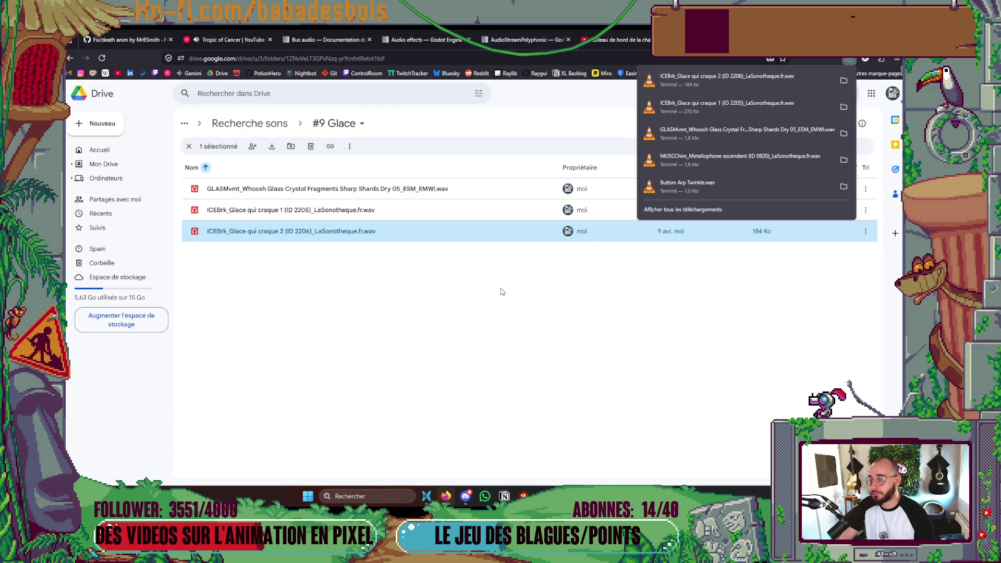
{"action": "left_click", "coordinate": [489, 309]}
Step: Download Explosion Small Blast, Combat Punch Impact and Wind Rush Whoosh from #10 Charge furie
{"action": "left_click", "coordinate": [68, 57]}
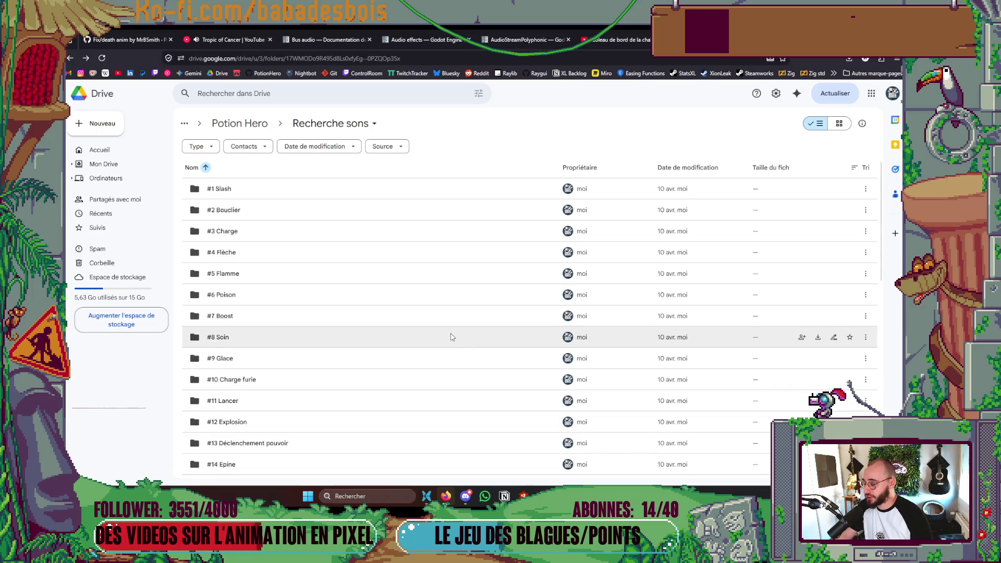
{"action": "scroll", "coordinate": [452, 329], "scroll_direction": "down", "scroll_amount": 1}
{"action": "scroll", "coordinate": [399, 336], "scroll_direction": "up", "scroll_amount": 1}
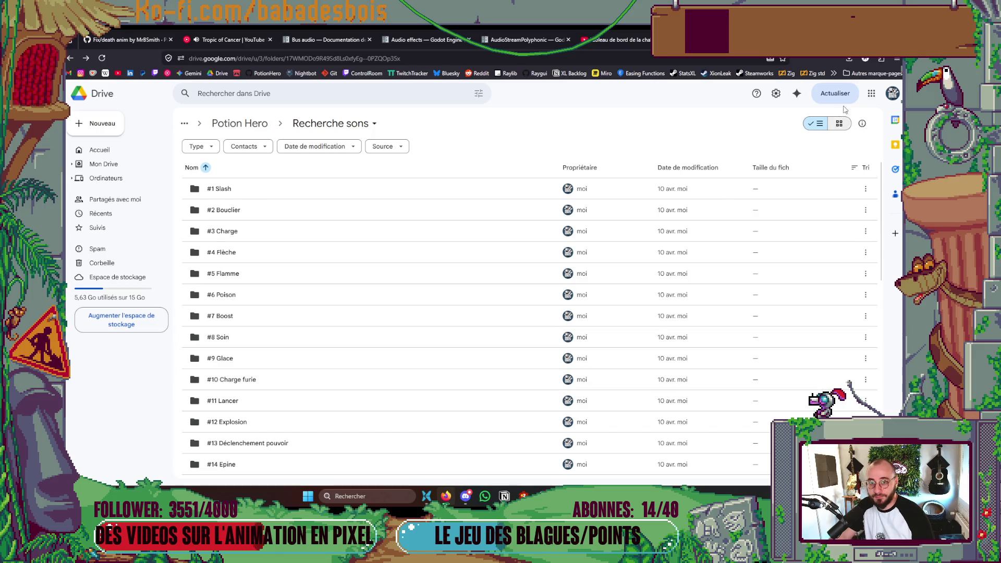
{"action": "left_click", "coordinate": [849, 58]}
{"action": "double_click", "coordinate": [282, 379]}
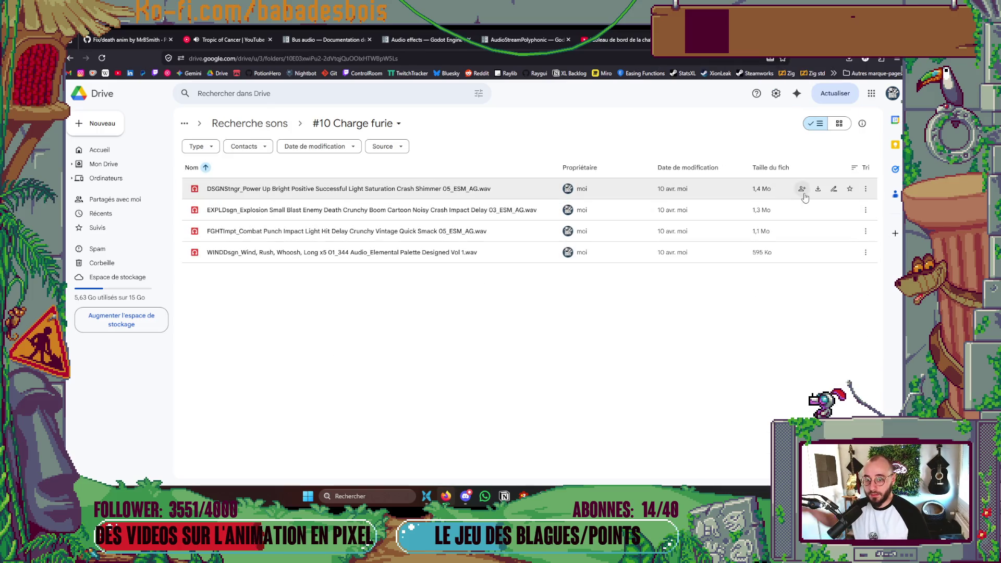
{"action": "left_click", "coordinate": [817, 210]}
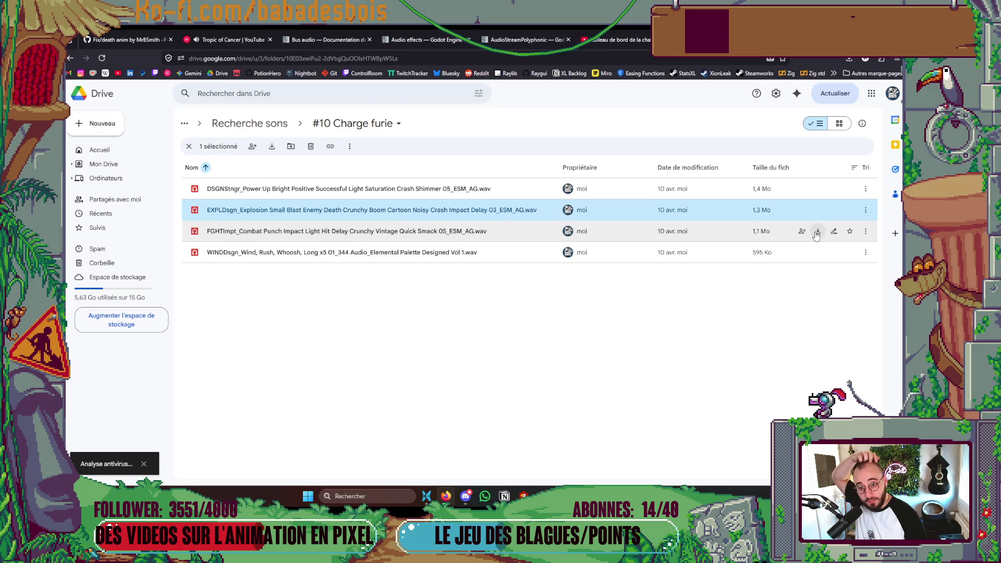
{"action": "left_click", "coordinate": [817, 231]}
{"action": "left_click", "coordinate": [817, 252]}
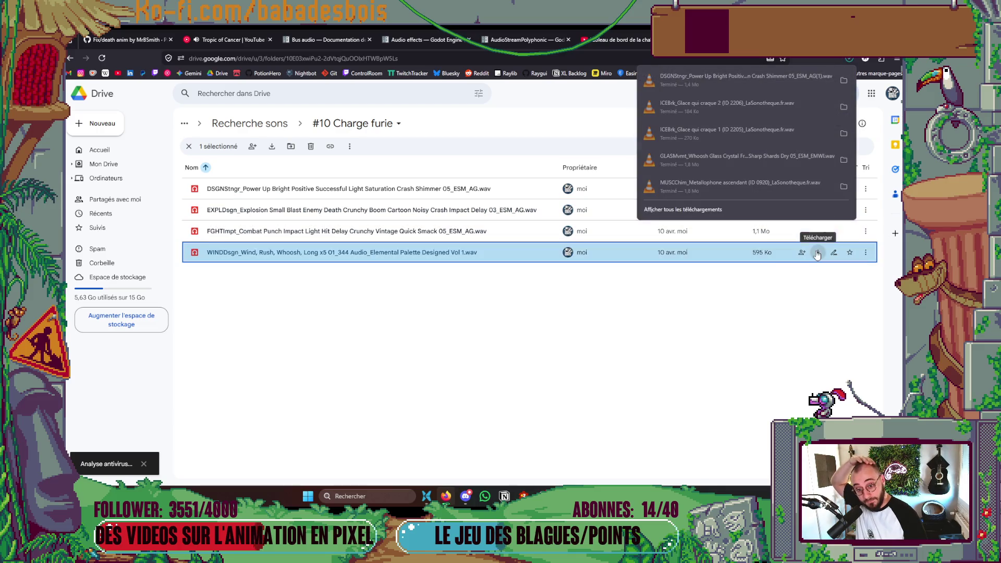
Step: Go back to Recherche sons and reopen the #10 Charge furie folder
{"action": "left_click", "coordinate": [631, 372]}
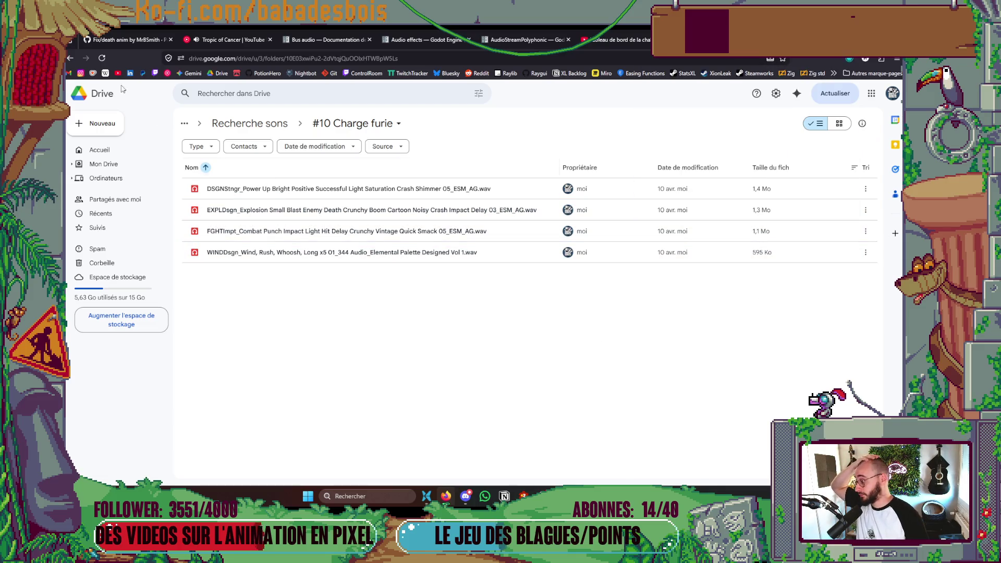
{"action": "left_click", "coordinate": [71, 58]}
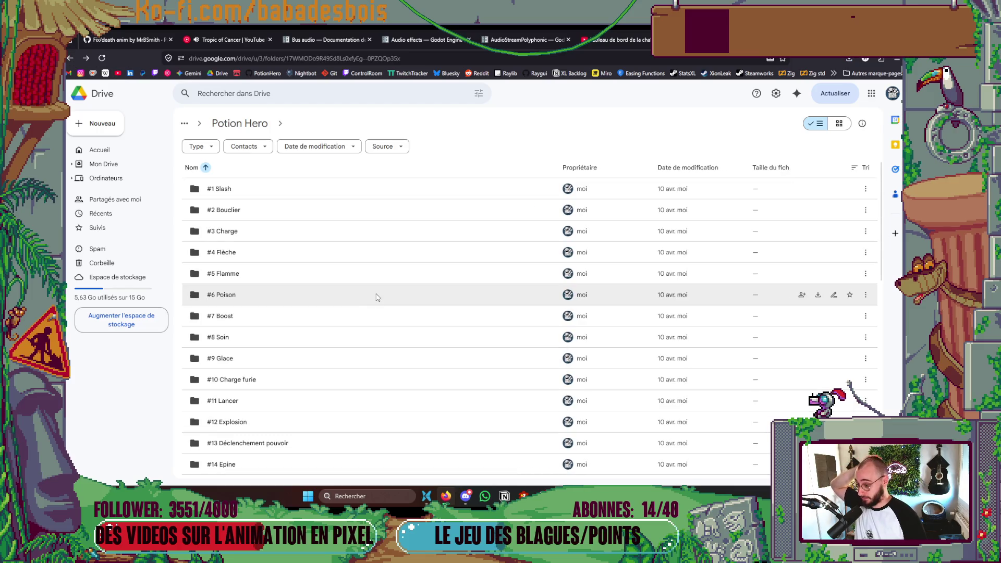
{"action": "scroll", "coordinate": [373, 302], "scroll_direction": "down", "scroll_amount": 1}
{"action": "double_click", "coordinate": [316, 334]}
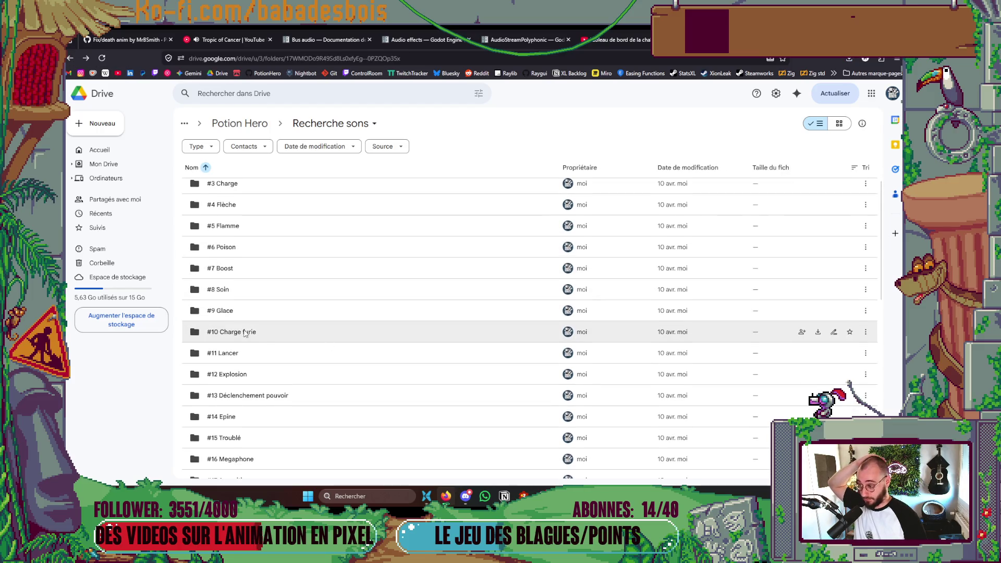
Step: Download Cartoon Transition Bass Down and Woosh Sweep Slide Infographics Basic from #11 Lancer
{"action": "key", "text": "alt+Left"}
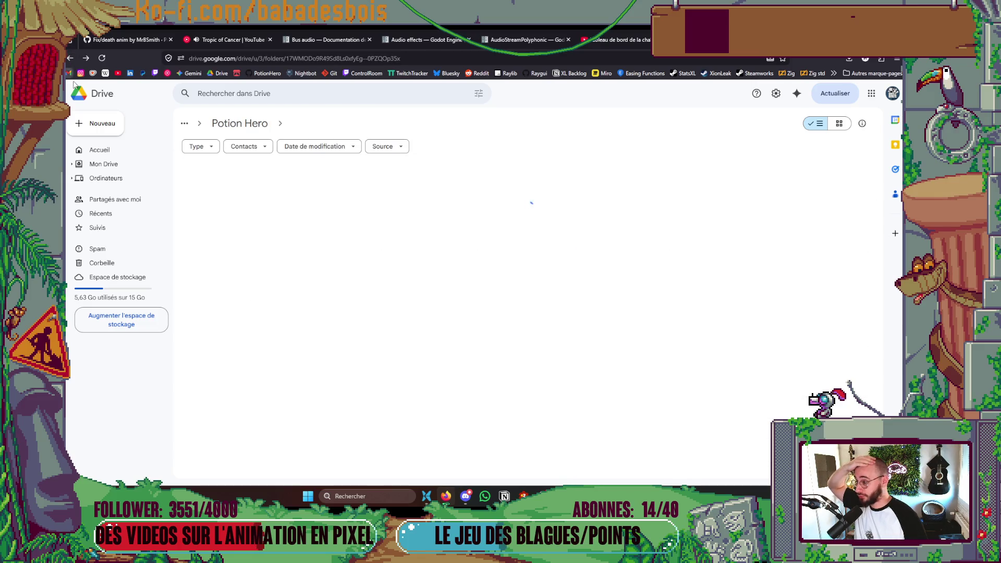
{"action": "double_click", "coordinate": [230, 401]}
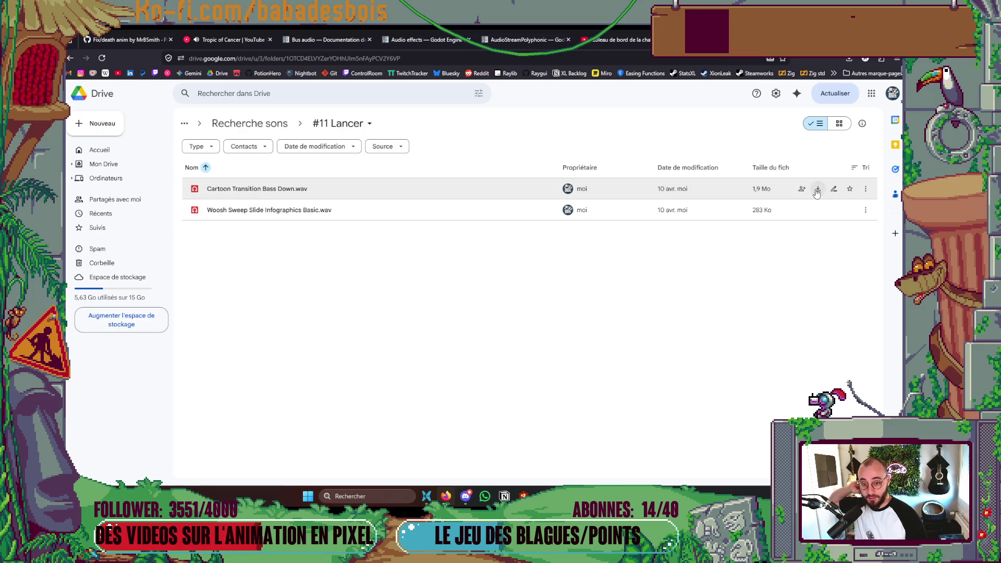
{"action": "left_click", "coordinate": [818, 189]}
{"action": "left_click", "coordinate": [818, 210]}
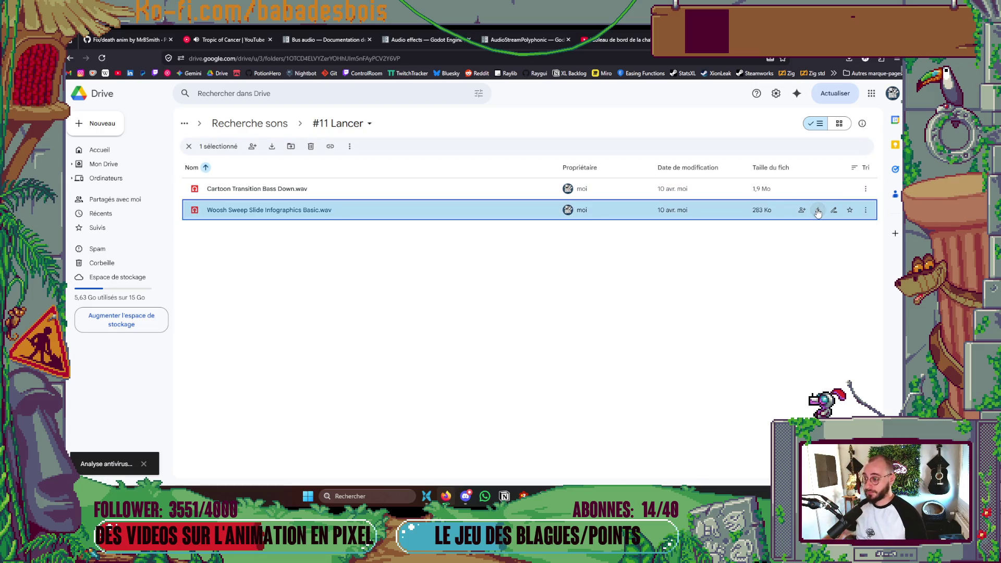
{"action": "left_click", "coordinate": [509, 358]}
{"action": "left_click", "coordinate": [77, 56]}
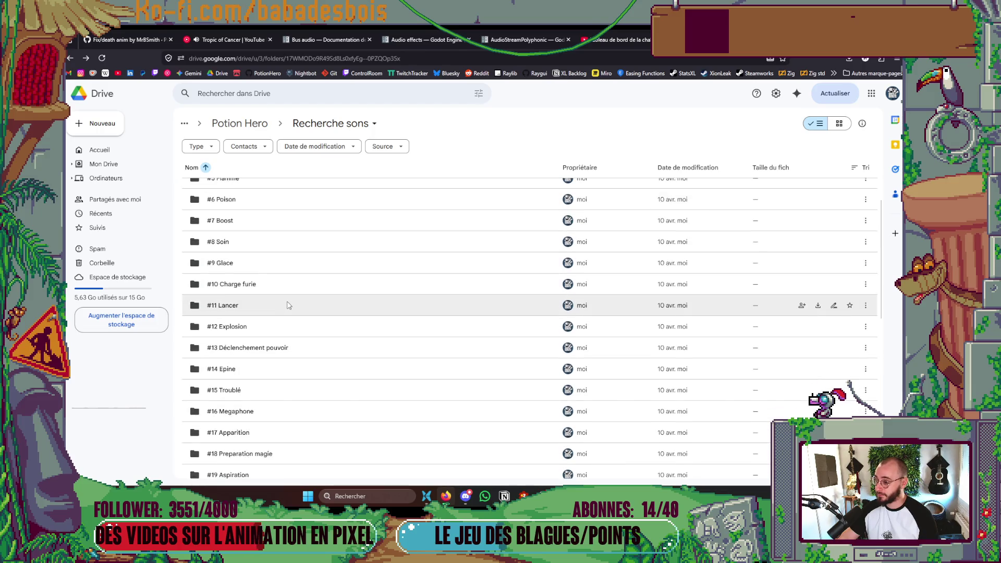
{"action": "double_click", "coordinate": [228, 310]}
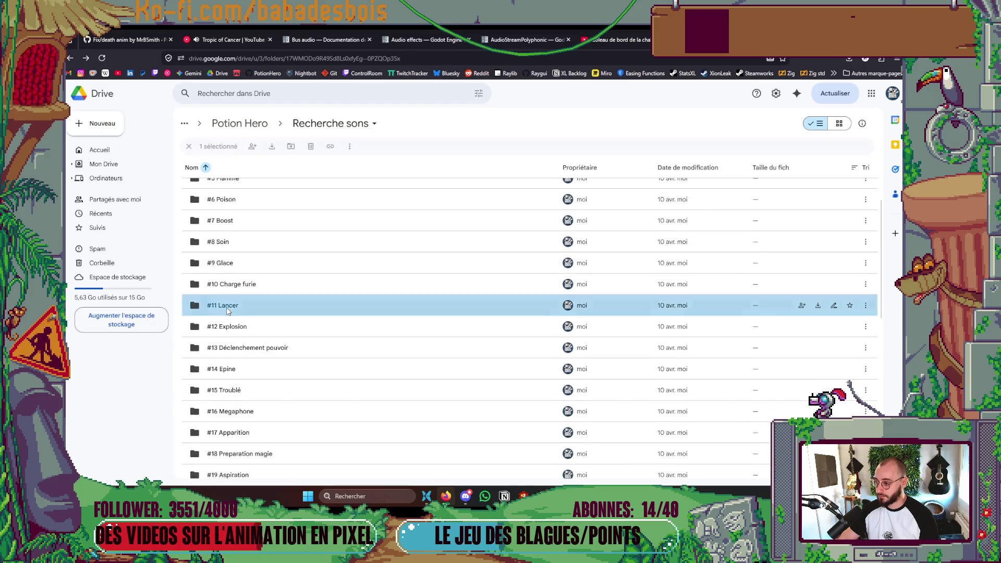
{"action": "left_click", "coordinate": [74, 59]}
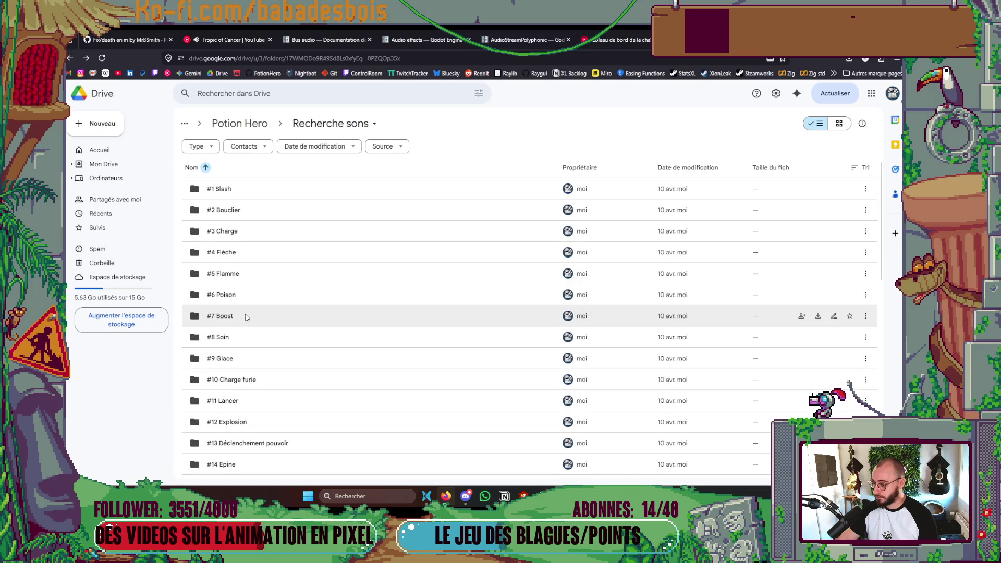
Step: Download Explosion Small Blast, Whoosh Fire Deep Growl and SBfx_Fireworks 001 from #12 Explosion
{"action": "left_click", "coordinate": [238, 411]}
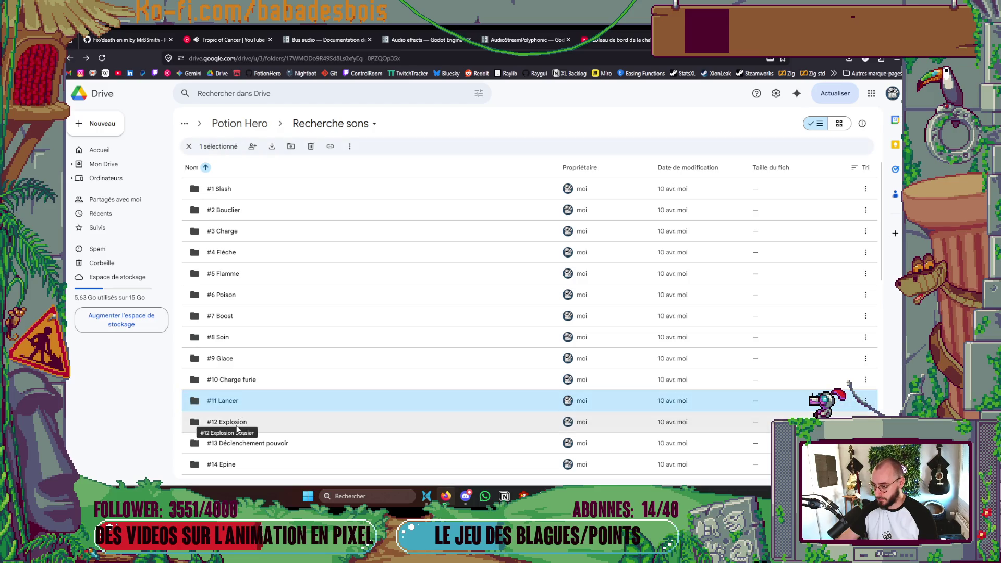
{"action": "double_click", "coordinate": [238, 422]}
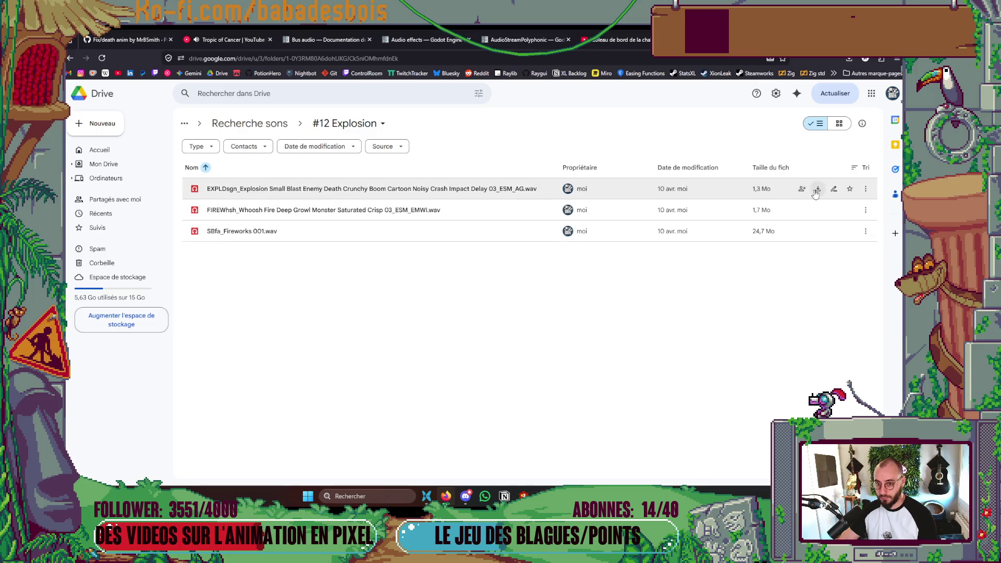
{"action": "left_click", "coordinate": [817, 190]}
{"action": "left_click", "coordinate": [818, 210]}
{"action": "left_click", "coordinate": [817, 231]}
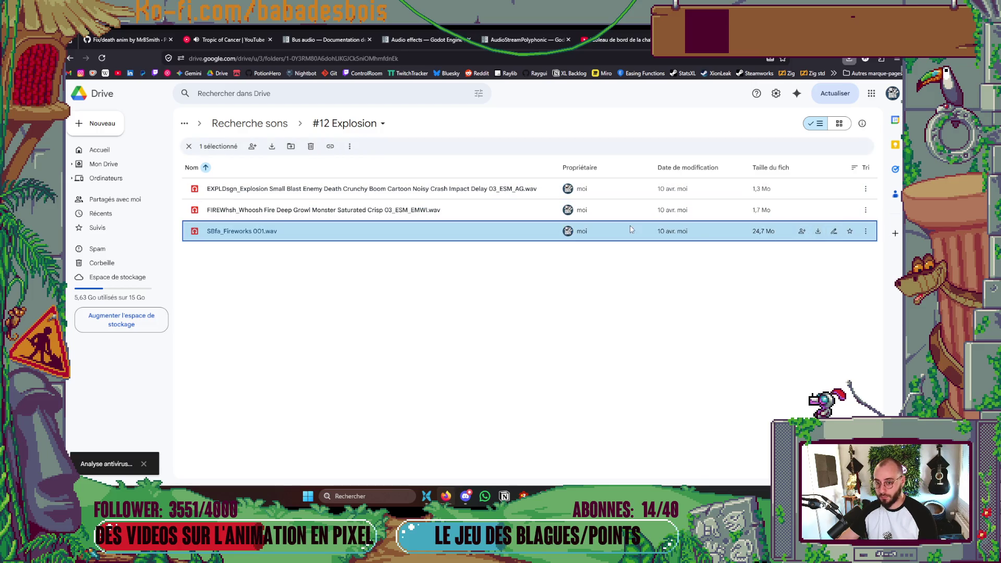
{"action": "key", "text": "alt+Left"}
Step: Download all six #13 Déclenchement pouvoir sounds, including the bouchon and Bouteille souffler clips
{"action": "scroll", "coordinate": [392, 375], "scroll_direction": "down", "scroll_amount": 2}
{"action": "left_click", "coordinate": [294, 357]}
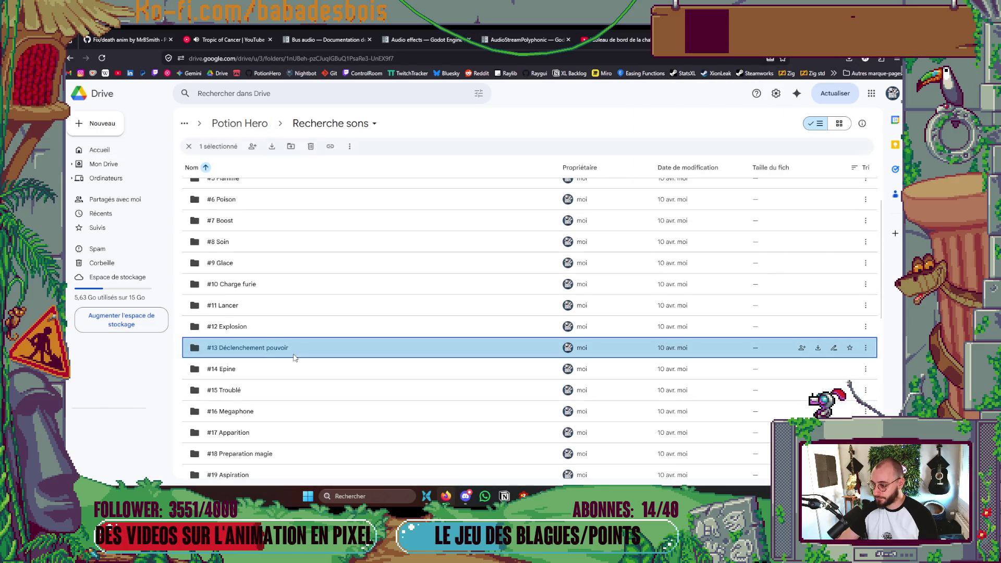
{"action": "double_click", "coordinate": [294, 357]}
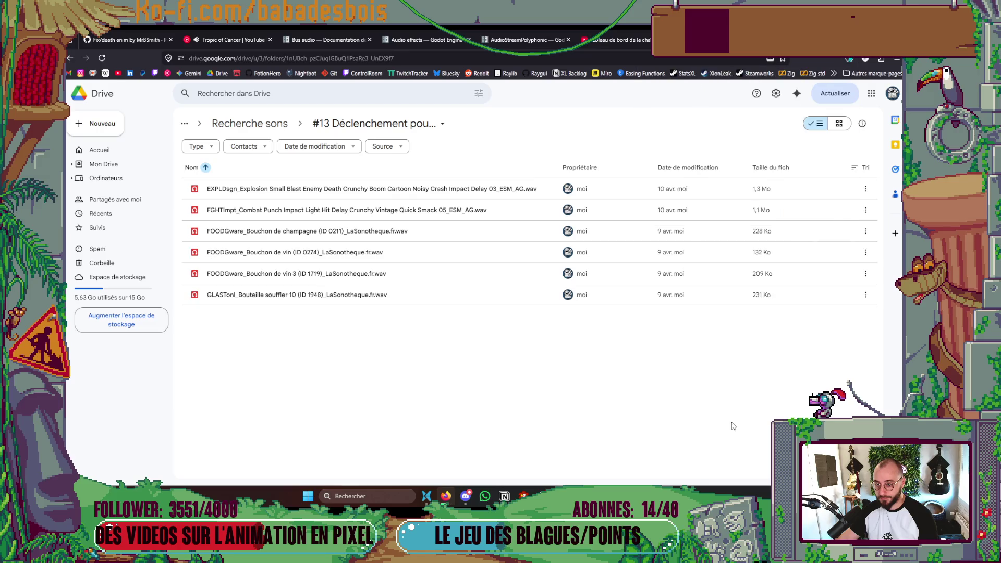
{"action": "left_click", "coordinate": [818, 189]}
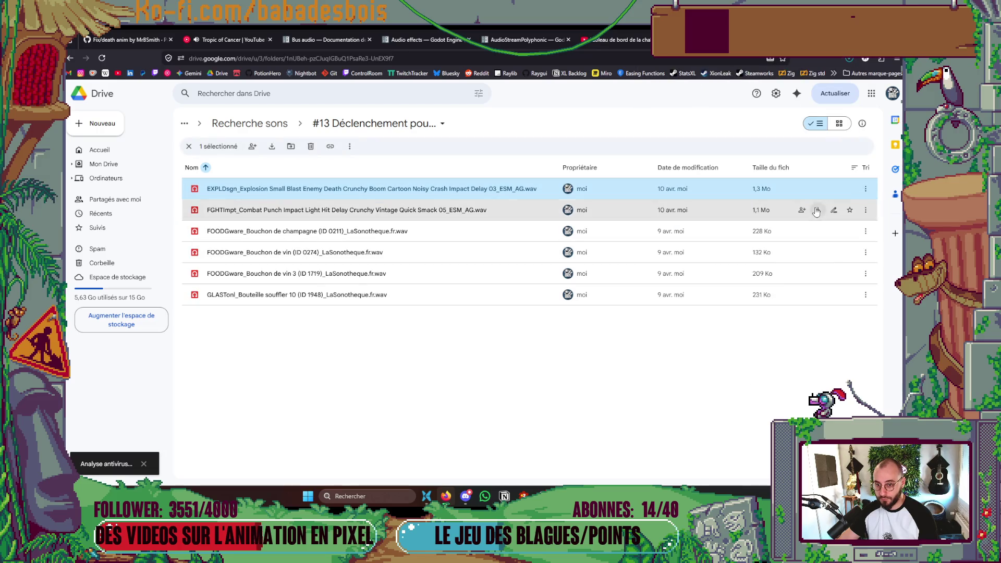
{"action": "left_click", "coordinate": [818, 210]}
{"action": "left_click", "coordinate": [816, 232]}
{"action": "left_click", "coordinate": [817, 252]}
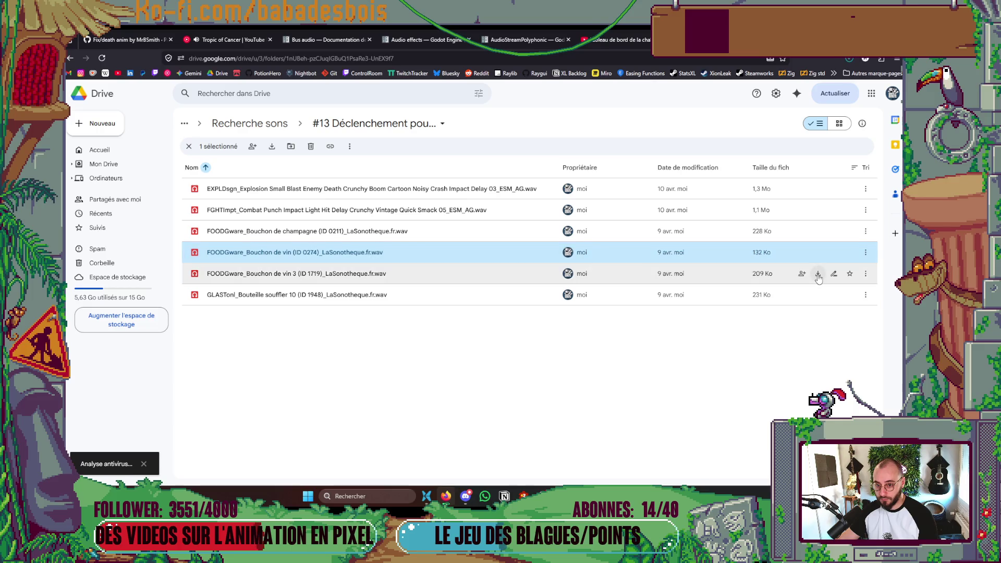
{"action": "left_click", "coordinate": [818, 273]}
{"action": "left_click", "coordinate": [817, 295]}
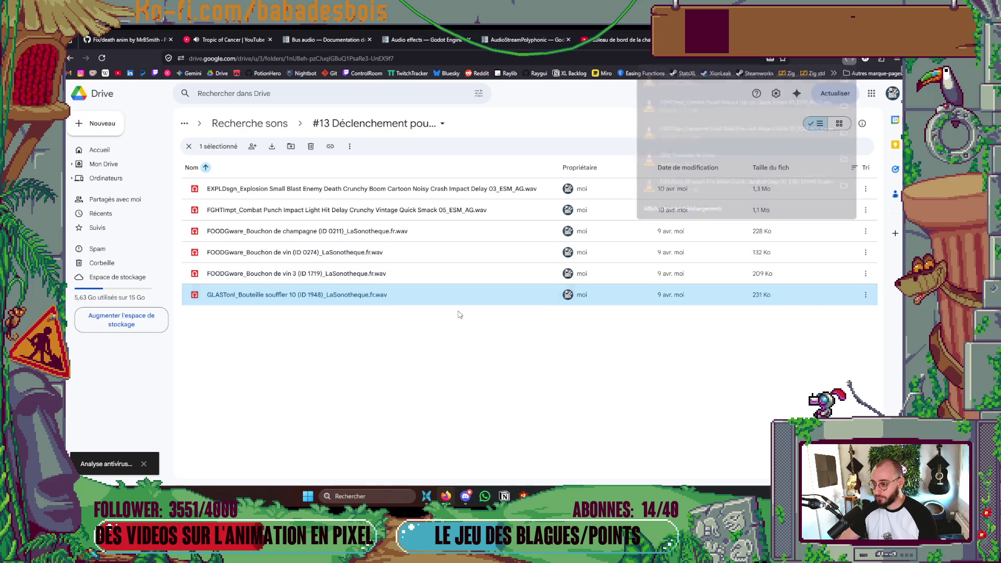
{"action": "left_click", "coordinate": [71, 59]}
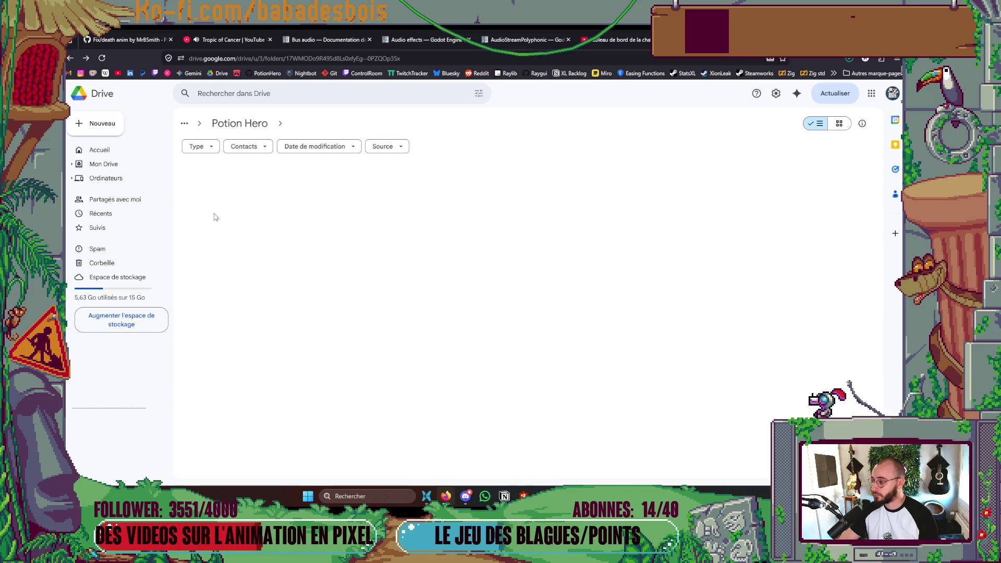
{"action": "scroll", "coordinate": [305, 307], "scroll_direction": "down", "scroll_amount": 3}
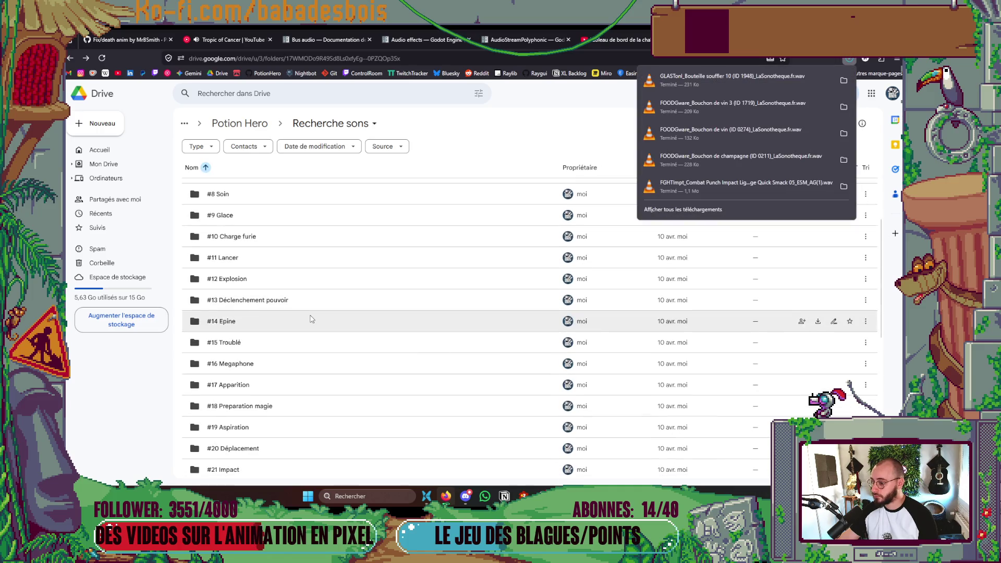
Step: Download the Hair Scissor sound from the #14 Epine folder
{"action": "double_click", "coordinate": [301, 327]}
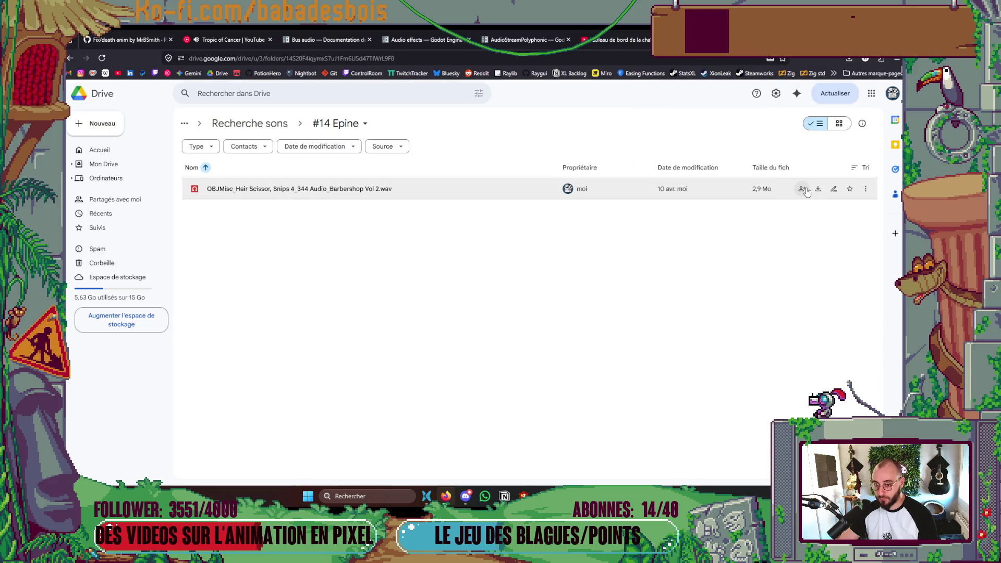
{"action": "left_click", "coordinate": [820, 188]}
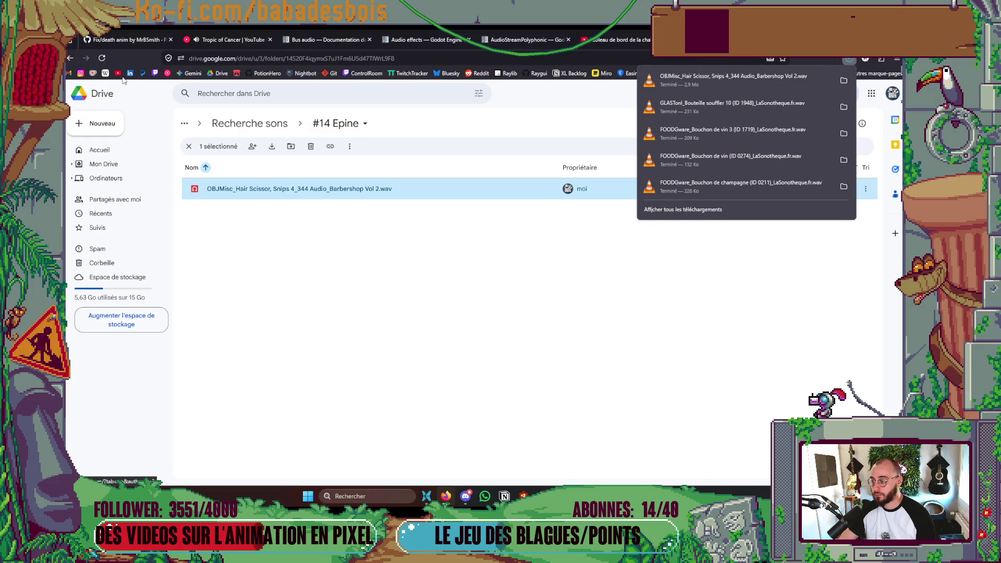
{"action": "left_click", "coordinate": [69, 58]}
{"action": "scroll", "coordinate": [443, 358], "scroll_direction": "down", "scroll_amount": 2}
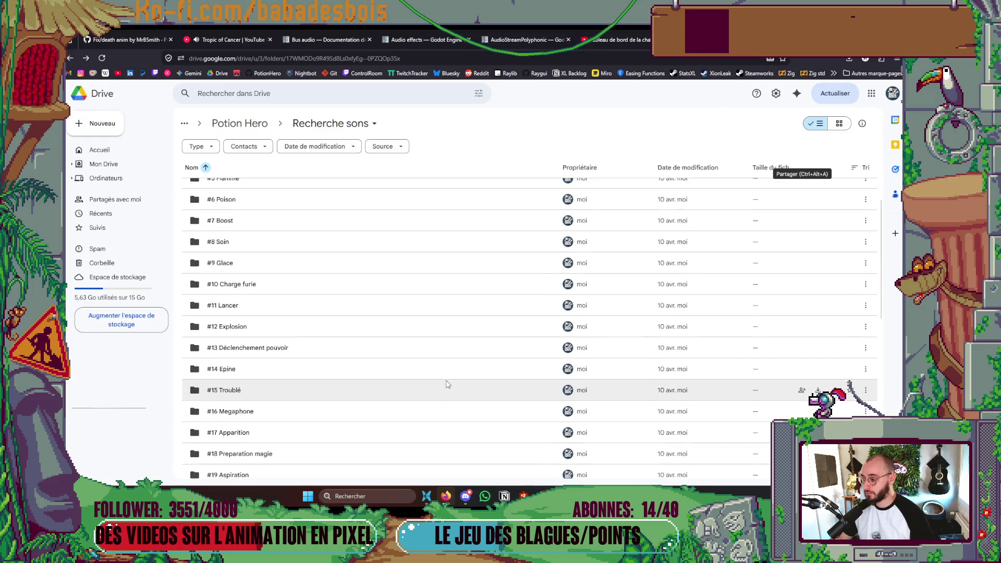
{"action": "scroll", "coordinate": [442, 353], "scroll_direction": "down", "scroll_amount": 1}
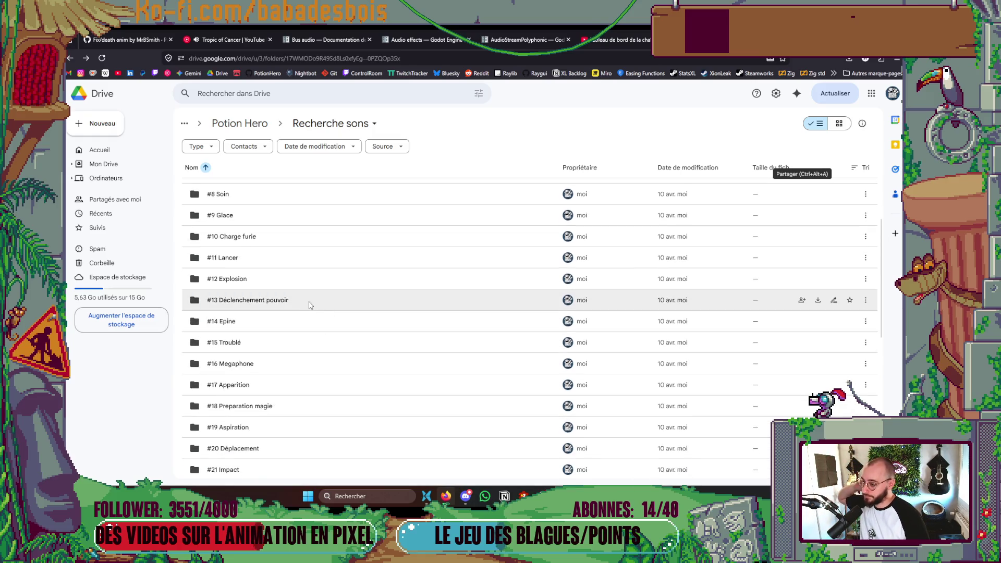
{"action": "scroll", "coordinate": [308, 306], "scroll_direction": "up", "scroll_amount": 1}
{"action": "scroll", "coordinate": [308, 305], "scroll_direction": "down", "scroll_amount": 1}
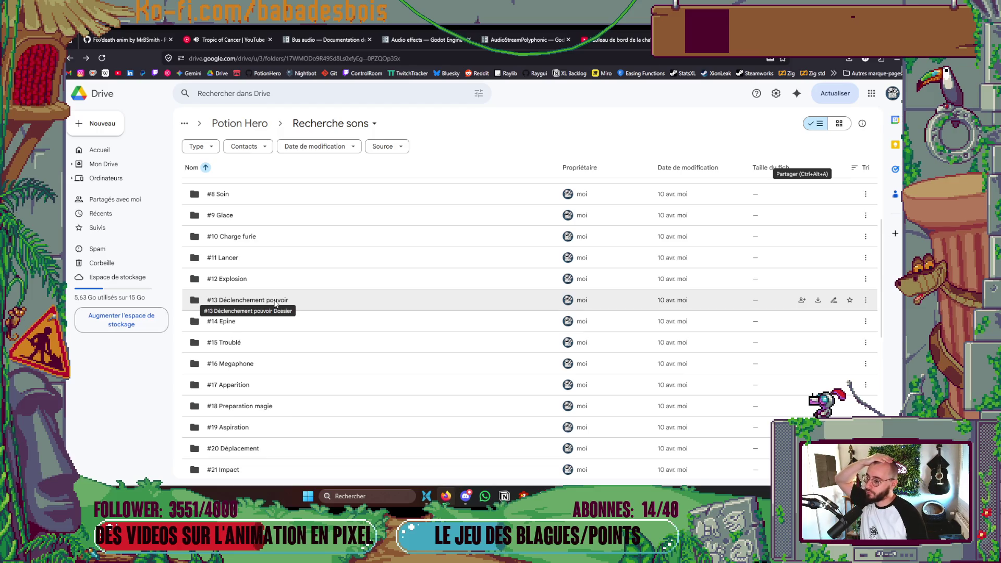
{"action": "scroll", "coordinate": [274, 307], "scroll_direction": "up", "scroll_amount": 2}
{"action": "scroll", "coordinate": [272, 315], "scroll_direction": "down", "scroll_amount": 3}
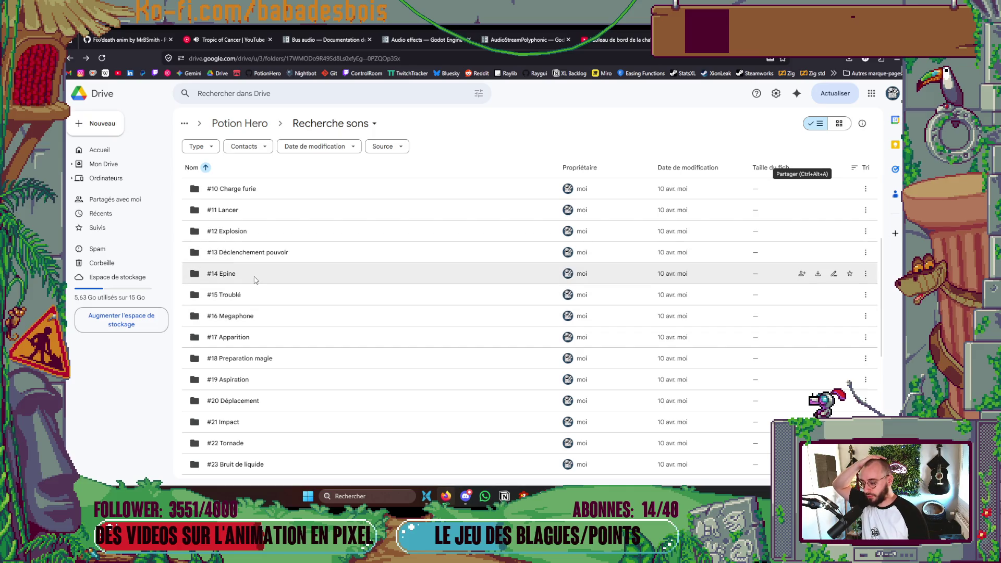
Step: Download all five #15 Troublé sounds, from Accept Boing Crunch to Bird Flutes
{"action": "double_click", "coordinate": [249, 295]}
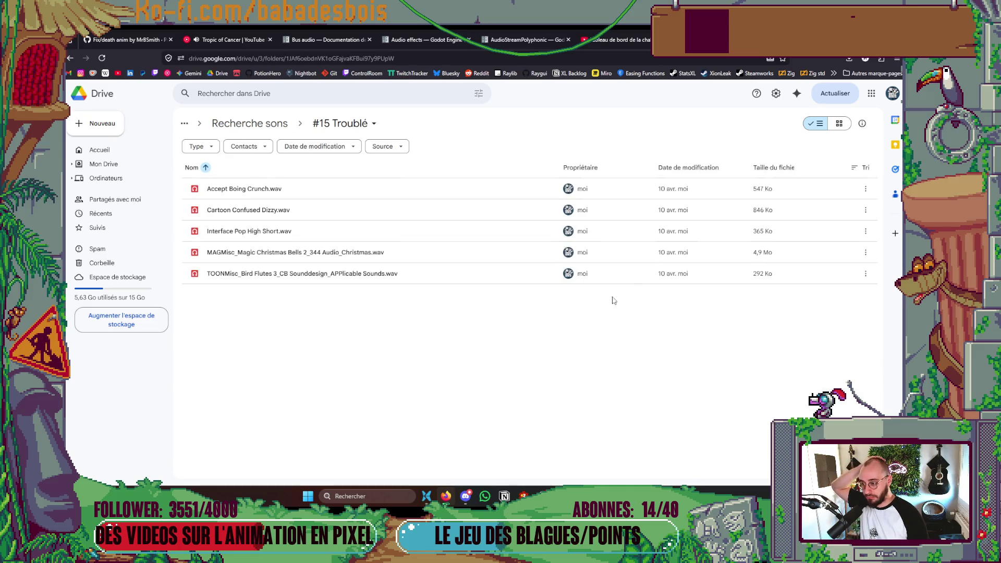
{"action": "left_click", "coordinate": [817, 189]}
{"action": "left_click", "coordinate": [817, 210]}
{"action": "left_click", "coordinate": [817, 231]}
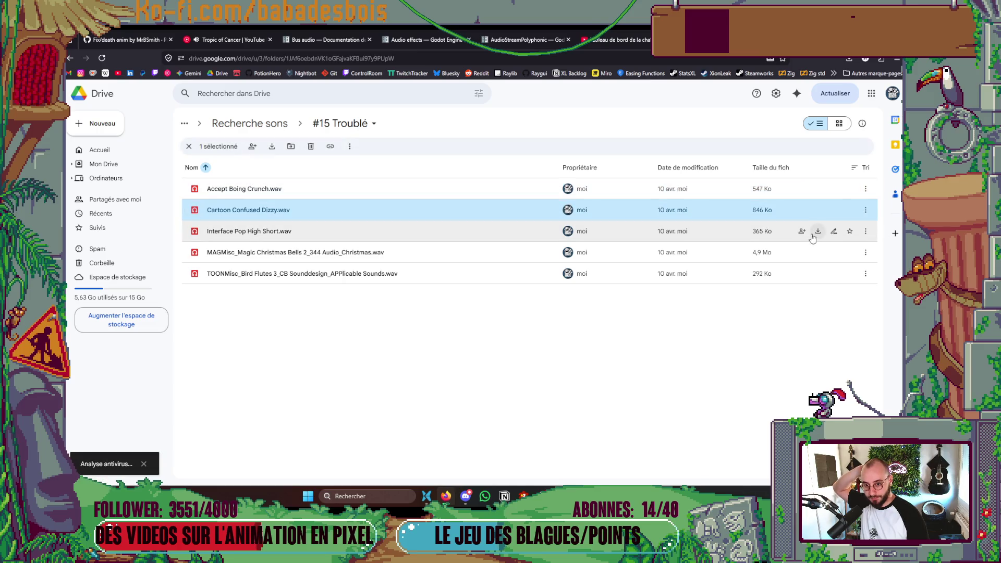
{"action": "left_click", "coordinate": [816, 252]}
{"action": "left_click", "coordinate": [817, 273]}
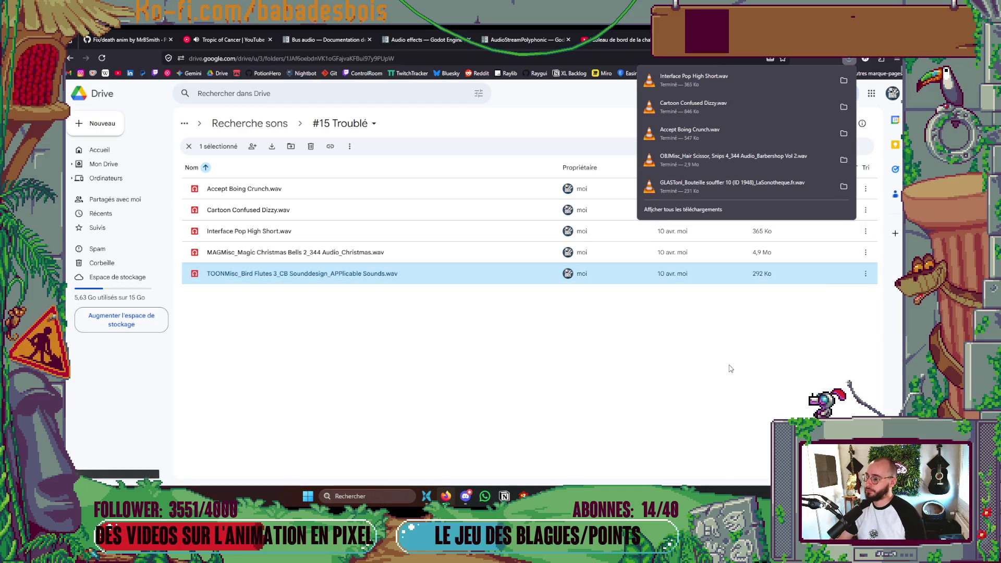
Step: Download the Megaphone alarme sound from the #16 Megaphone folder
{"action": "left_click", "coordinate": [69, 58]}
{"action": "scroll", "coordinate": [324, 375], "scroll_direction": "down", "scroll_amount": 3}
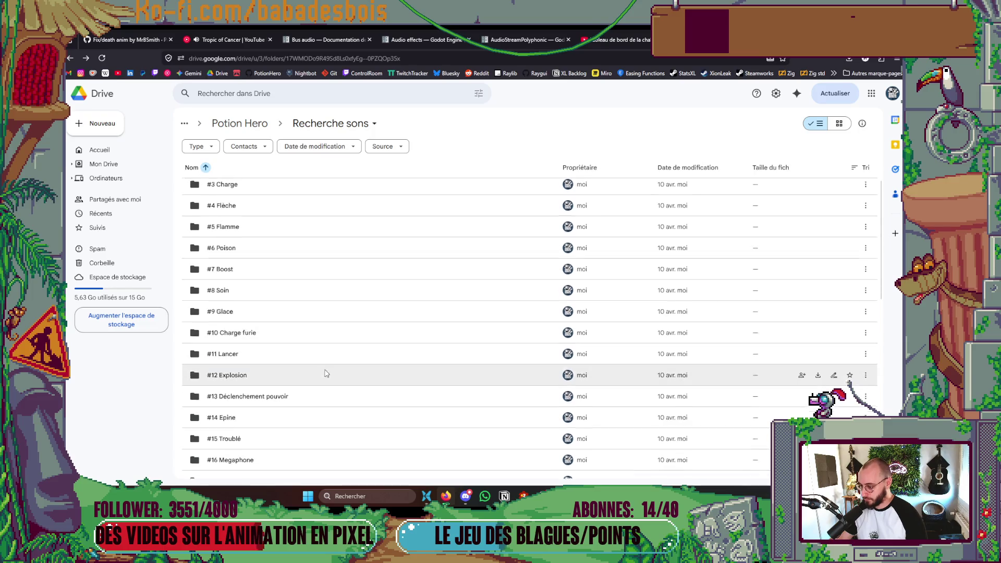
{"action": "double_click", "coordinate": [292, 364]}
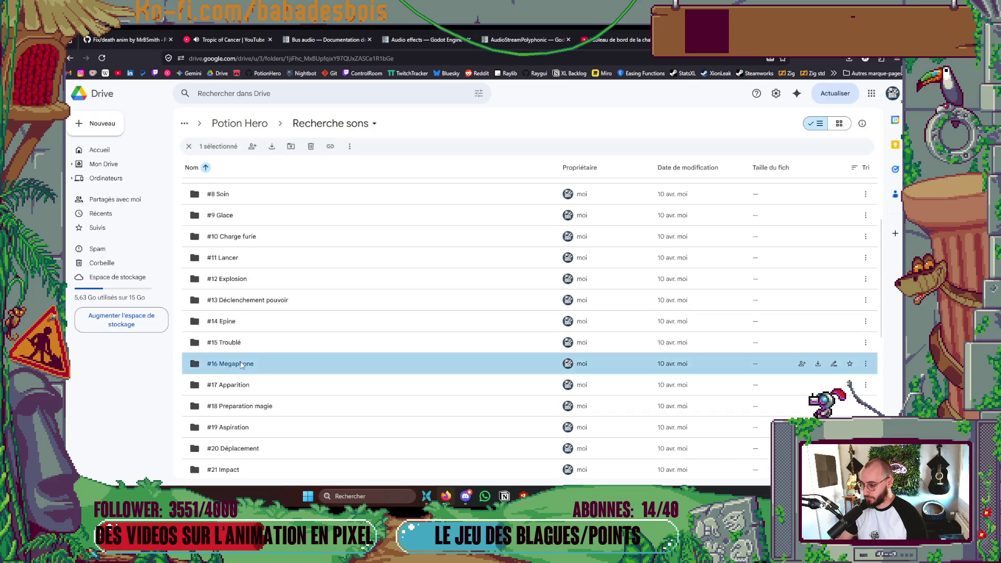
{"action": "left_click", "coordinate": [818, 190]}
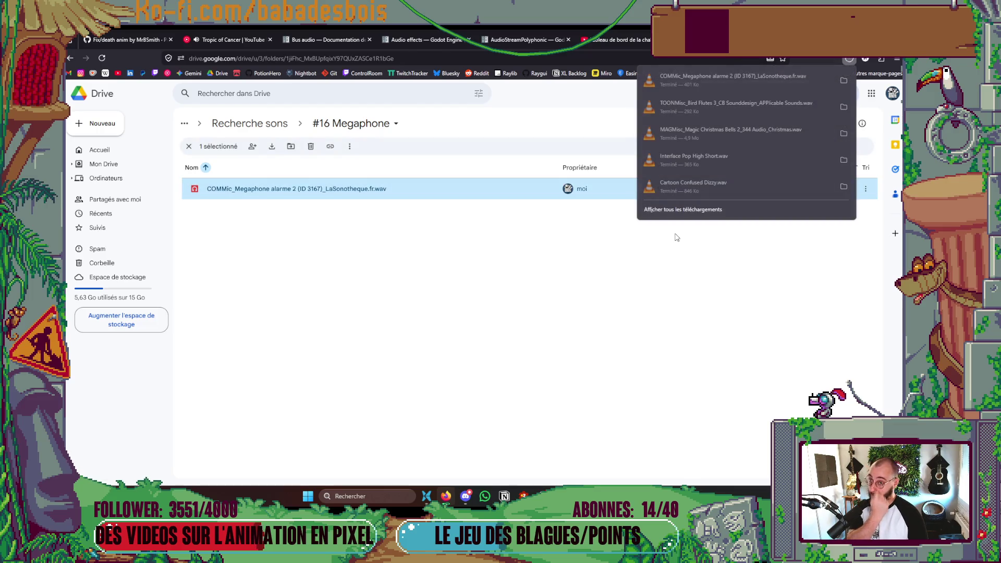
{"action": "left_click", "coordinate": [312, 287]}
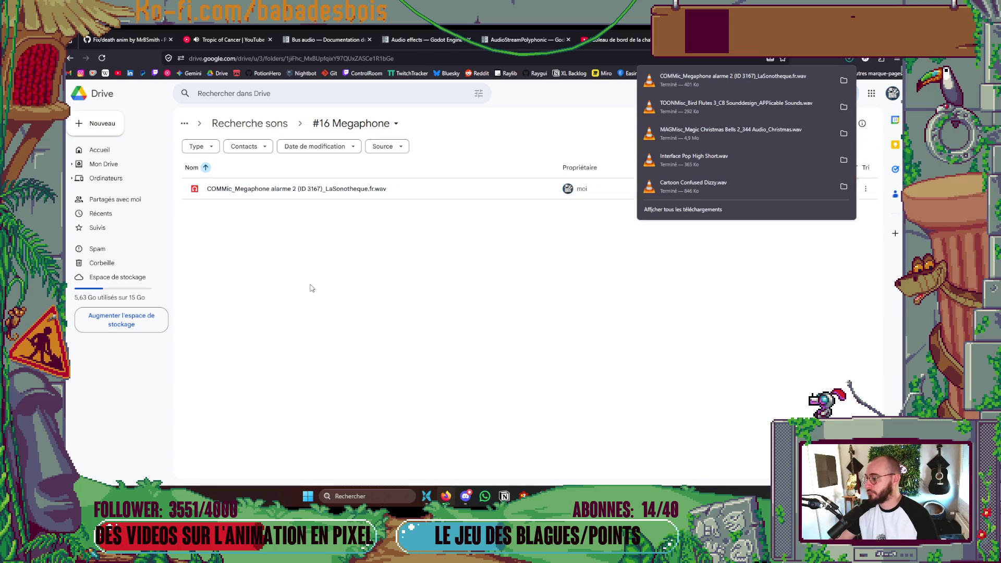
Step: Reopen #16 Megaphone, check recent downloads, and download the Megaphone alarme sound again
{"action": "key", "text": "alt+Left"}
{"action": "scroll", "coordinate": [449, 366], "scroll_direction": "down", "scroll_amount": 2}
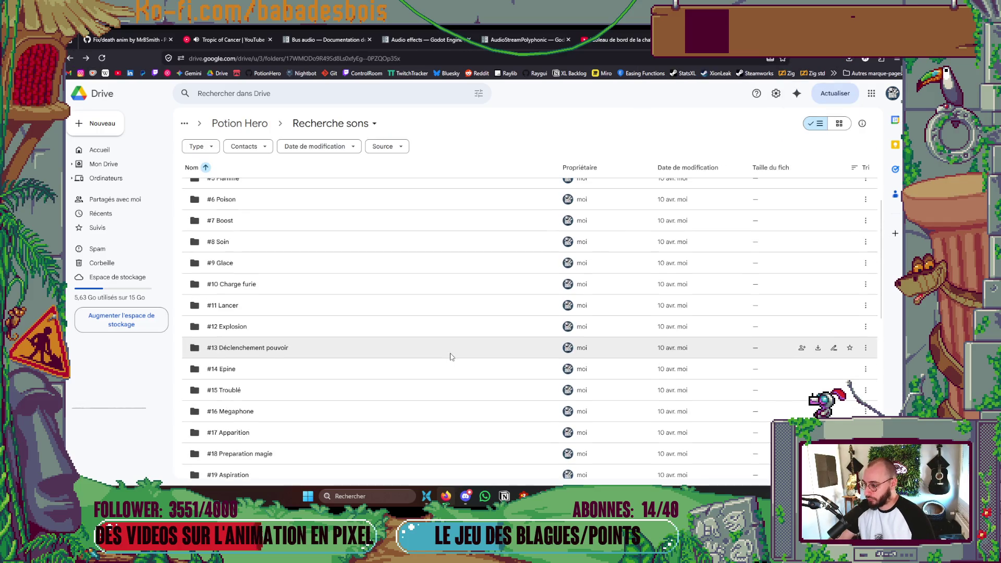
{"action": "scroll", "coordinate": [450, 354], "scroll_direction": "down", "scroll_amount": 1}
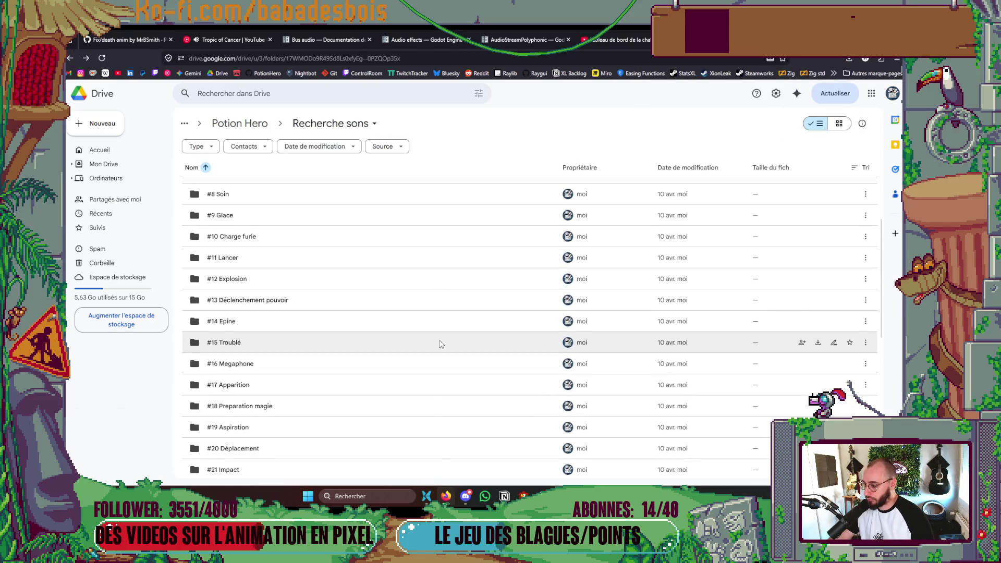
{"action": "double_click", "coordinate": [245, 364]}
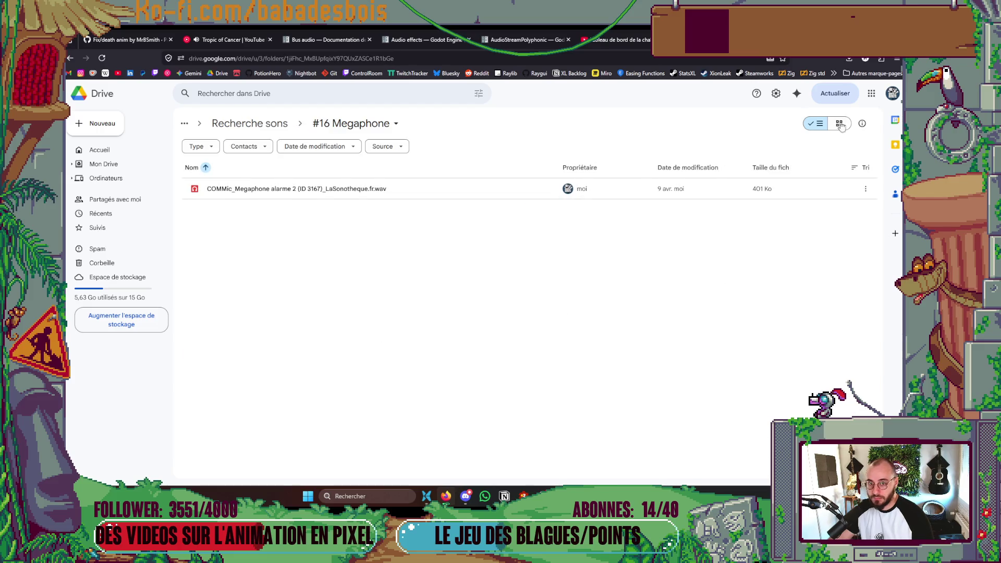
{"action": "left_click", "coordinate": [848, 58]}
{"action": "left_click", "coordinate": [848, 58]}
{"action": "left_click", "coordinate": [818, 190]}
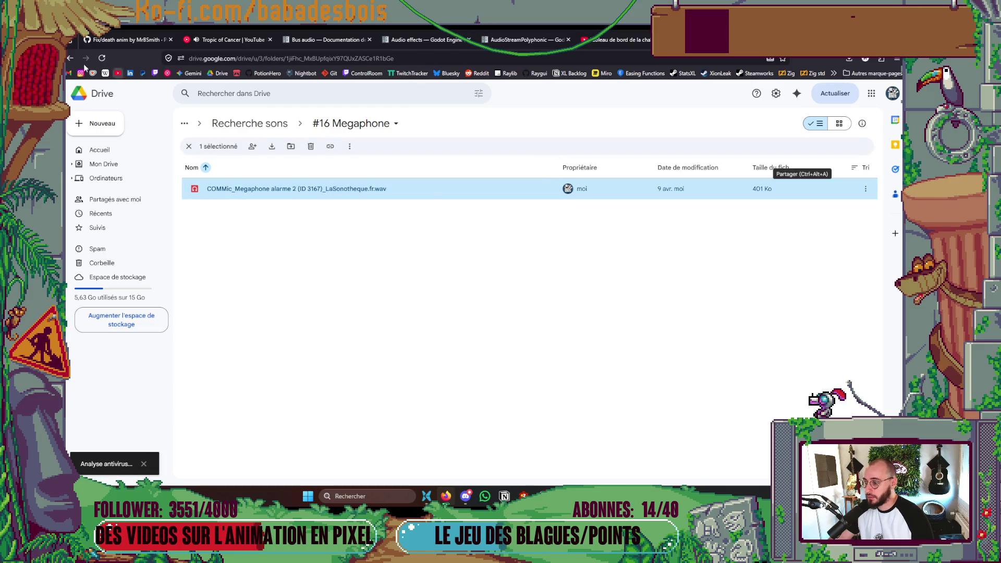
Step: Check the #17 Apparition folder, find it empty, and return to Recherche sons
{"action": "left_click", "coordinate": [69, 56]}
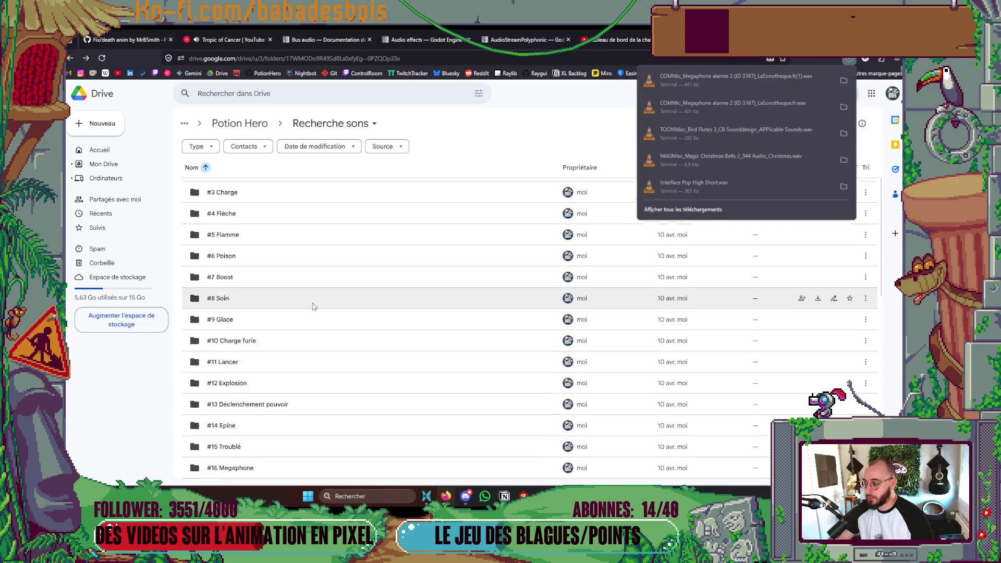
{"action": "scroll", "coordinate": [459, 365], "scroll_direction": "down", "scroll_amount": 3}
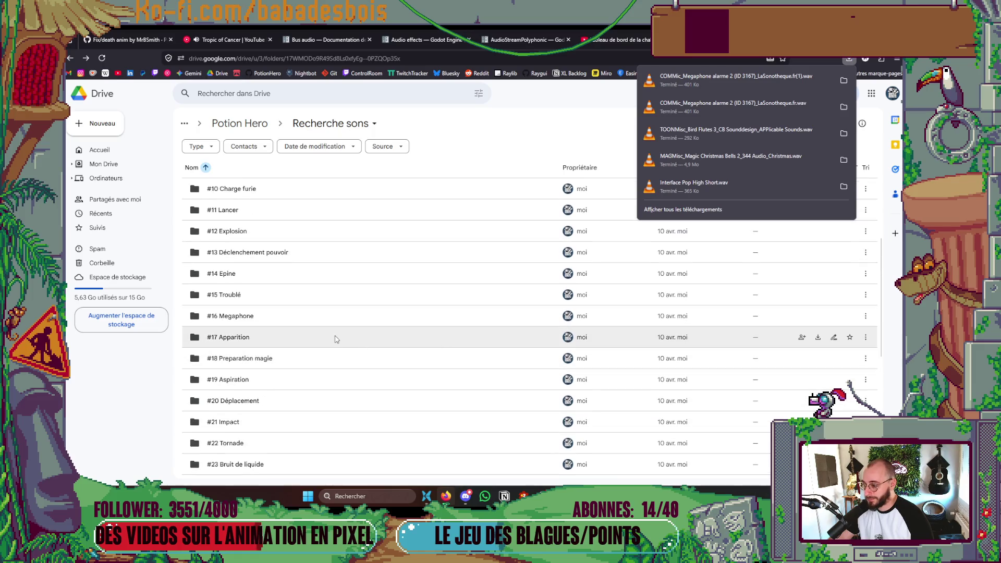
{"action": "scroll", "coordinate": [312, 334], "scroll_direction": "down", "scroll_amount": 5}
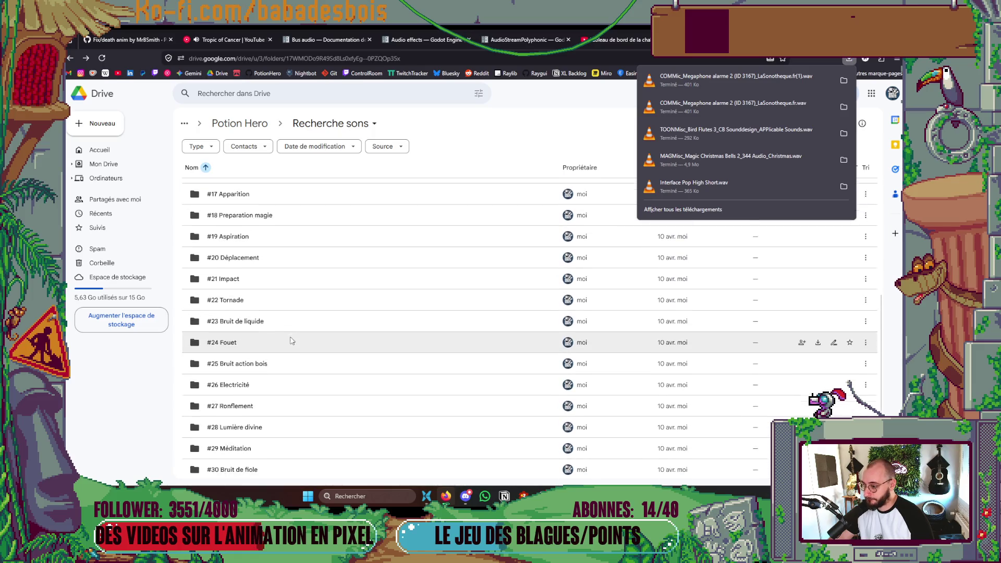
{"action": "scroll", "coordinate": [288, 319], "scroll_direction": "up", "scroll_amount": 5}
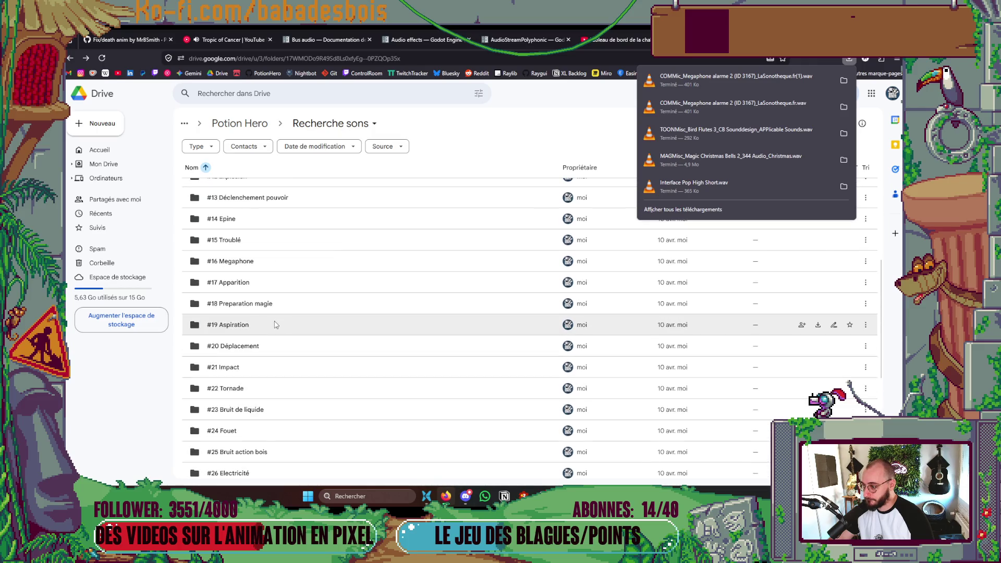
{"action": "double_click", "coordinate": [226, 368]}
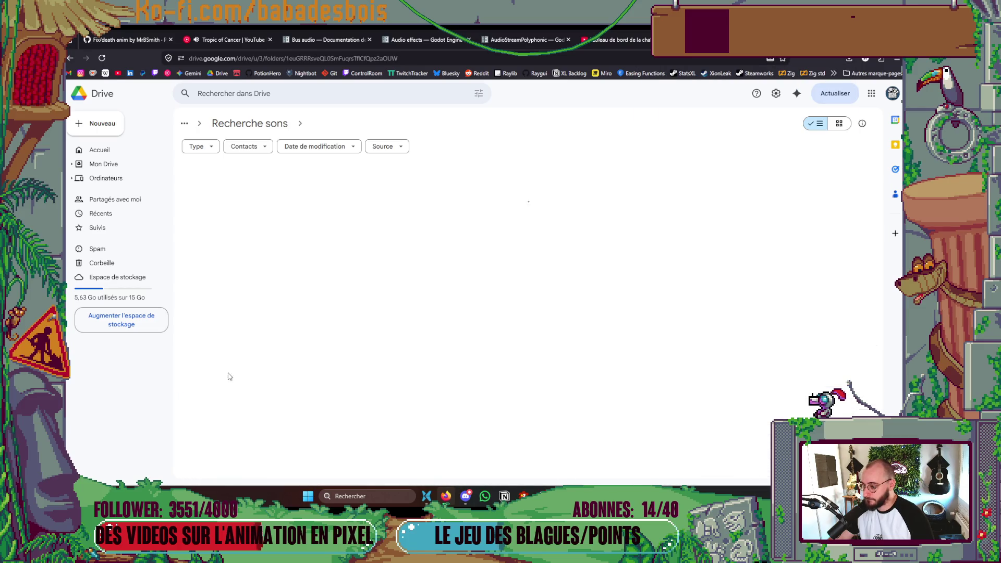
{"action": "left_click", "coordinate": [70, 58]}
{"action": "scroll", "coordinate": [257, 346], "scroll_direction": "down", "scroll_amount": 3}
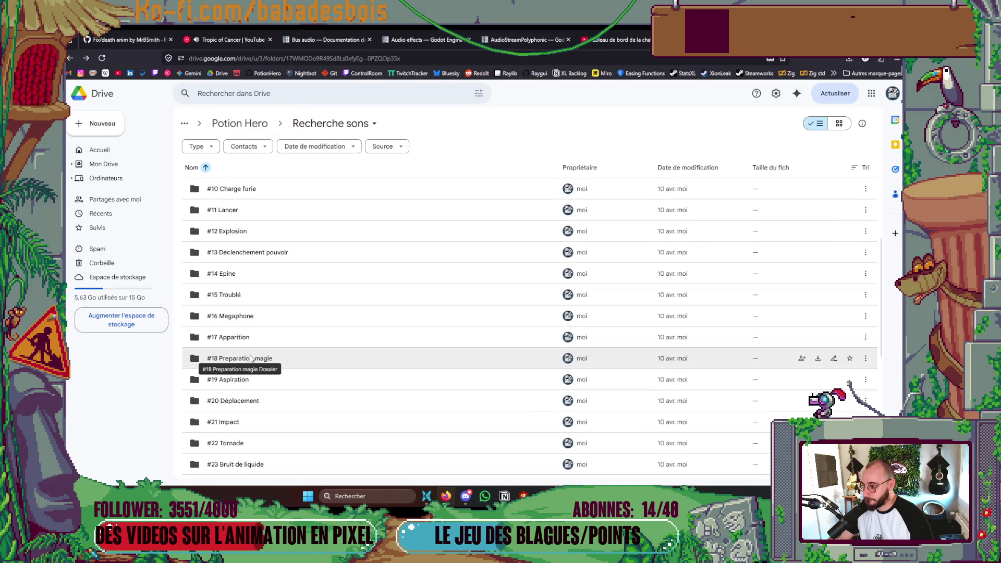
Step: Skip the empty #18 folder; download Aspirateur allume et eteint and Hair Dryer from #19 Aspiration
{"action": "double_click", "coordinate": [252, 358]}
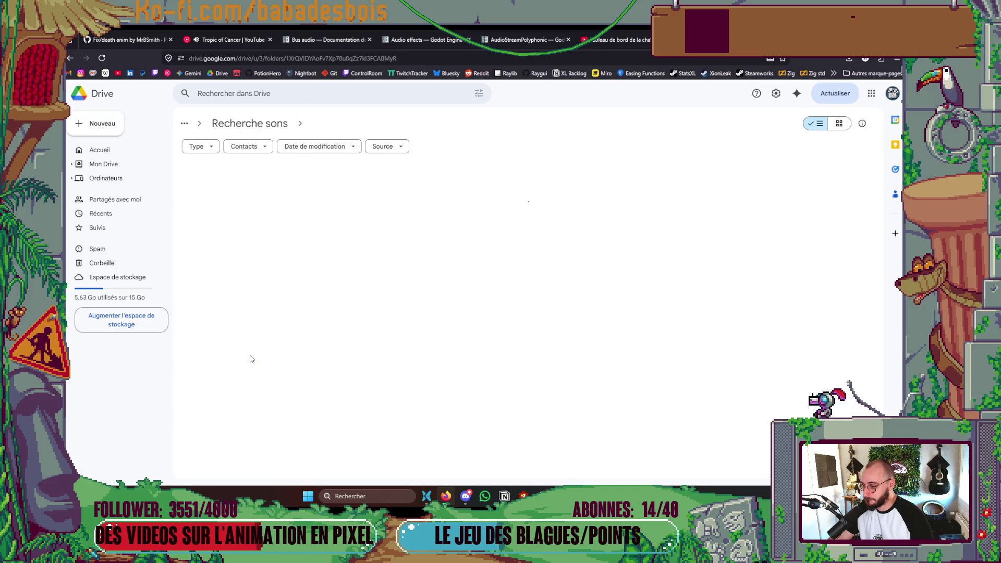
{"action": "left_click", "coordinate": [71, 57]}
{"action": "scroll", "coordinate": [283, 337], "scroll_direction": "down", "scroll_amount": 5}
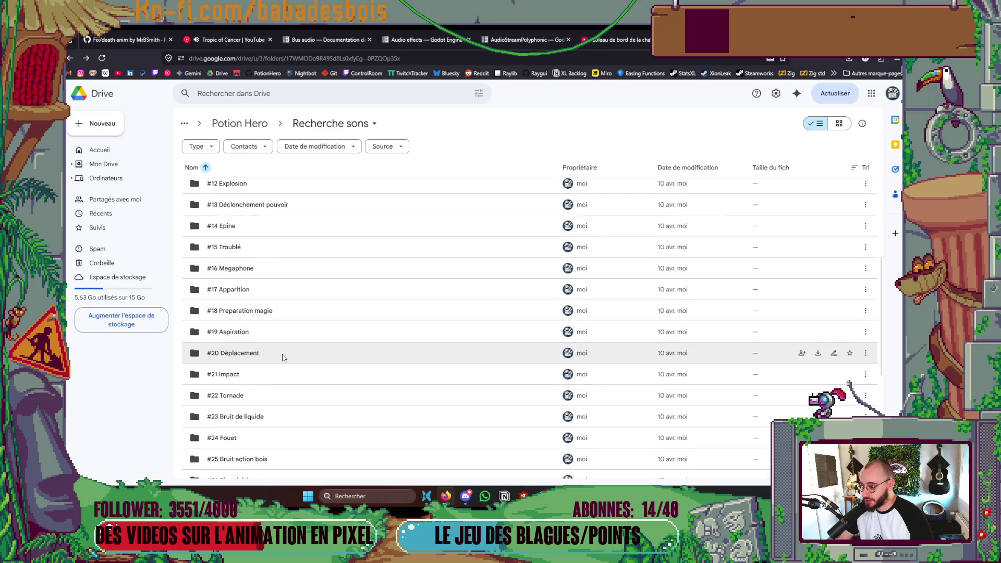
{"action": "double_click", "coordinate": [240, 336]}
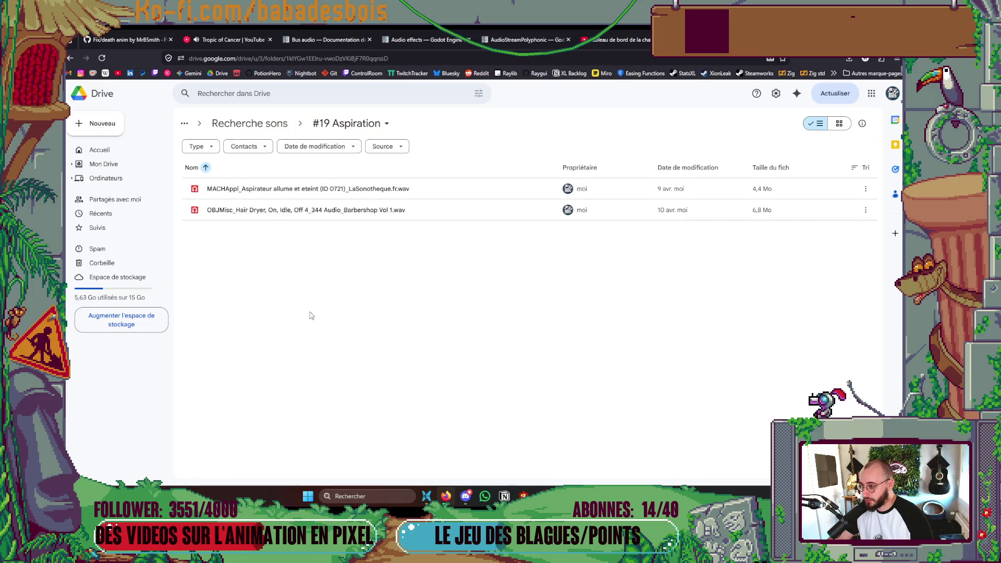
{"action": "left_click", "coordinate": [816, 190]}
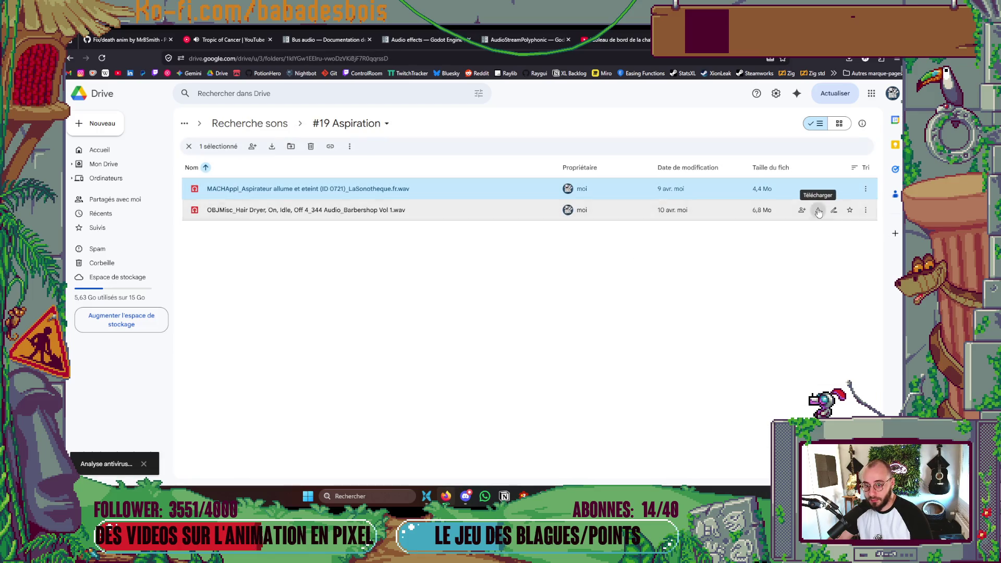
{"action": "left_click", "coordinate": [818, 211]}
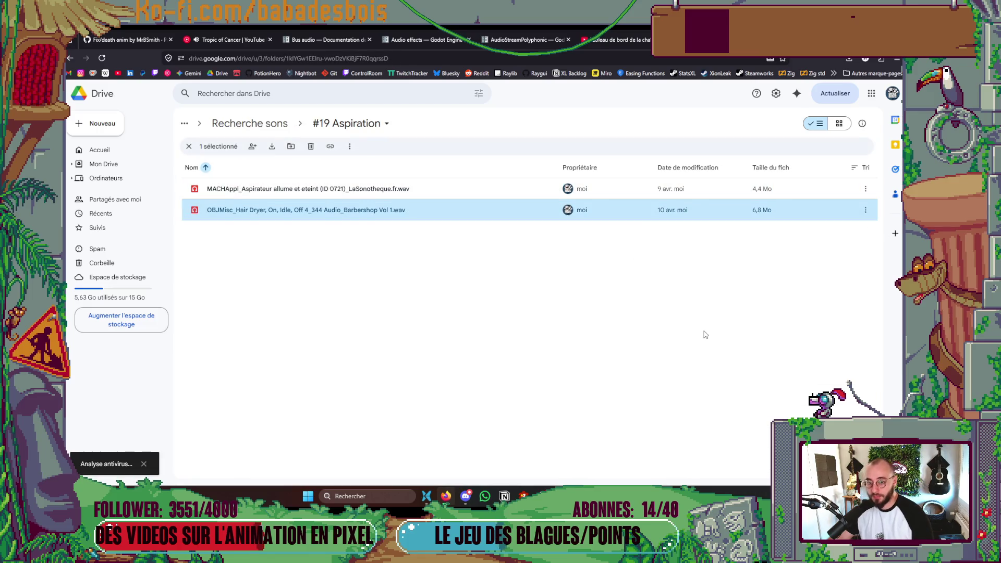
{"action": "left_click", "coordinate": [70, 59]}
Step: Download all six #20 Déplacement sounds: carabiner, card pickup, and Whoosh 2, 4, 6, 8
{"action": "scroll", "coordinate": [507, 368], "scroll_direction": "down", "scroll_amount": 3}
{"action": "scroll", "coordinate": [505, 368], "scroll_direction": "down", "scroll_amount": 3}
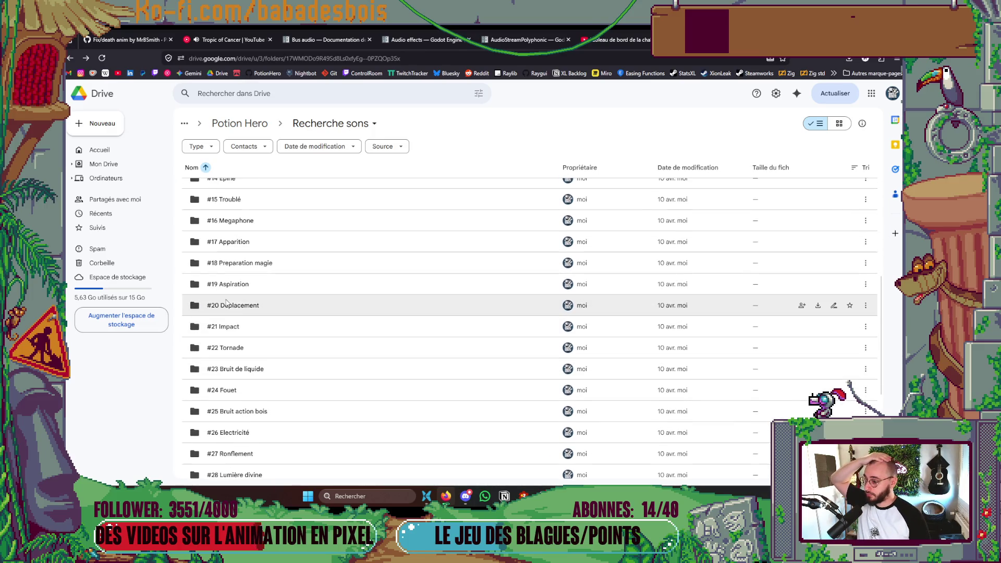
{"action": "double_click", "coordinate": [242, 306]}
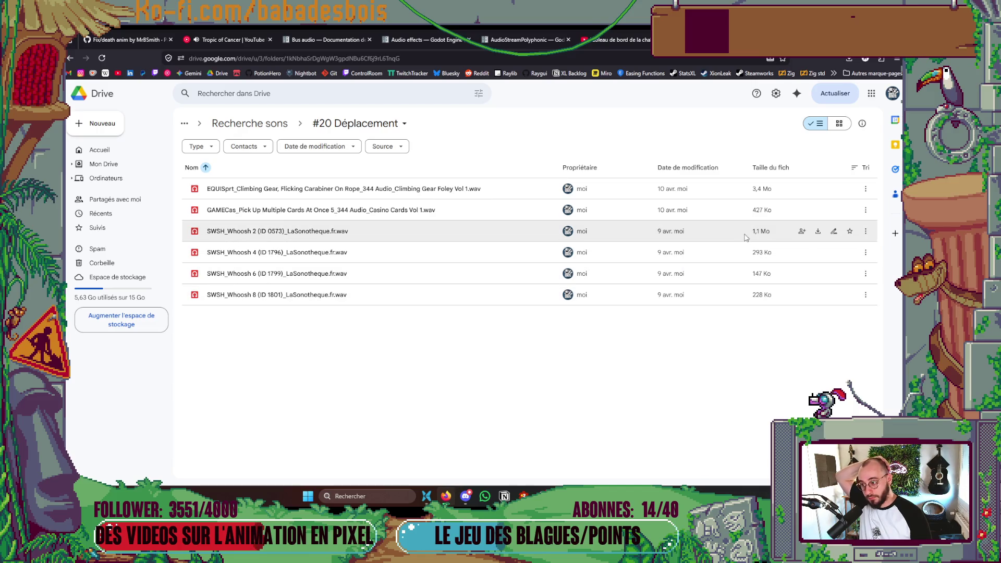
{"action": "left_click", "coordinate": [818, 189]}
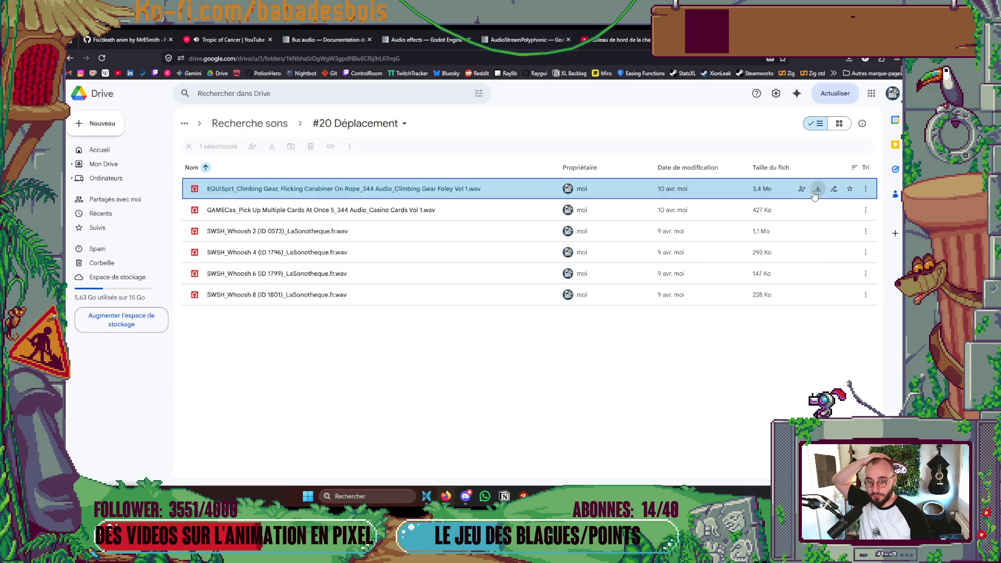
{"action": "left_click", "coordinate": [817, 210]}
{"action": "left_click", "coordinate": [816, 231]}
{"action": "left_click", "coordinate": [816, 252]}
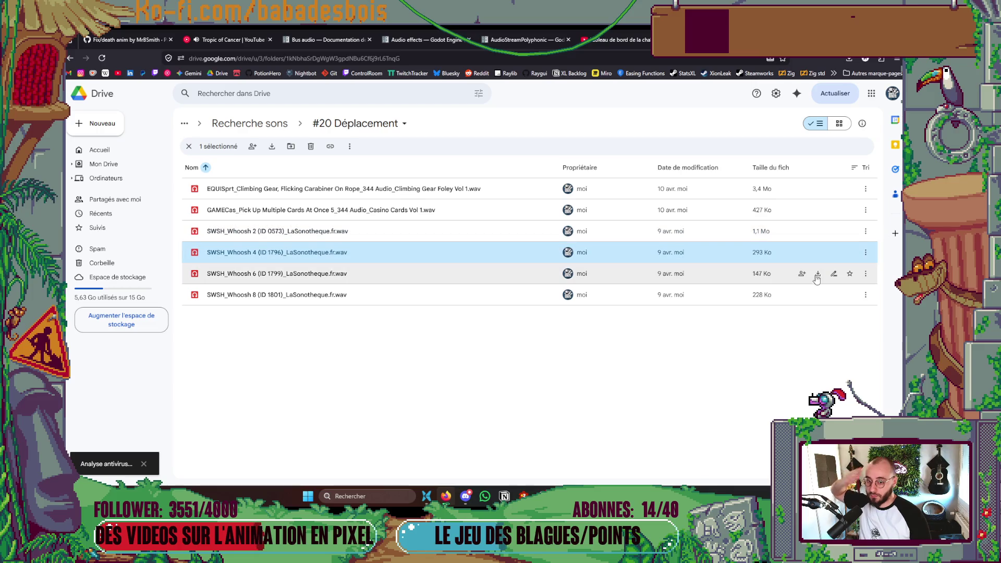
{"action": "left_click", "coordinate": [816, 273]}
{"action": "left_click", "coordinate": [817, 295]}
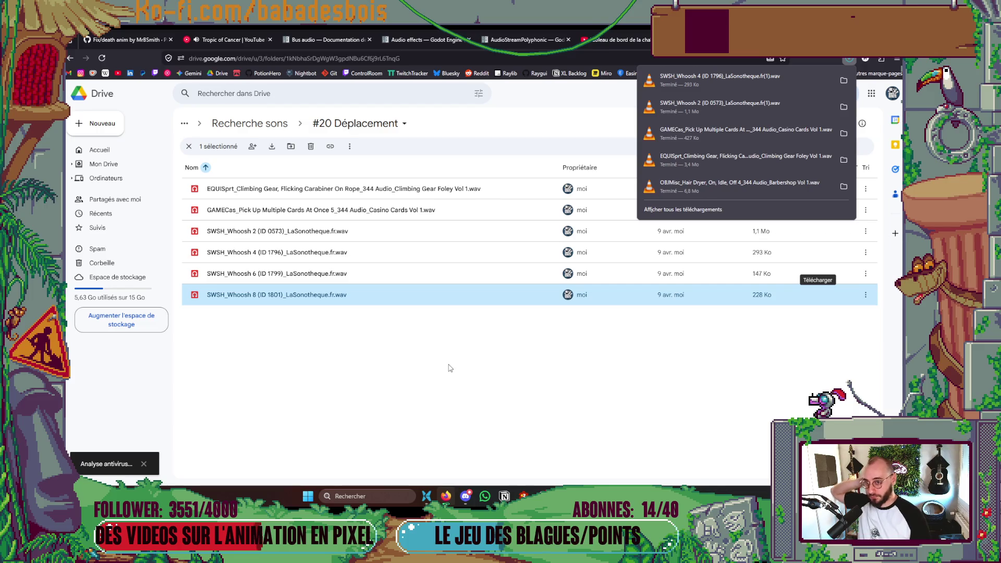
{"action": "left_click", "coordinate": [76, 59]}
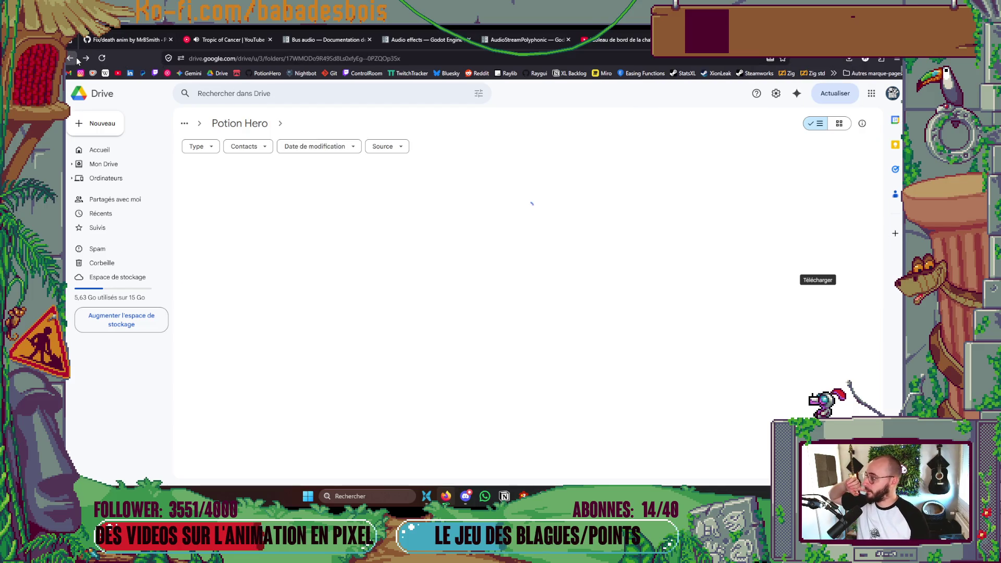
Step: Find and open the #21 Impact folder, checking the recent downloads list
{"action": "scroll", "coordinate": [321, 305], "scroll_direction": "down", "scroll_amount": 7}
{"action": "scroll", "coordinate": [325, 306], "scroll_direction": "down", "scroll_amount": 3}
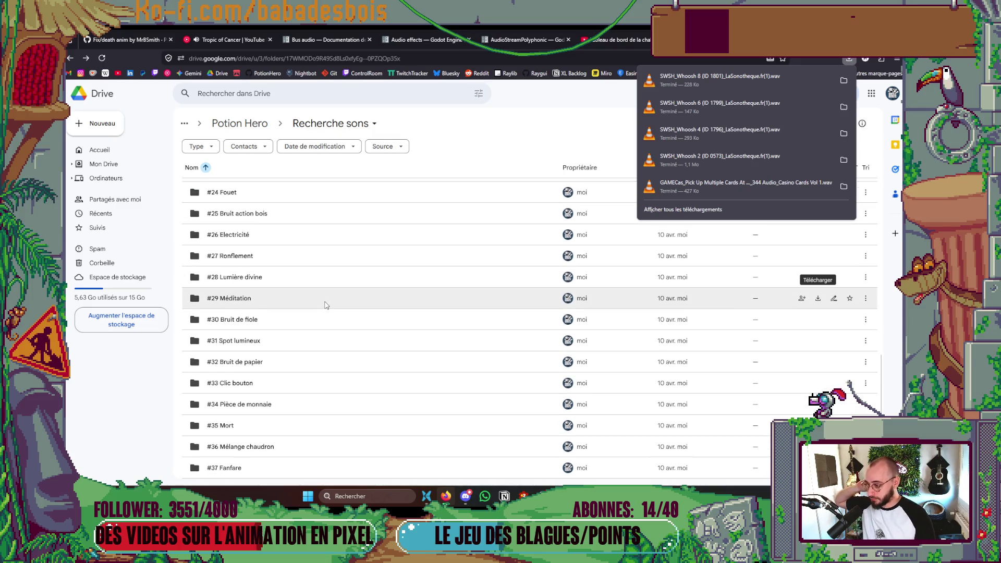
{"action": "scroll", "coordinate": [325, 299], "scroll_direction": "up", "scroll_amount": 2}
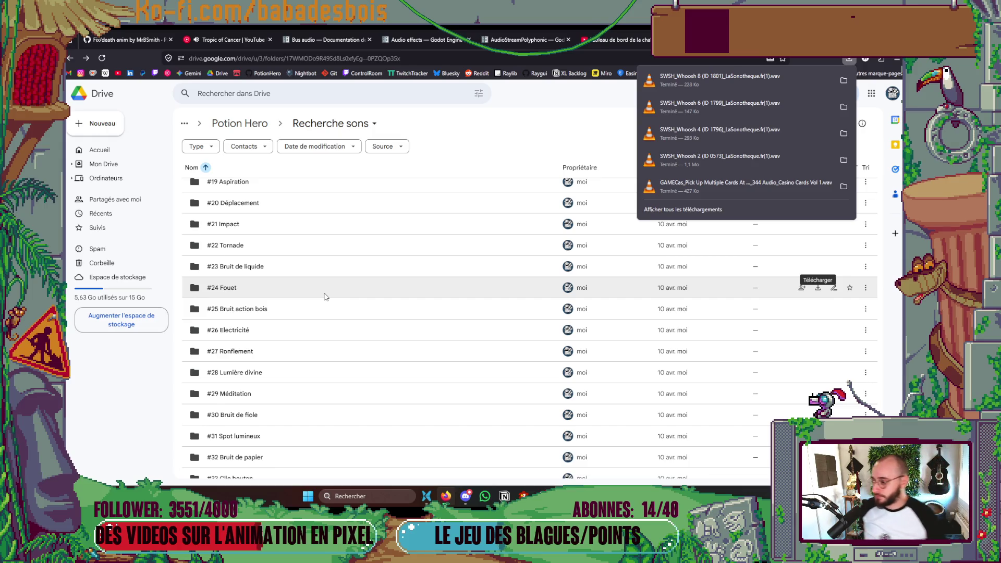
{"action": "scroll", "coordinate": [308, 268], "scroll_direction": "down", "scroll_amount": 2}
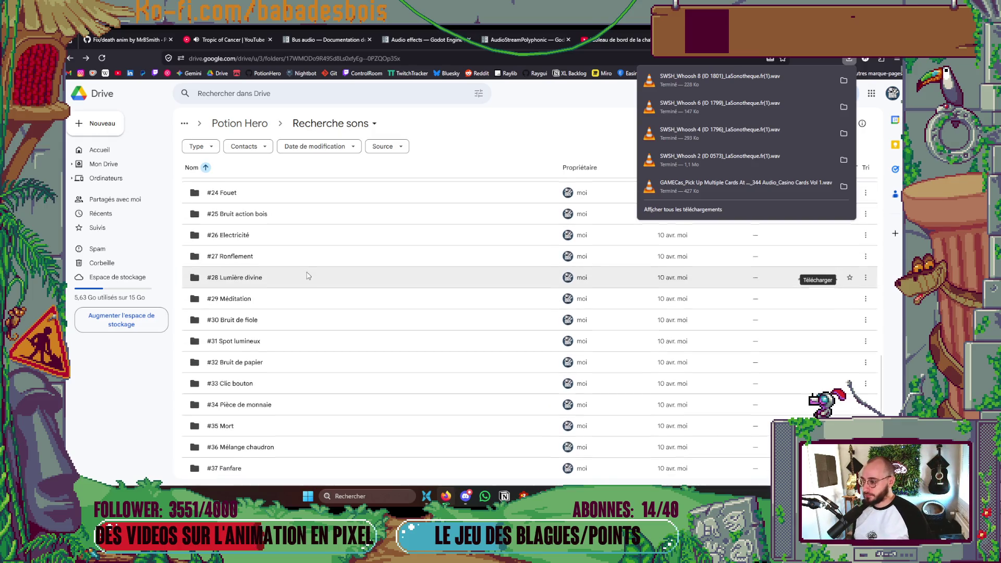
{"action": "scroll", "coordinate": [265, 322], "scroll_direction": "up", "scroll_amount": 2}
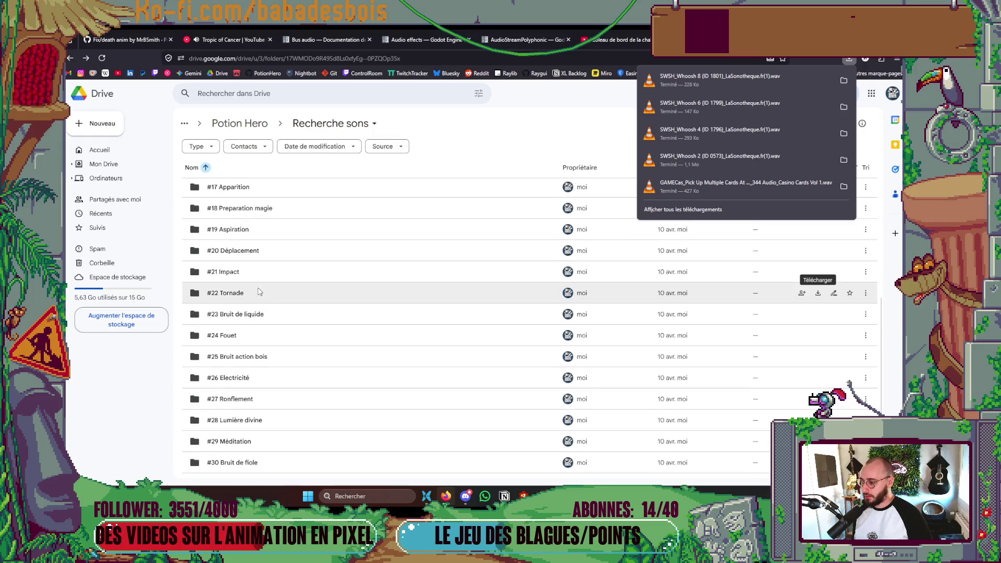
{"action": "double_click", "coordinate": [265, 275]}
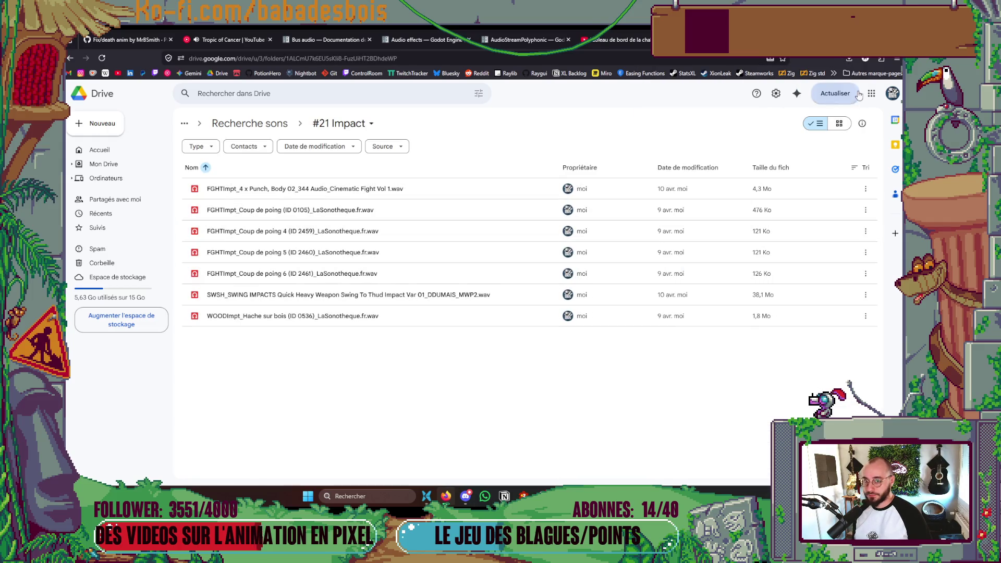
{"action": "left_click", "coordinate": [850, 60]}
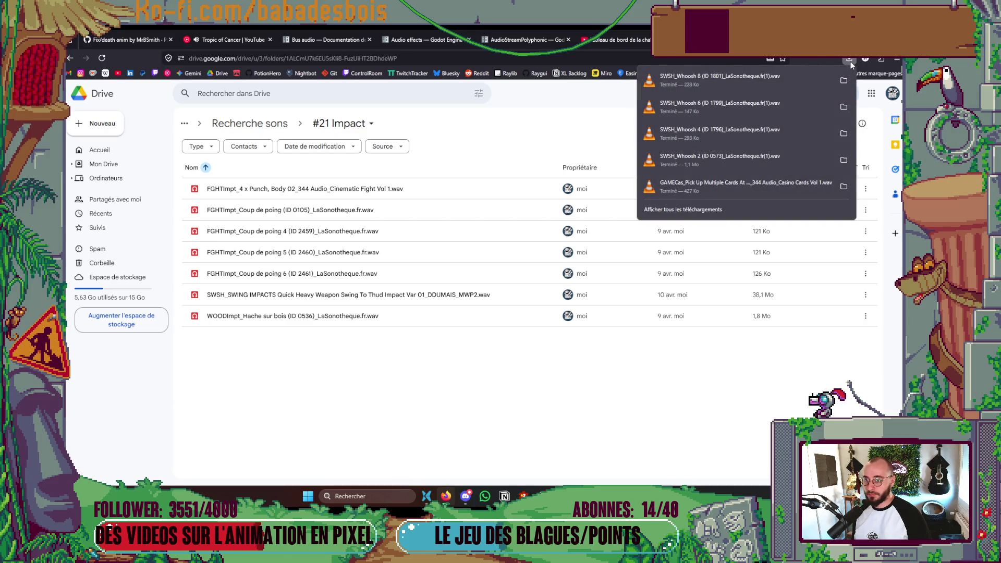
{"action": "left_click", "coordinate": [838, 135]}
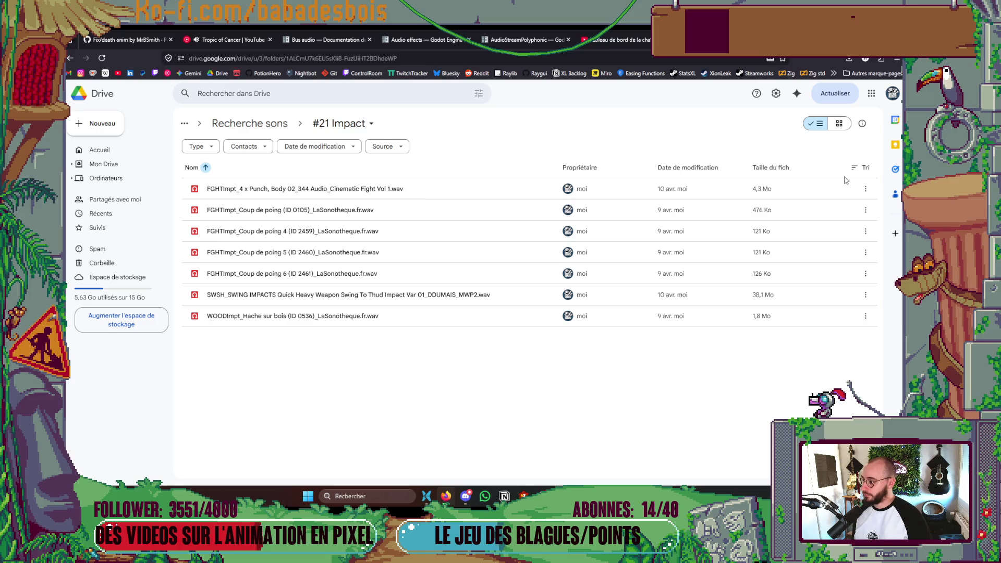
Step: Download all seven #21 Impact sounds, from 4 x Punch fight to Hache sur bois
{"action": "left_click", "coordinate": [818, 189]}
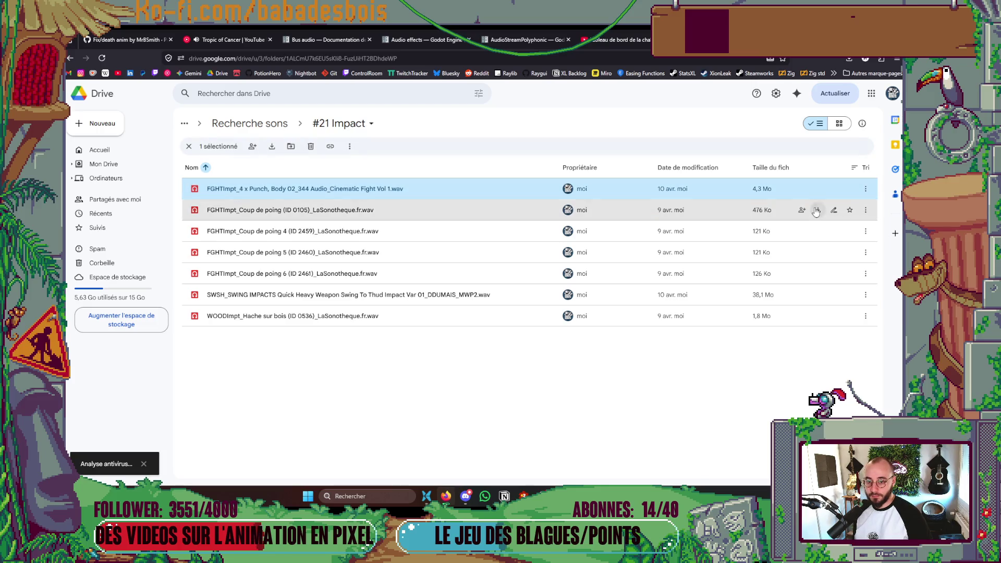
{"action": "left_click", "coordinate": [818, 209]}
{"action": "left_click", "coordinate": [818, 231]}
{"action": "left_click", "coordinate": [817, 253]}
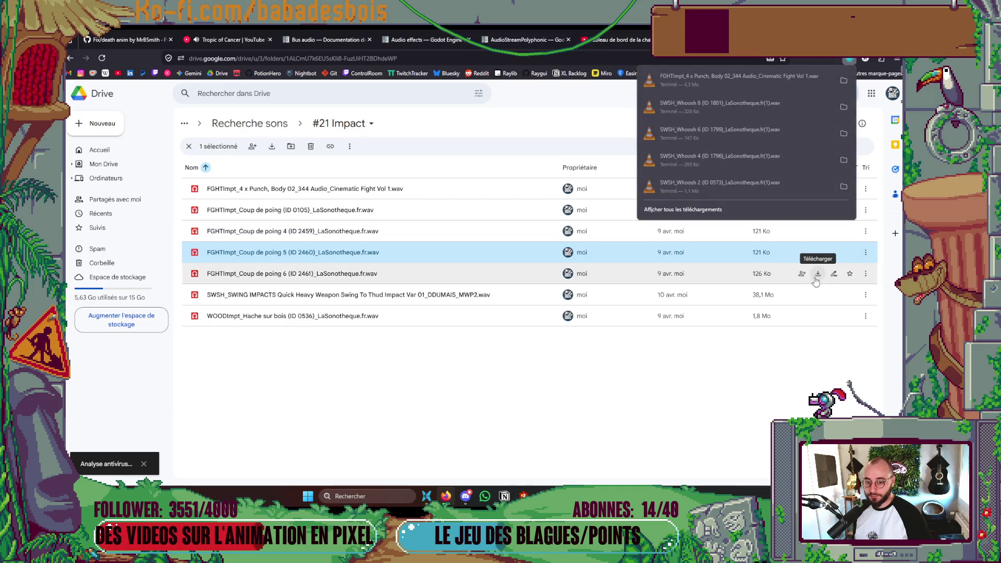
{"action": "left_click", "coordinate": [817, 274]}
{"action": "left_click", "coordinate": [818, 295]}
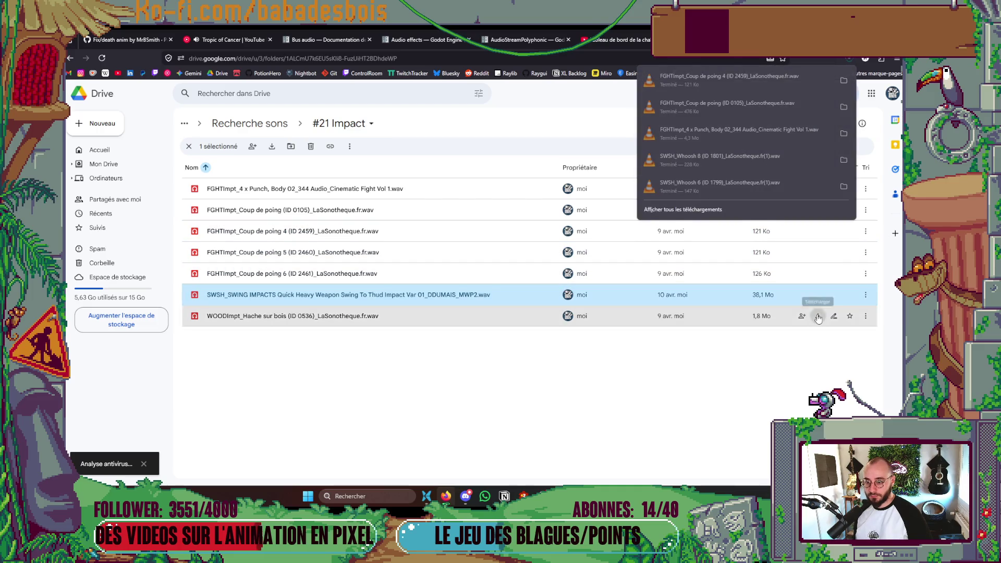
{"action": "left_click", "coordinate": [817, 316]}
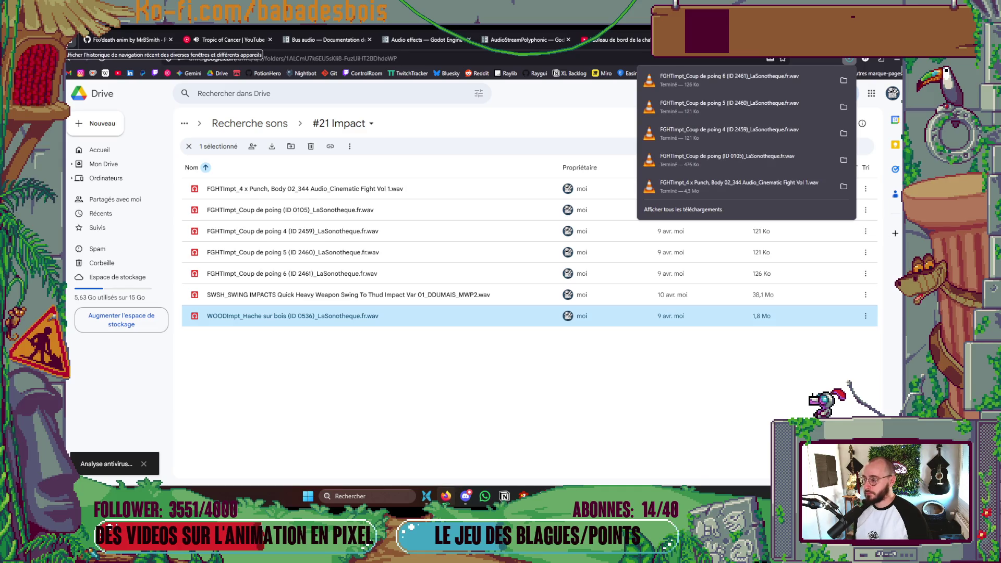
Step: Download Blast Off Clean and the wind whipping loop from #22 Tornade
{"action": "left_click", "coordinate": [74, 59]}
{"action": "scroll", "coordinate": [381, 323], "scroll_direction": "down", "scroll_amount": 3}
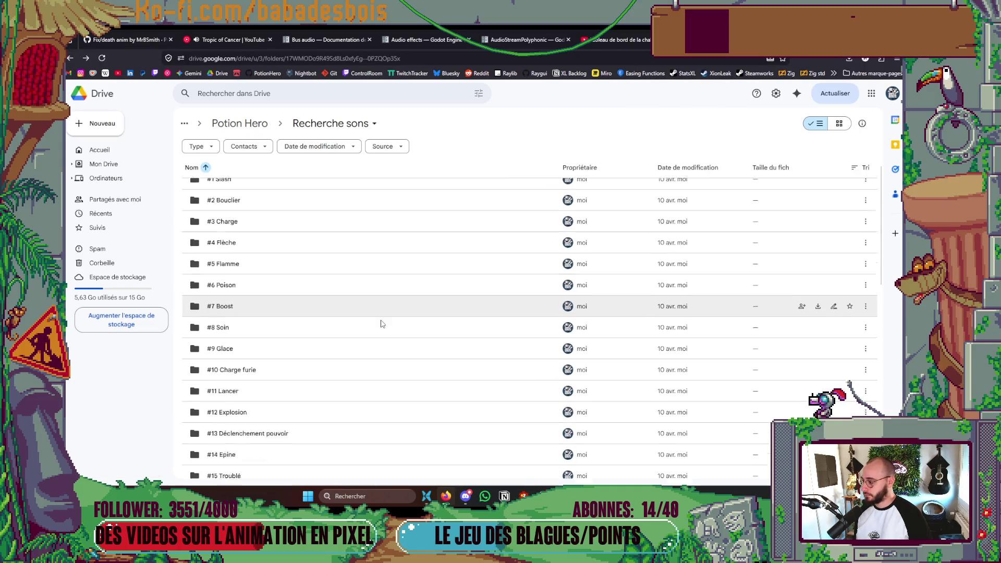
{"action": "scroll", "coordinate": [384, 322], "scroll_direction": "down", "scroll_amount": 5}
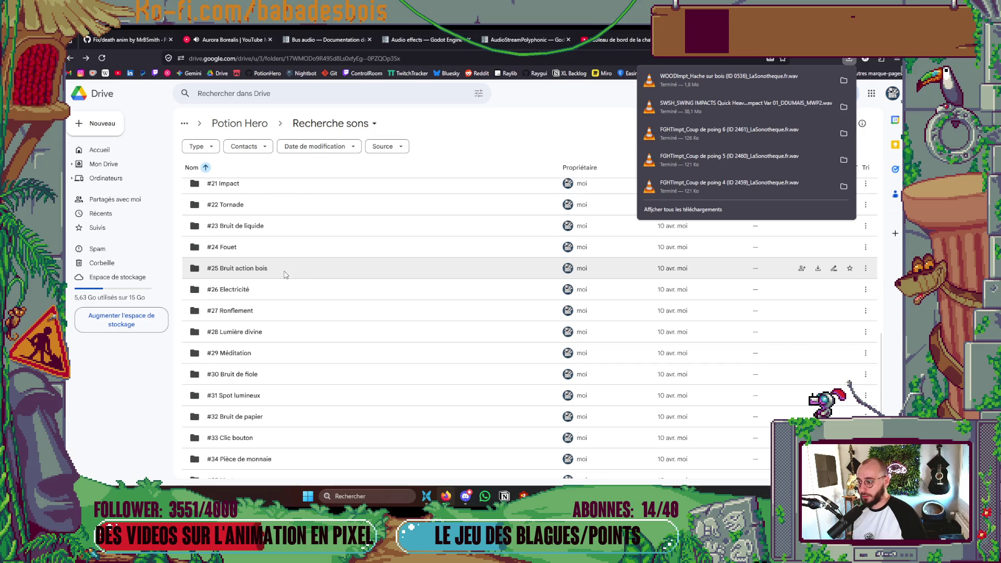
{"action": "scroll", "coordinate": [253, 270], "scroll_direction": "up", "scroll_amount": 5}
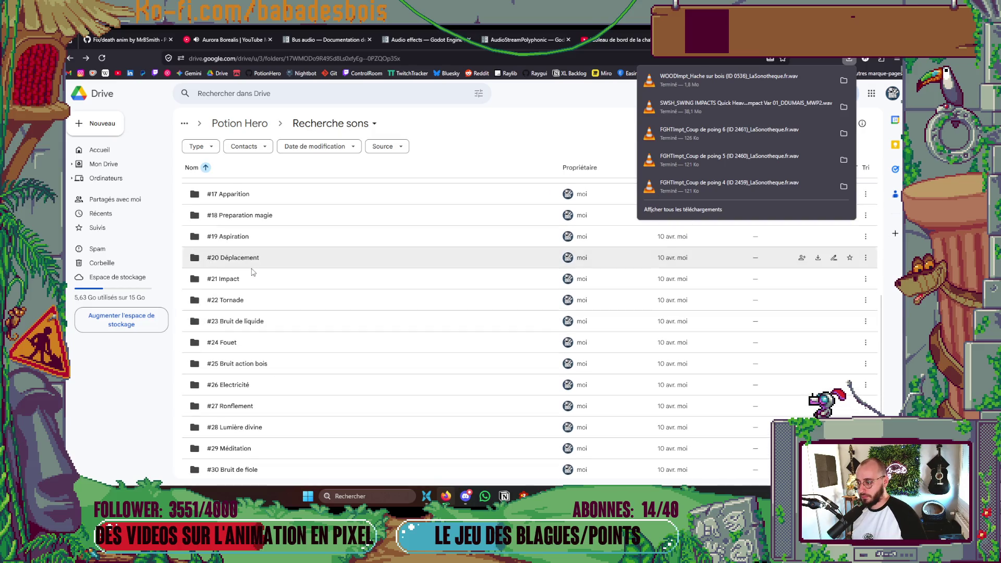
{"action": "double_click", "coordinate": [234, 305]}
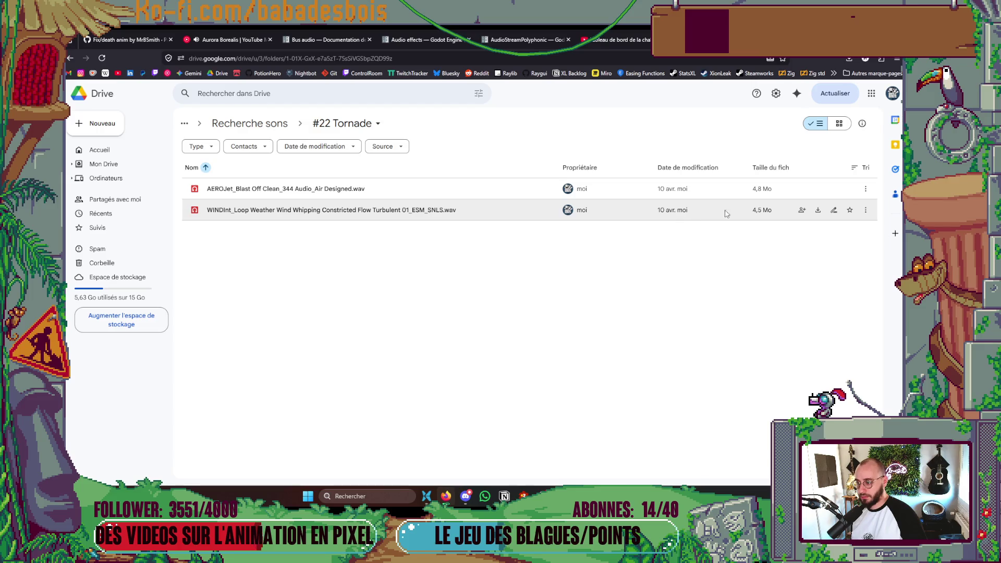
{"action": "left_click", "coordinate": [849, 58]}
{"action": "left_click", "coordinate": [849, 58]}
{"action": "left_click", "coordinate": [819, 189]}
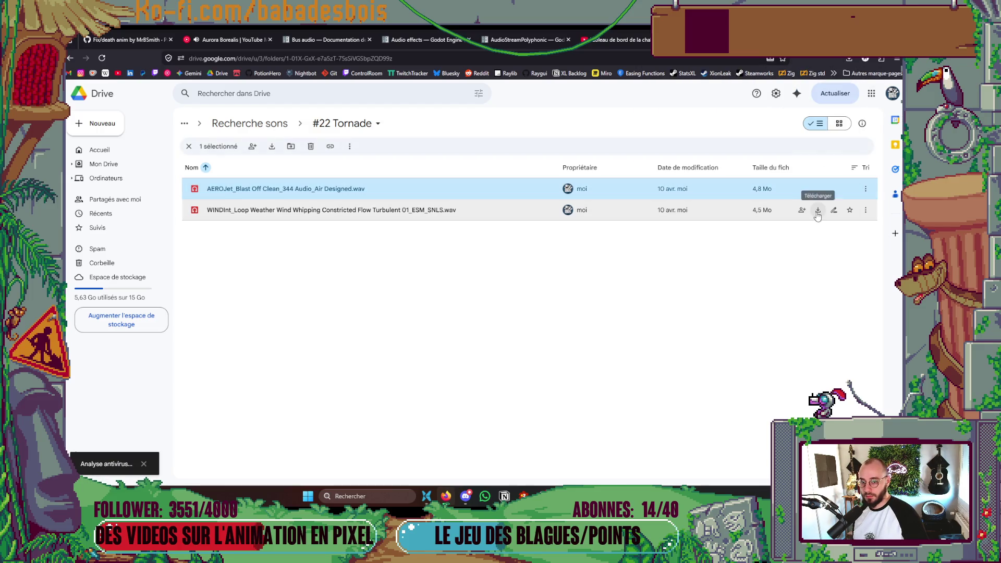
{"action": "left_click", "coordinate": [818, 210]}
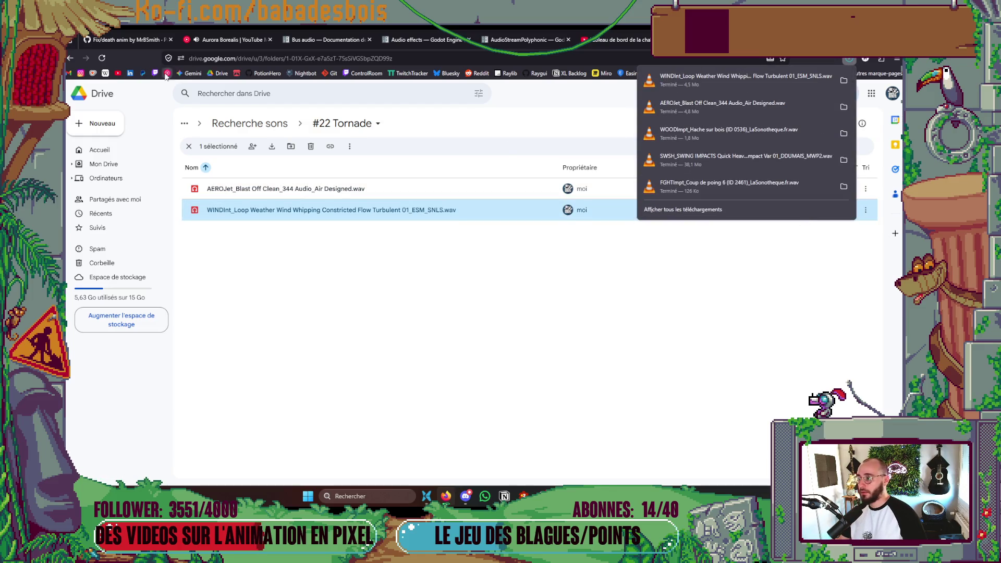
{"action": "left_click", "coordinate": [70, 58]}
{"action": "scroll", "coordinate": [376, 323], "scroll_direction": "down", "scroll_amount": 6}
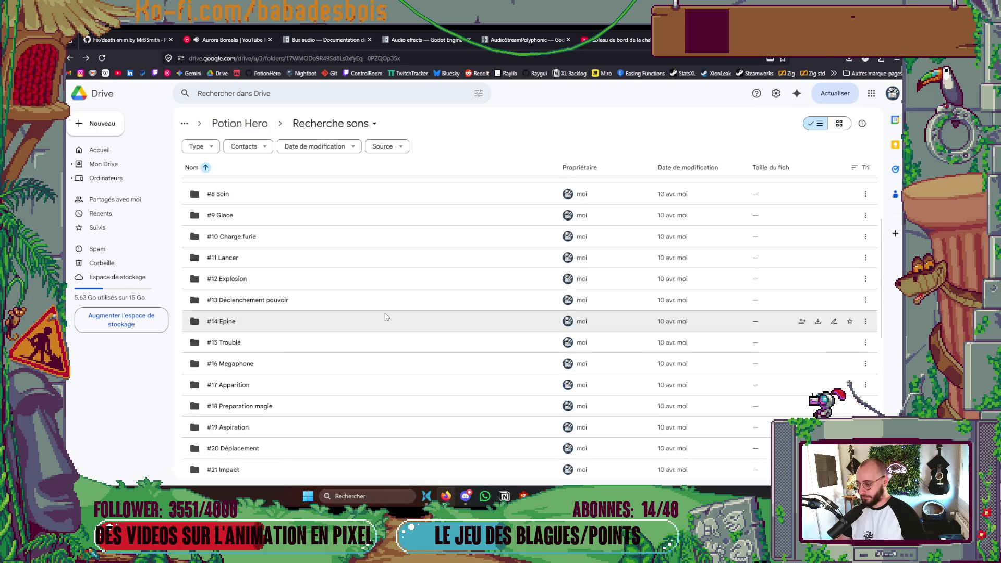
Step: Download Cartoon Bubbles Short, Cartoon Pops Random Sequence and underwater bubble impact from #23 Bruit de liquide
{"action": "double_click", "coordinate": [313, 323]}
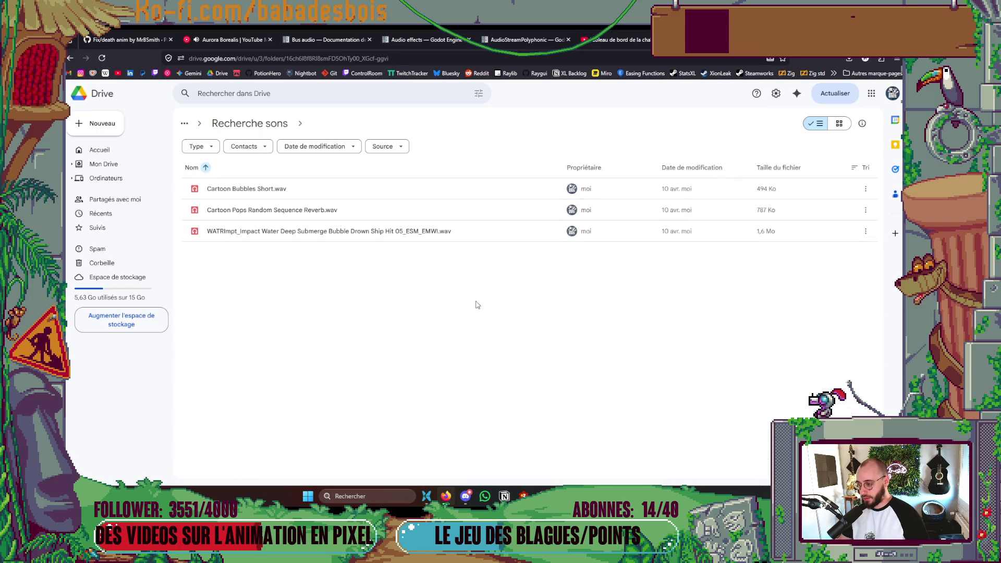
{"action": "left_click", "coordinate": [818, 189]}
{"action": "left_click", "coordinate": [817, 210]}
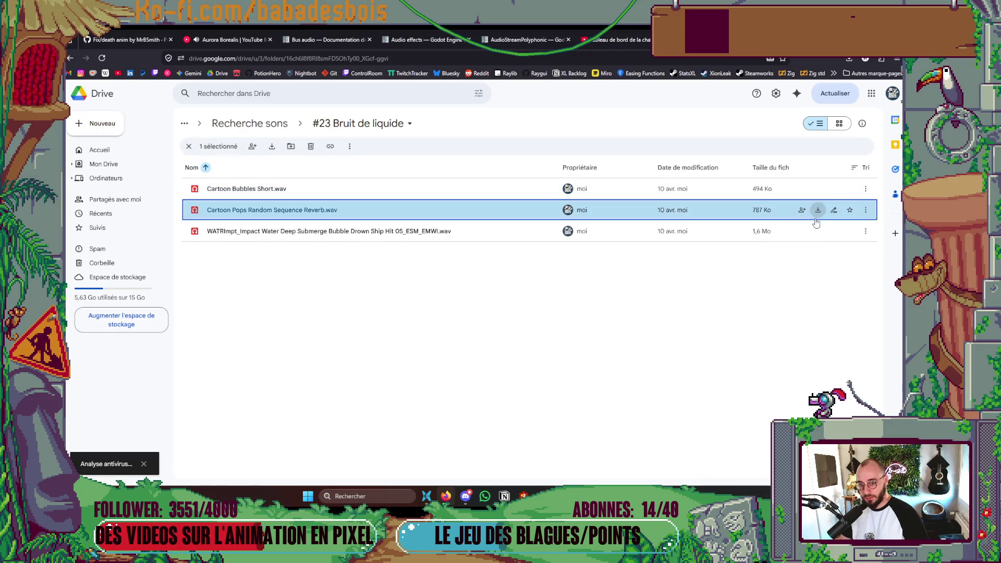
{"action": "left_click", "coordinate": [817, 232]}
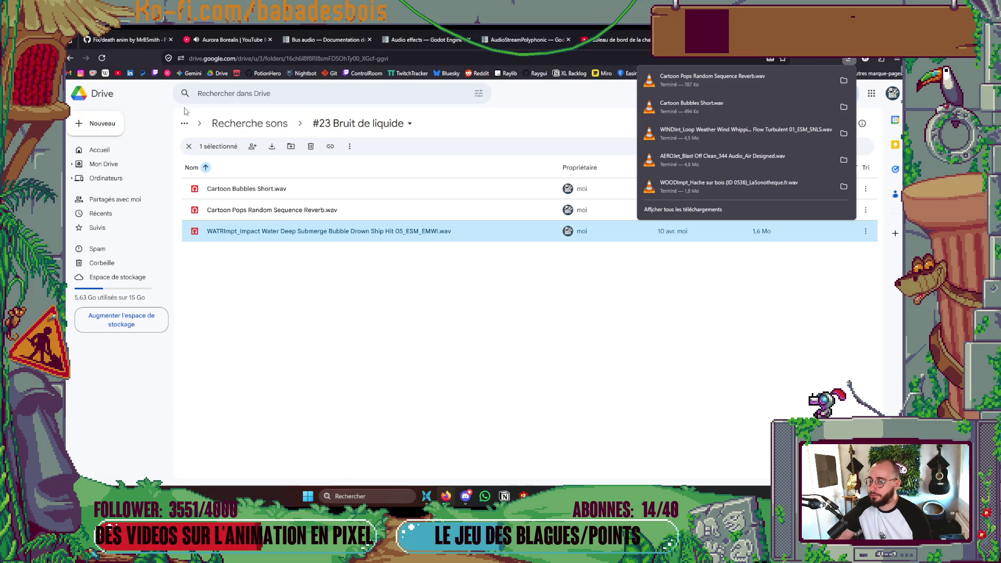
{"action": "left_click", "coordinate": [70, 56]}
Step: Download the two Fouet whip sounds and WHIP Snap Crack from #24 Fouet
{"action": "scroll", "coordinate": [245, 232], "scroll_direction": "down", "scroll_amount": 5}
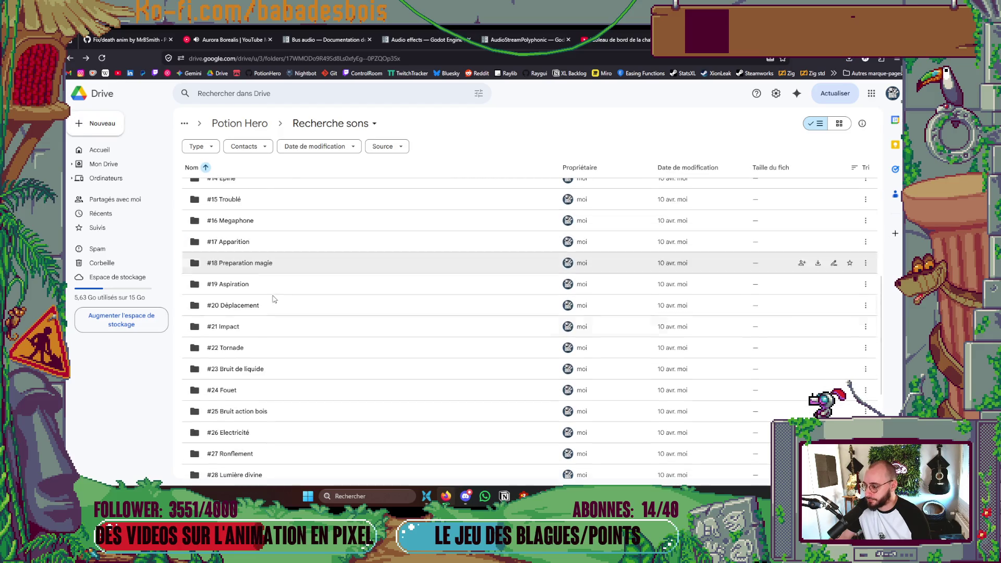
{"action": "double_click", "coordinate": [236, 389]}
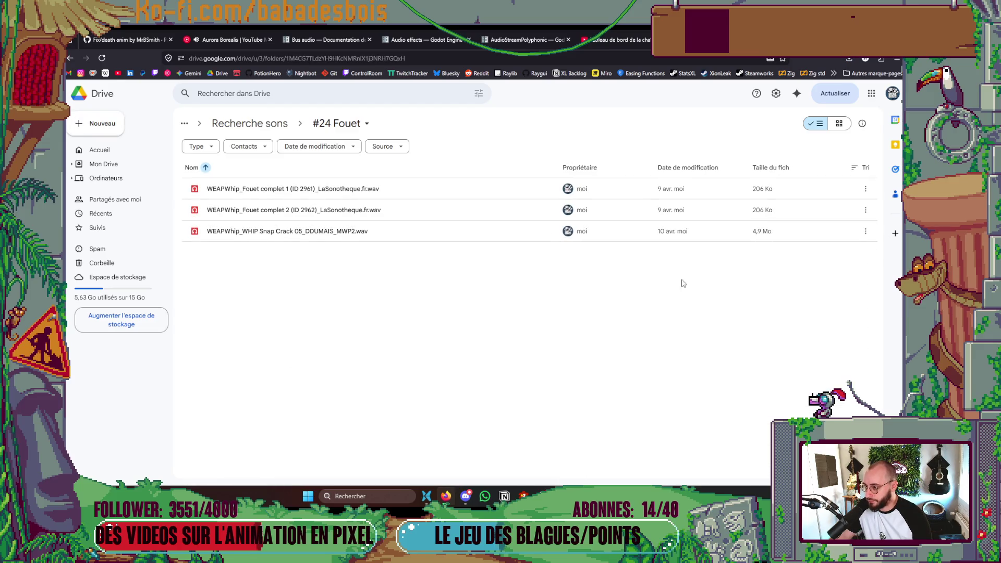
{"action": "left_click", "coordinate": [816, 189]}
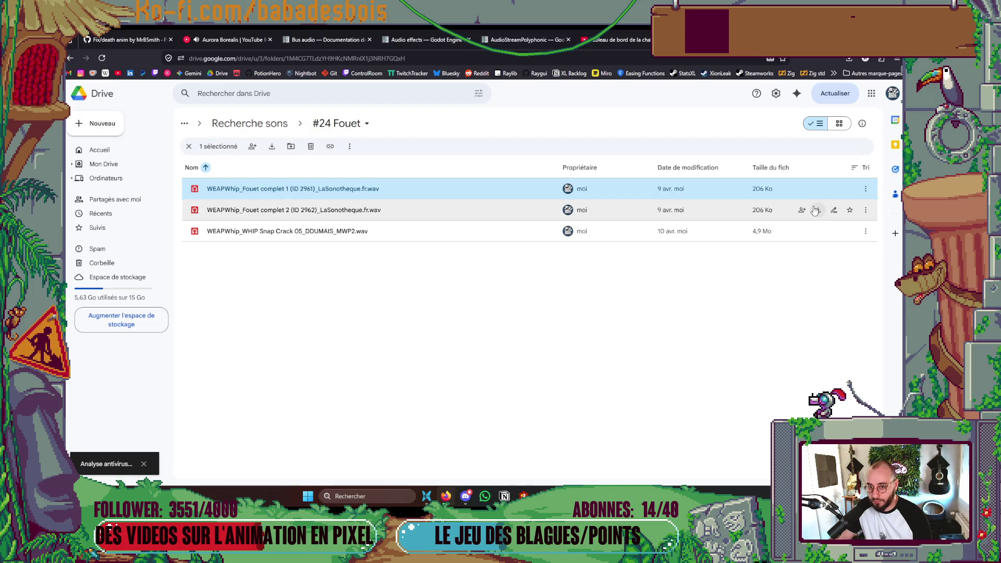
{"action": "left_click", "coordinate": [816, 209]}
{"action": "left_click", "coordinate": [816, 231]}
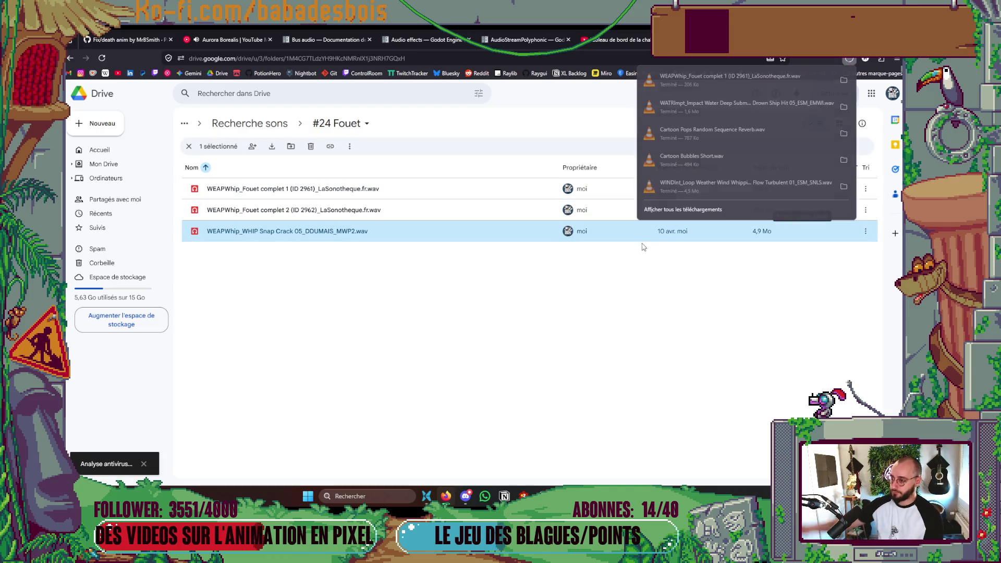
{"action": "left_click", "coordinate": [358, 368]}
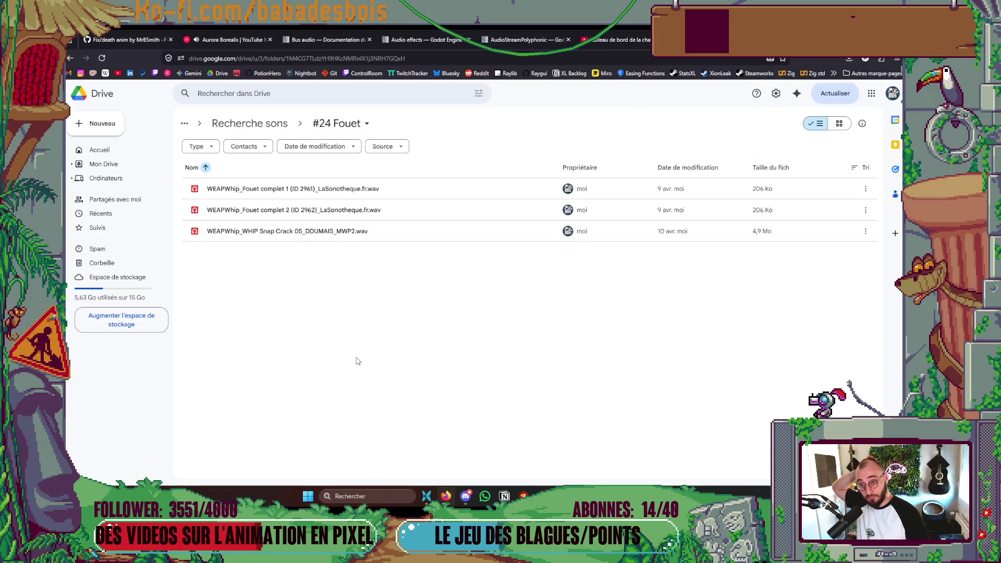
{"action": "left_click", "coordinate": [71, 59]}
{"action": "scroll", "coordinate": [329, 281], "scroll_direction": "down", "scroll_amount": 5}
{"action": "scroll", "coordinate": [329, 281], "scroll_direction": "down", "scroll_amount": 2}
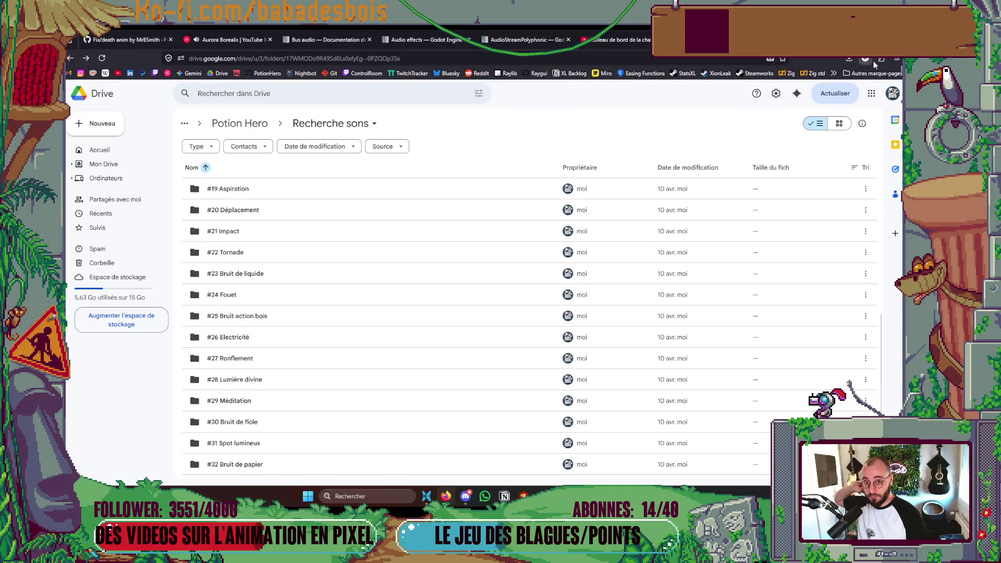
{"action": "left_click", "coordinate": [848, 60]}
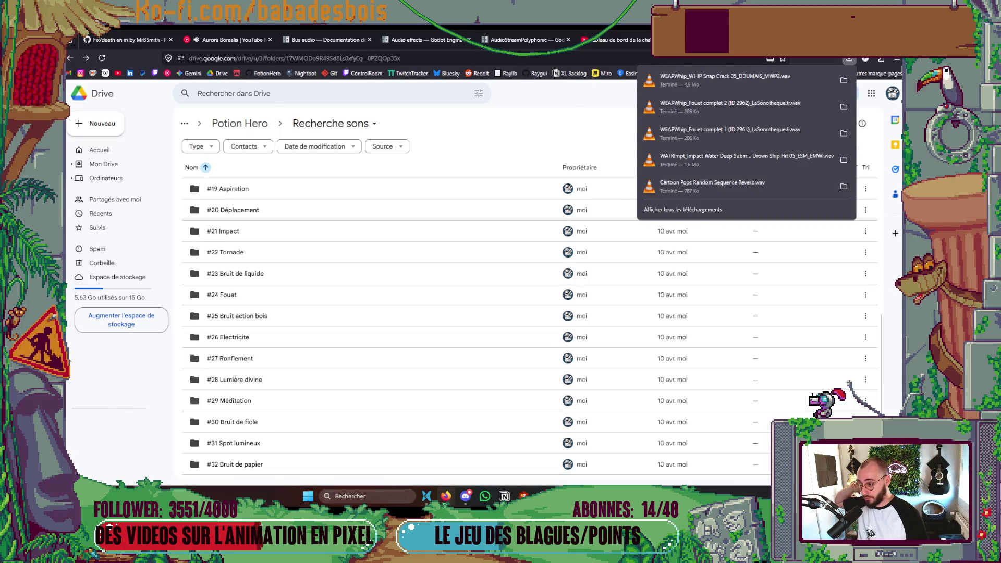
Step: Download all five #25 Bruit action bois sounds: cards pick-up, two poker chips, tarot shuffle, card flip
{"action": "double_click", "coordinate": [229, 319]}
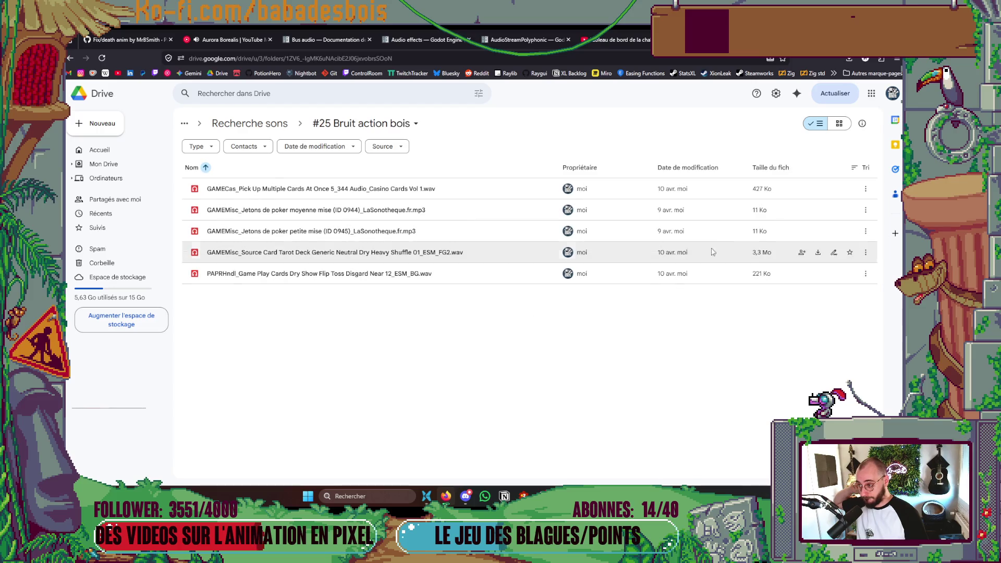
{"action": "left_click", "coordinate": [818, 188]}
{"action": "left_click", "coordinate": [818, 209]}
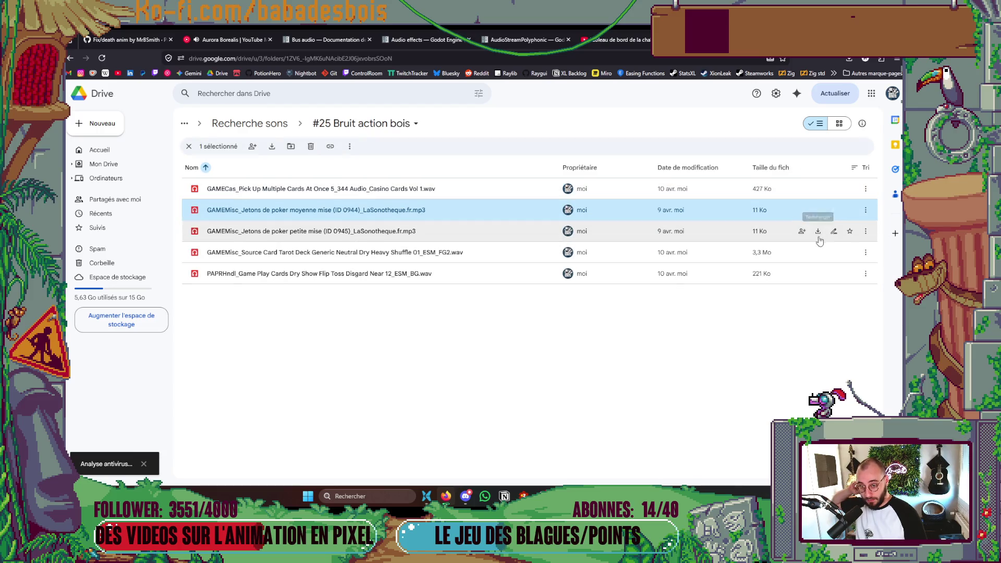
{"action": "left_click", "coordinate": [817, 231]}
{"action": "left_click", "coordinate": [819, 254]}
{"action": "left_click", "coordinate": [817, 274]}
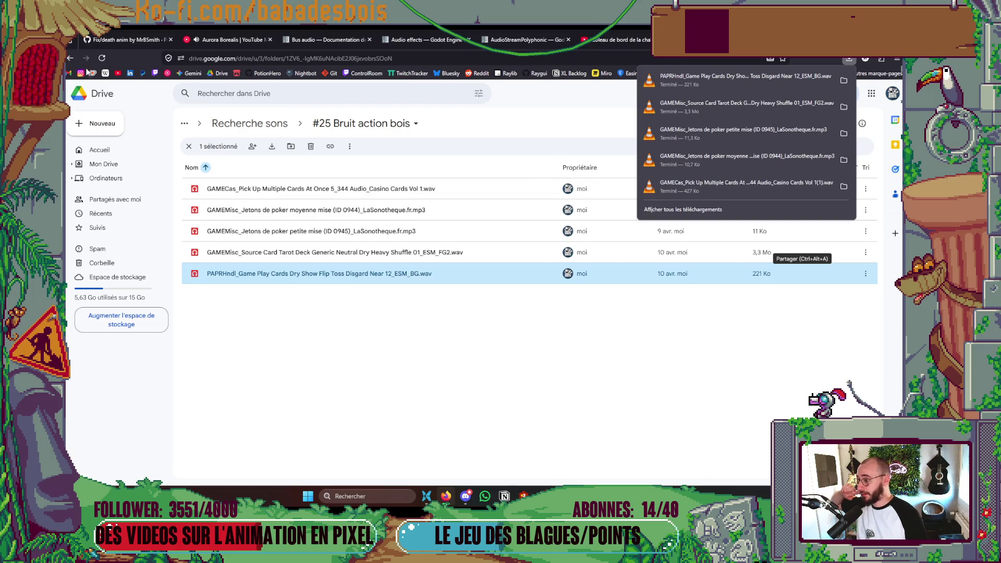
{"action": "left_click", "coordinate": [74, 55]}
Step: Download the electricity hum and long welding arc sounds from #26 Electricité, then return to Recherche sons
{"action": "scroll", "coordinate": [215, 339], "scroll_direction": "down", "scroll_amount": 5}
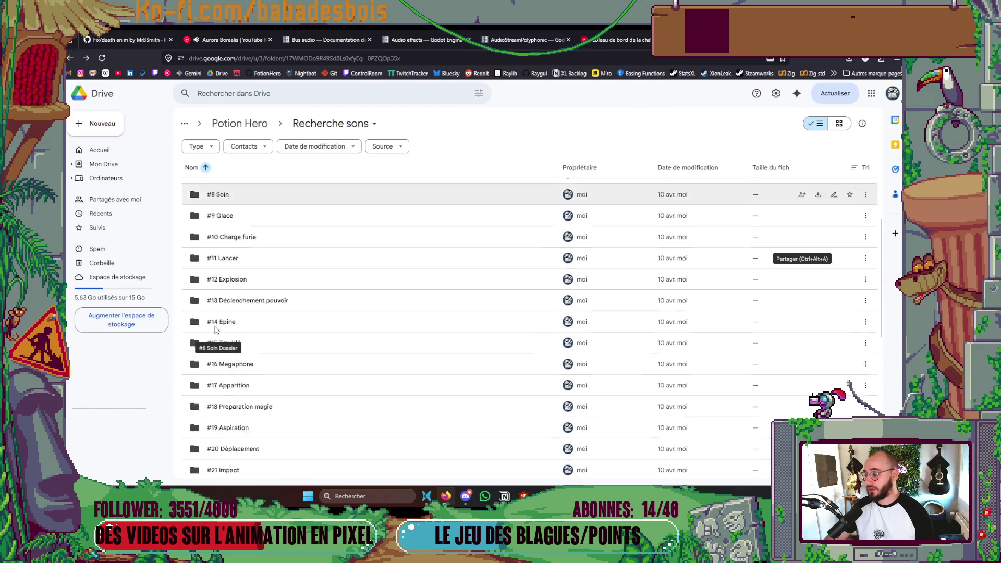
{"action": "scroll", "coordinate": [215, 338], "scroll_direction": "down", "scroll_amount": 5}
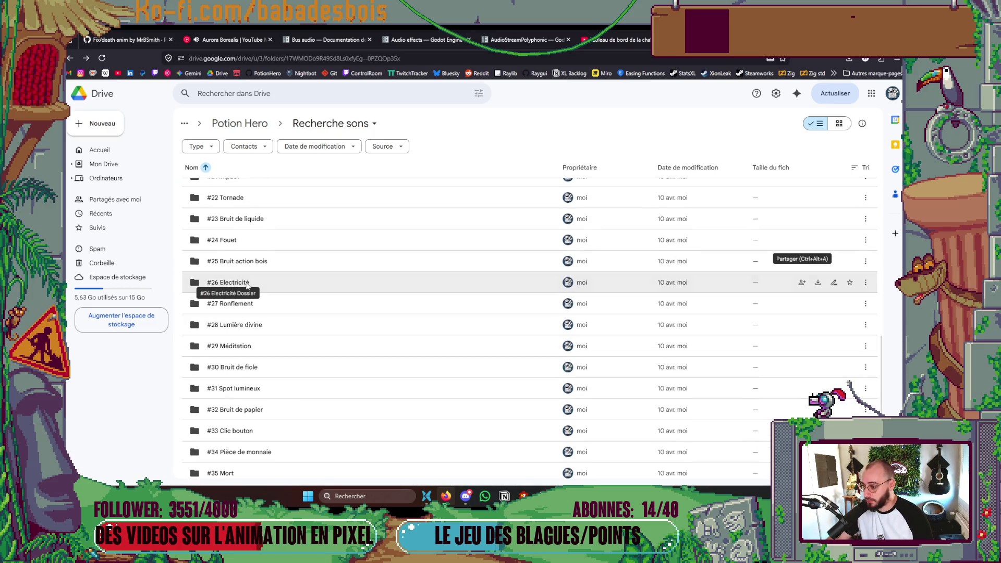
{"action": "double_click", "coordinate": [248, 286]}
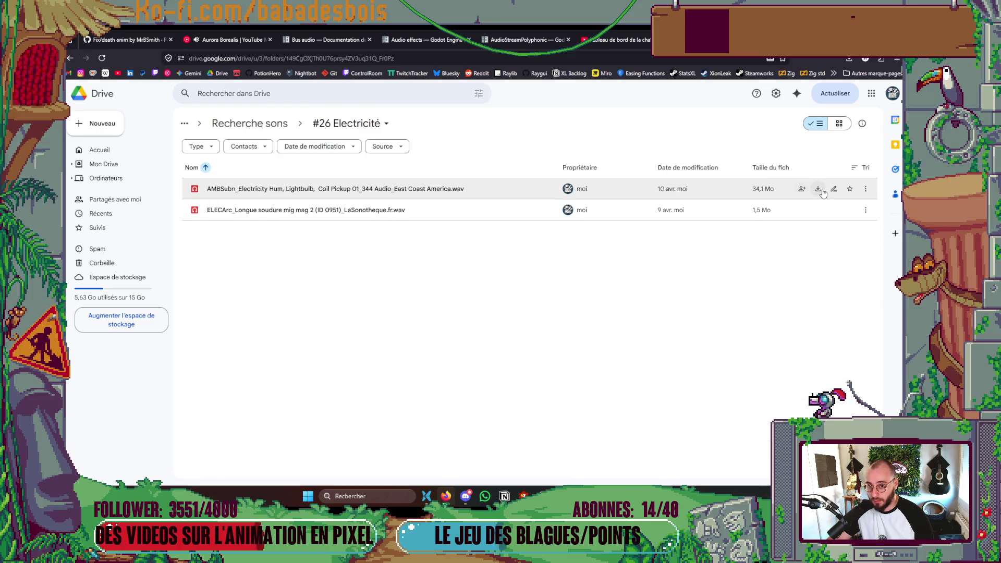
{"action": "left_click", "coordinate": [818, 189]}
{"action": "left_click", "coordinate": [818, 210]}
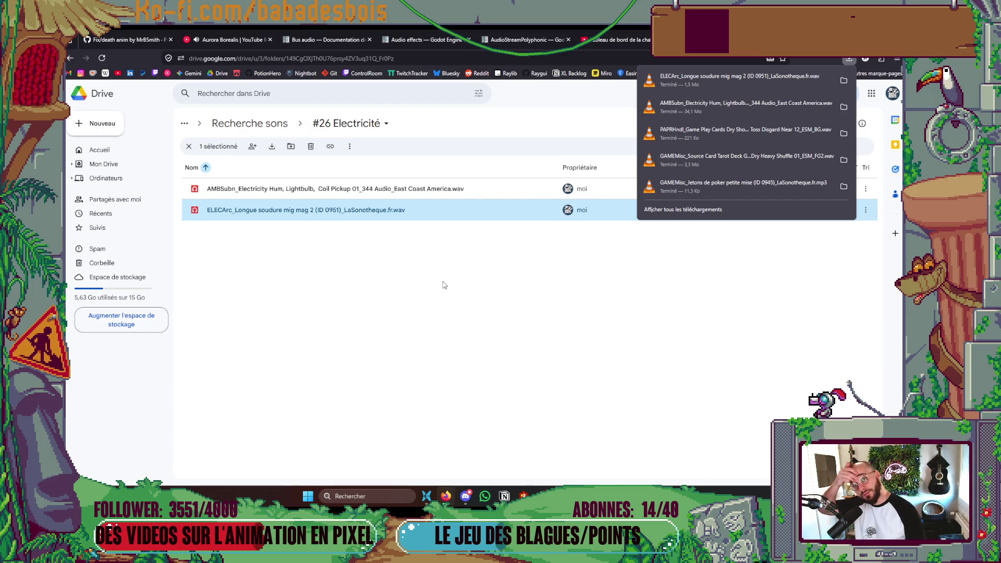
{"action": "left_click", "coordinate": [536, 361]}
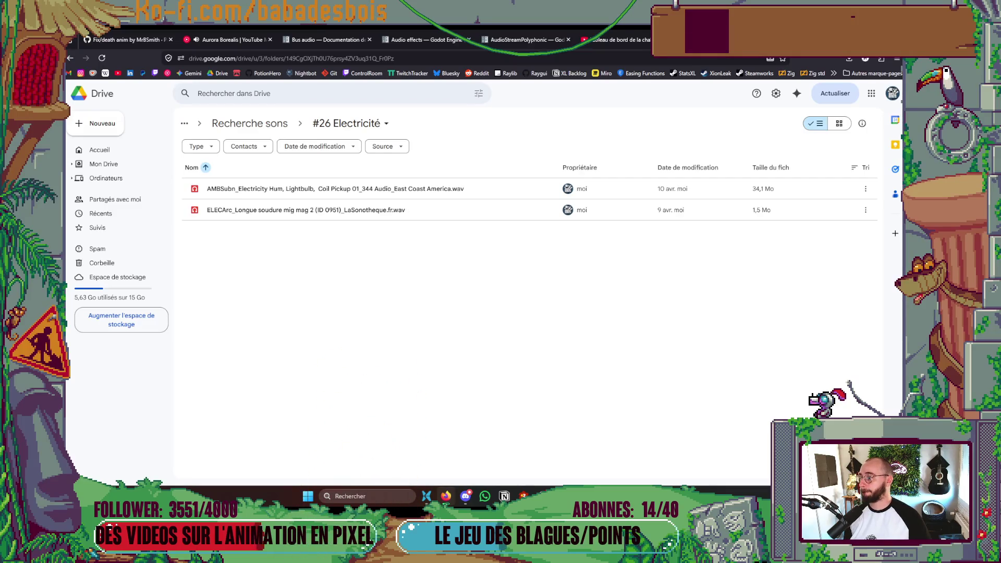
{"action": "left_click", "coordinate": [69, 58]}
{"action": "scroll", "coordinate": [313, 323], "scroll_direction": "down", "scroll_amount": 7}
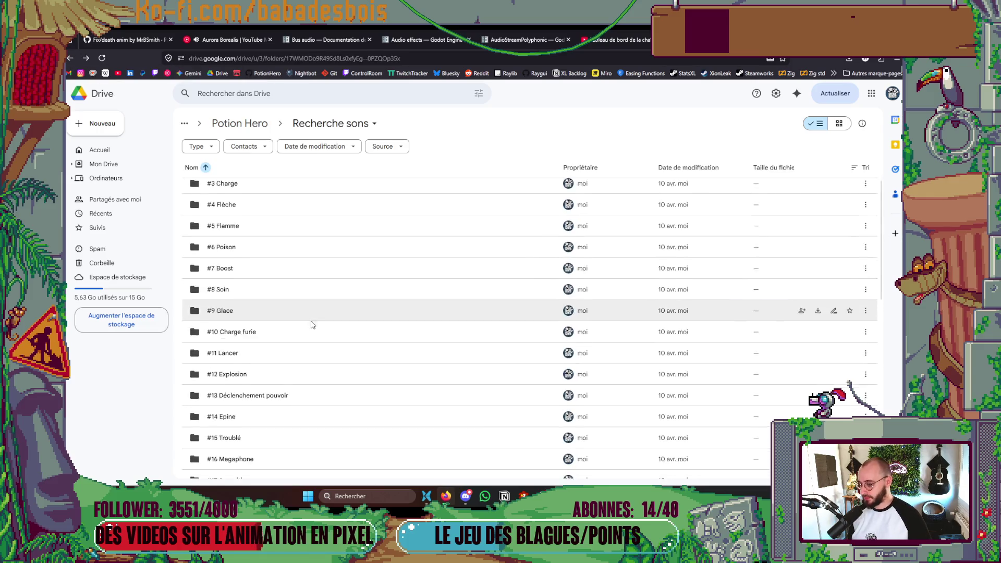
{"action": "scroll", "coordinate": [323, 346], "scroll_direction": "down", "scroll_amount": 2}
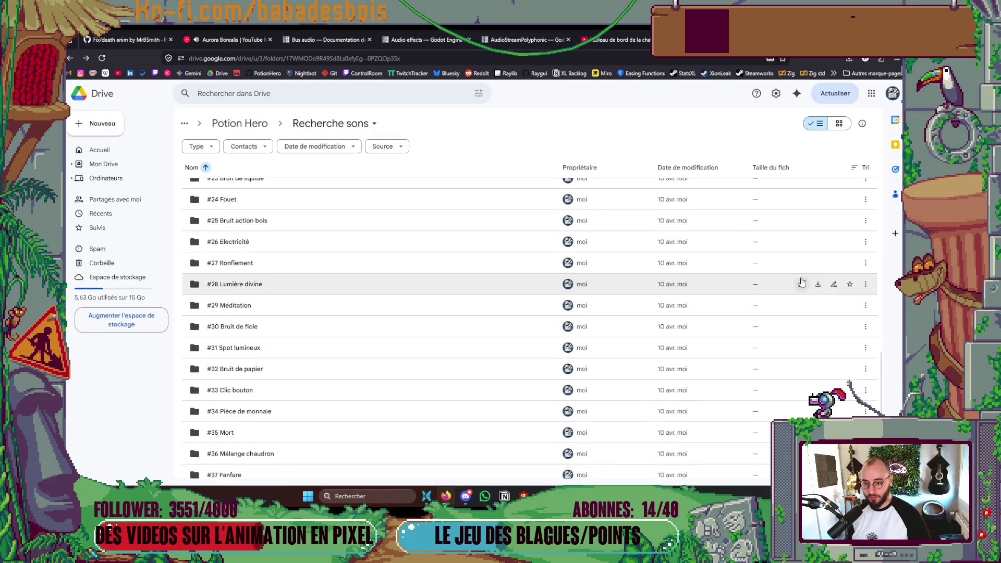
Step: Check folders #27 Ronflement, #28 Lumière divine and #29 Méditation, finding them empty
{"action": "double_click", "coordinate": [241, 265]}
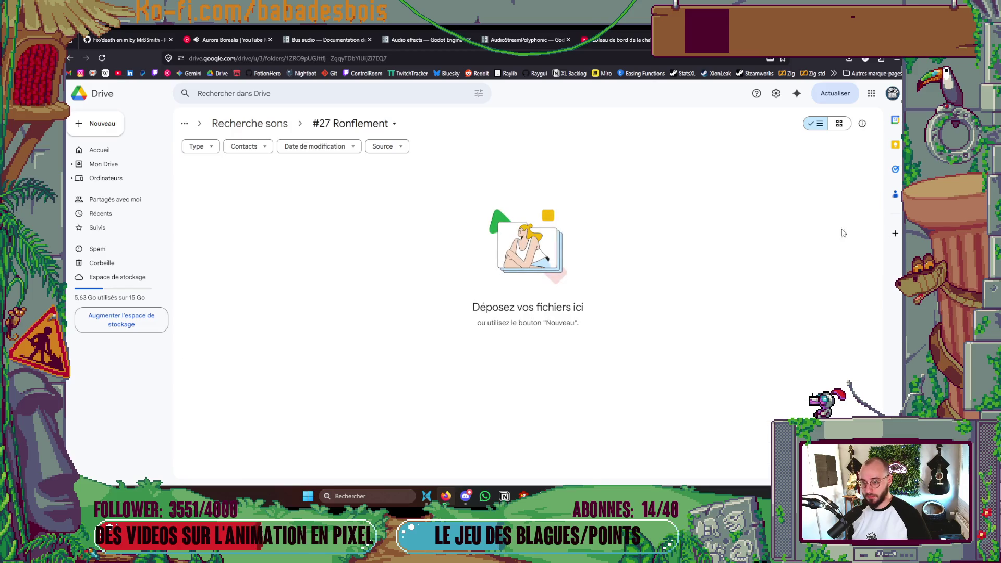
{"action": "left_click", "coordinate": [76, 58]}
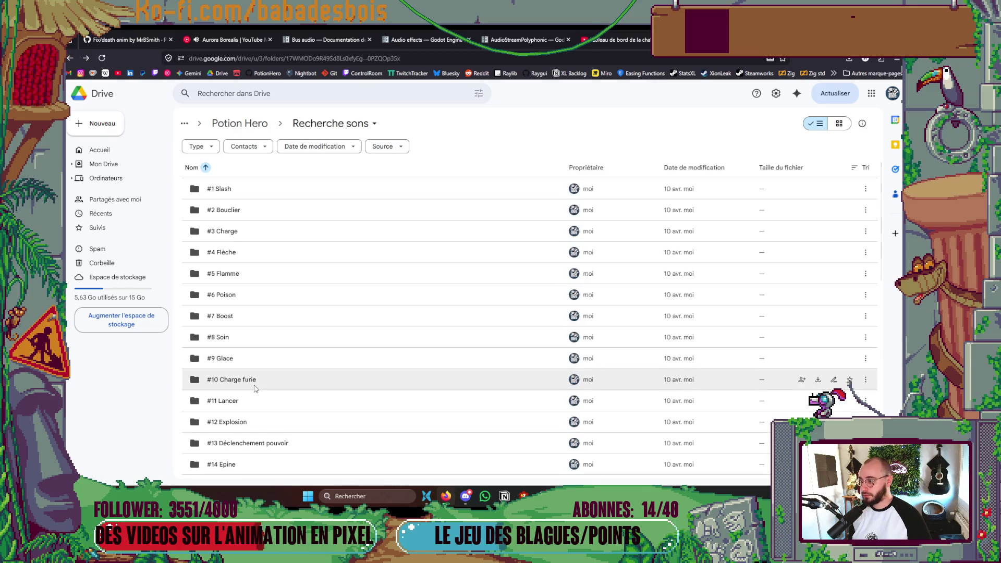
{"action": "scroll", "coordinate": [267, 371], "scroll_direction": "down", "scroll_amount": 1}
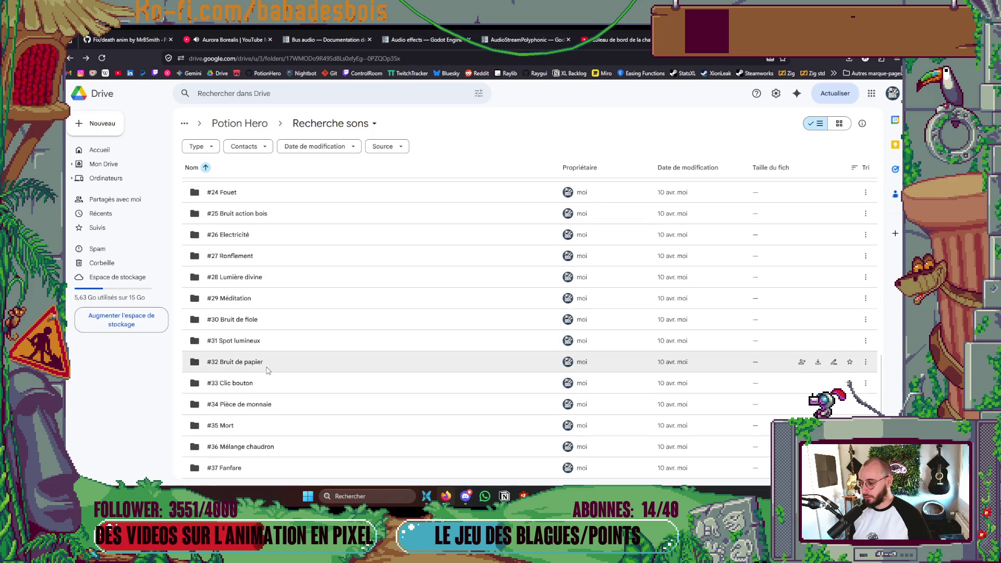
{"action": "double_click", "coordinate": [250, 279]}
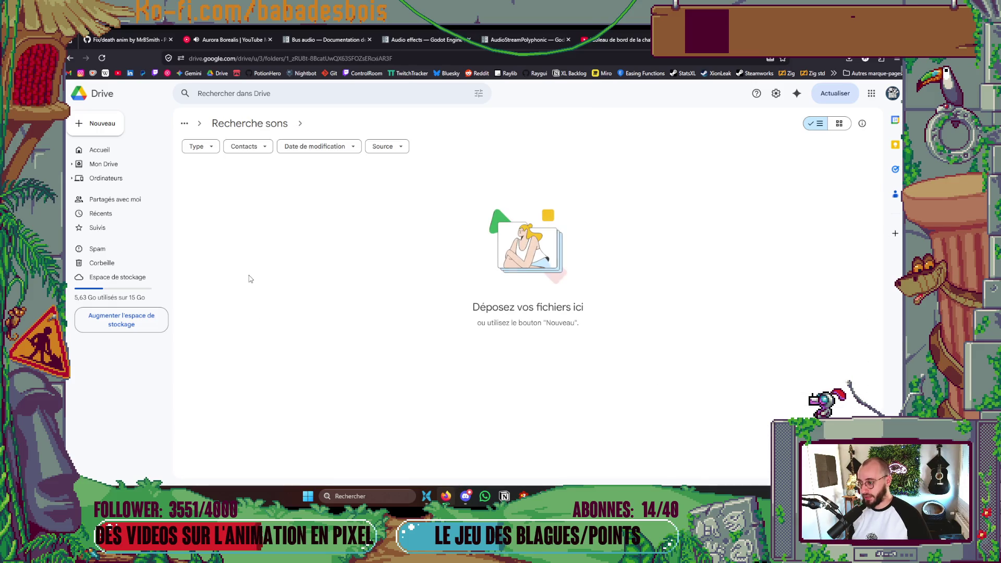
{"action": "key", "text": "alt+Left"}
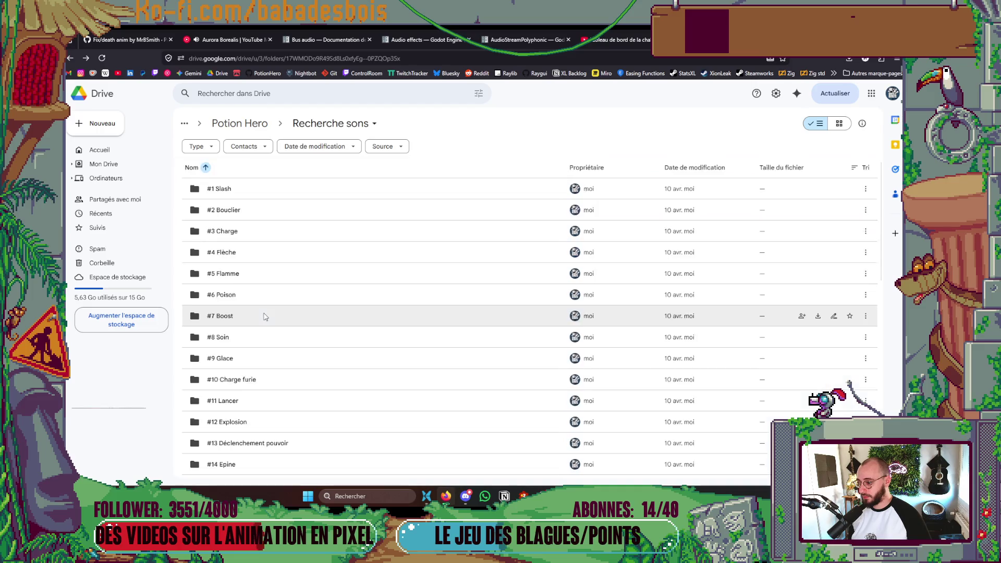
{"action": "scroll", "coordinate": [246, 328], "scroll_direction": "down", "scroll_amount": 9}
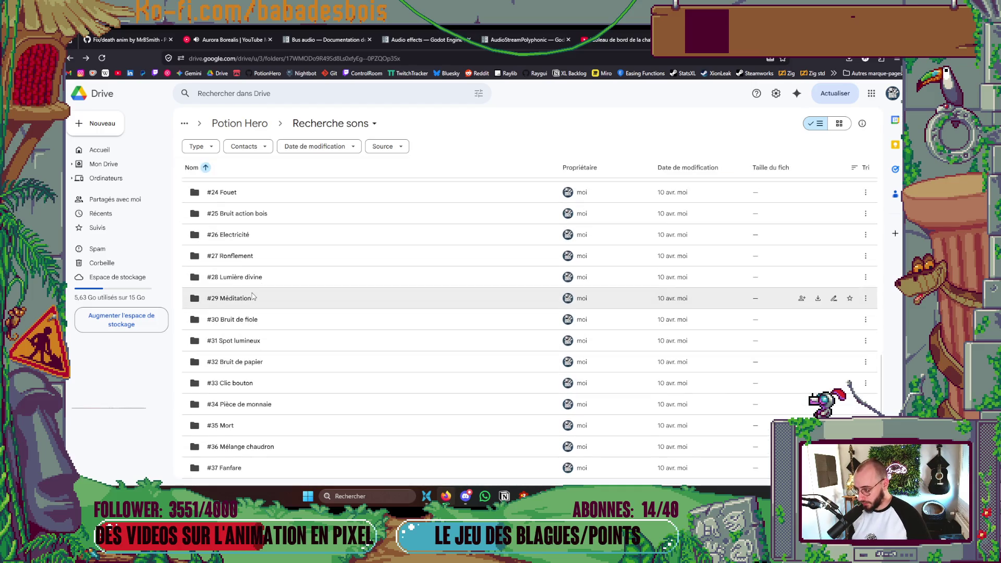
{"action": "double_click", "coordinate": [269, 298]}
{"action": "left_click", "coordinate": [71, 57]}
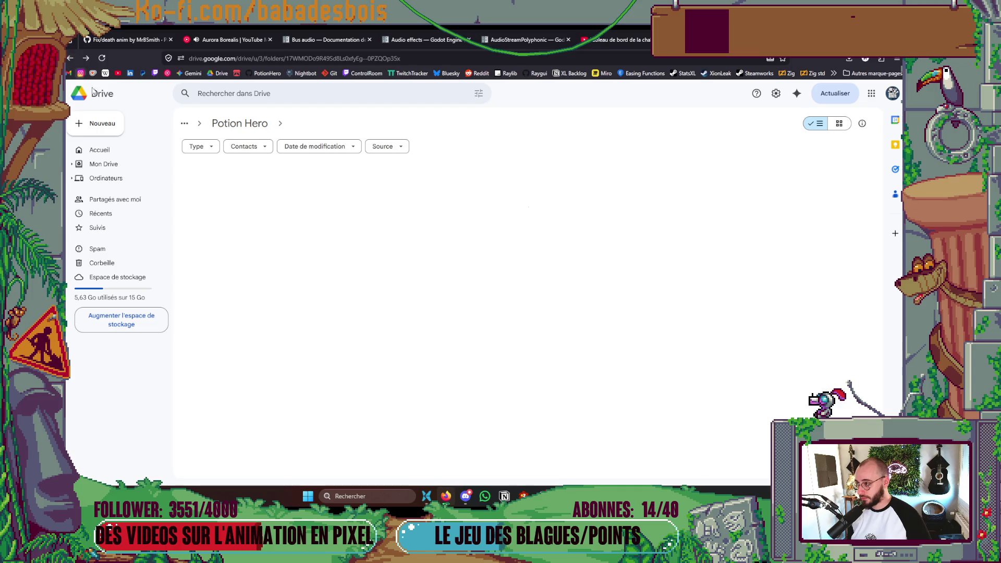
{"action": "scroll", "coordinate": [294, 292], "scroll_direction": "down", "scroll_amount": 9}
Step: Download the beer bottle knocks, bottle clinking and antique blowtorch lid sounds from #30 Bruit de fiole
{"action": "double_click", "coordinate": [287, 323]}
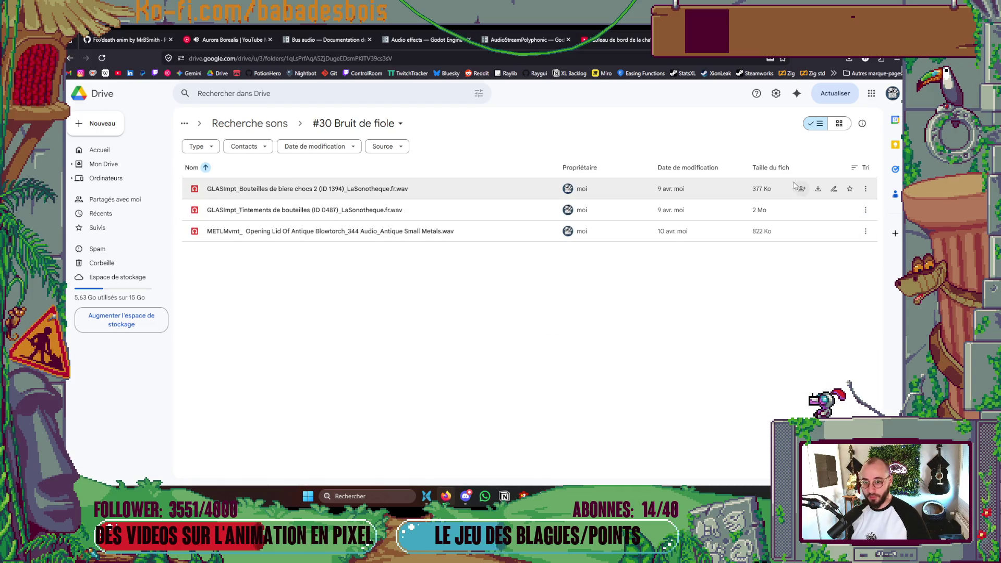
{"action": "left_click", "coordinate": [819, 189]}
{"action": "left_click", "coordinate": [818, 209]}
{"action": "left_click", "coordinate": [818, 231]}
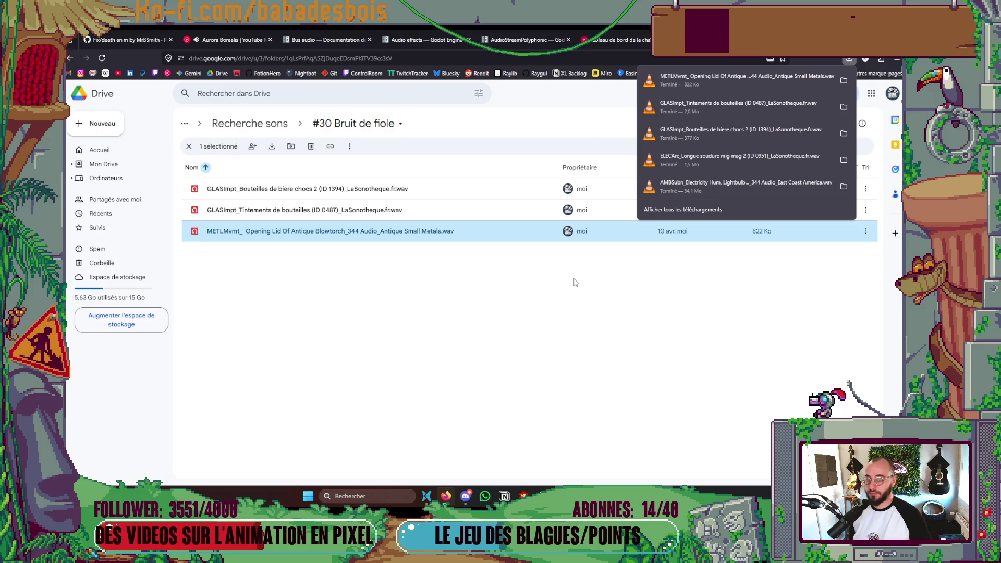
{"action": "left_click", "coordinate": [575, 283]}
{"action": "left_click", "coordinate": [70, 58]}
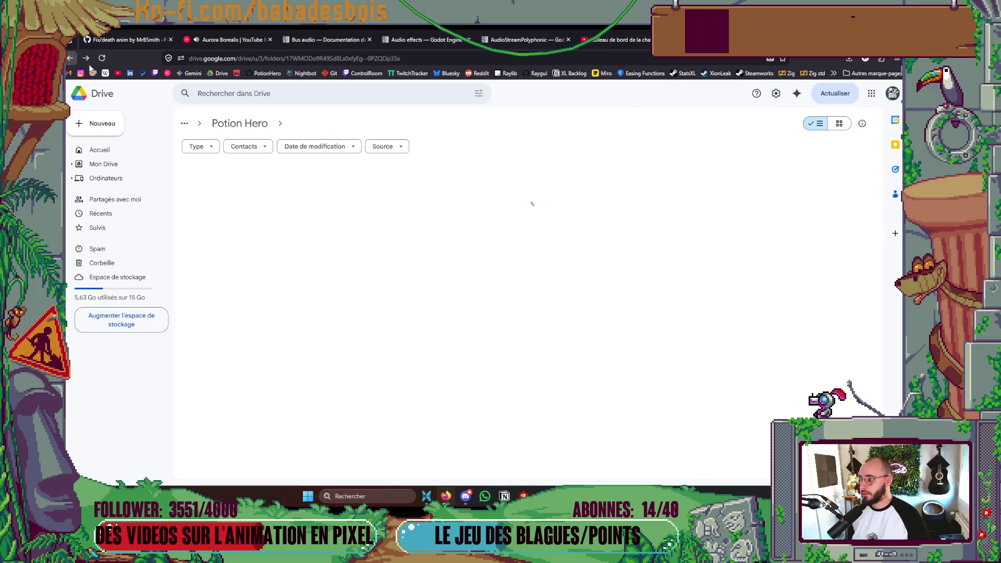
{"action": "scroll", "coordinate": [451, 351], "scroll_direction": "down", "scroll_amount": 9}
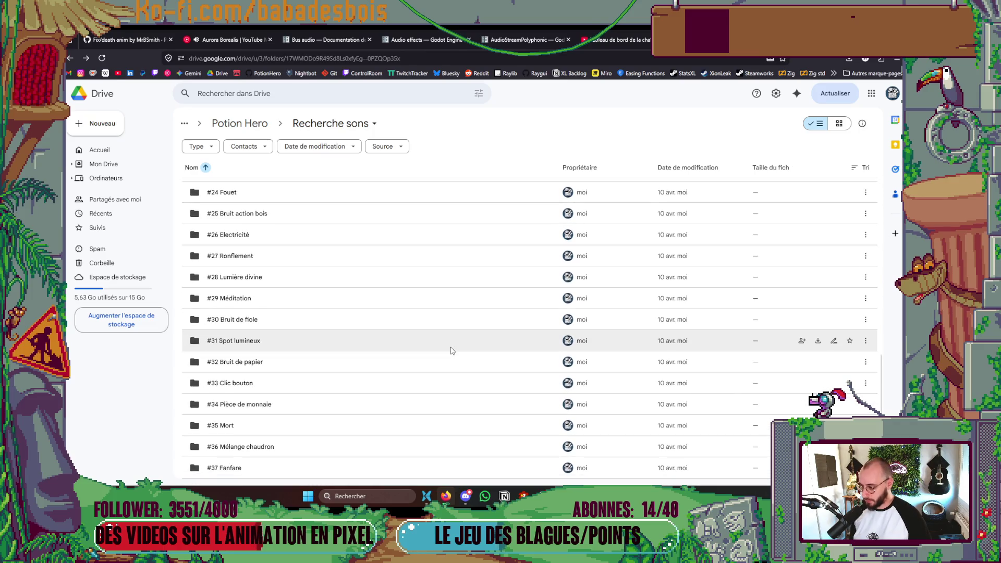
Step: Download the three Interrupteur industriel switch sounds from #31 Spot lumineux
{"action": "double_click", "coordinate": [244, 341]}
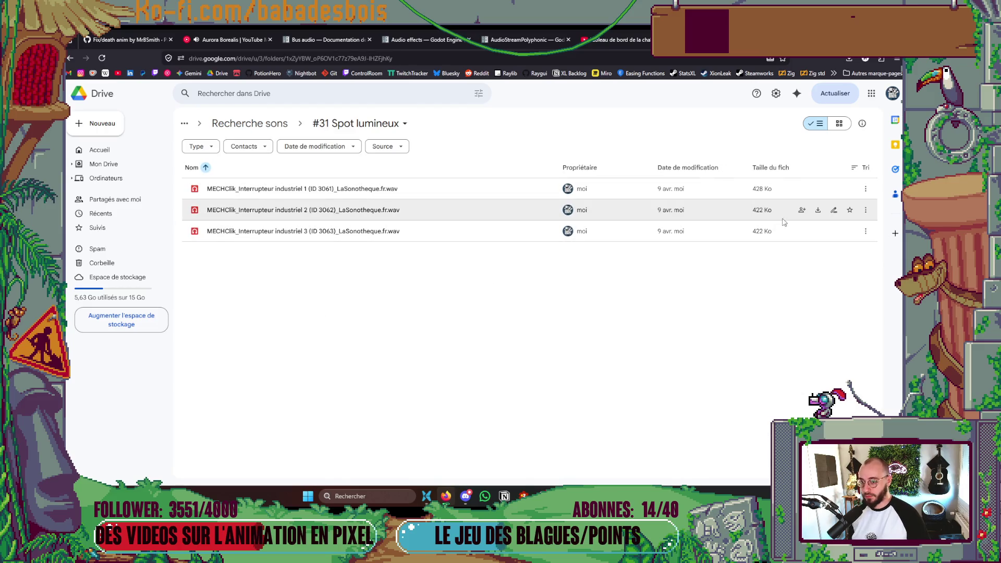
{"action": "left_click", "coordinate": [817, 189]}
{"action": "left_click", "coordinate": [818, 210]}
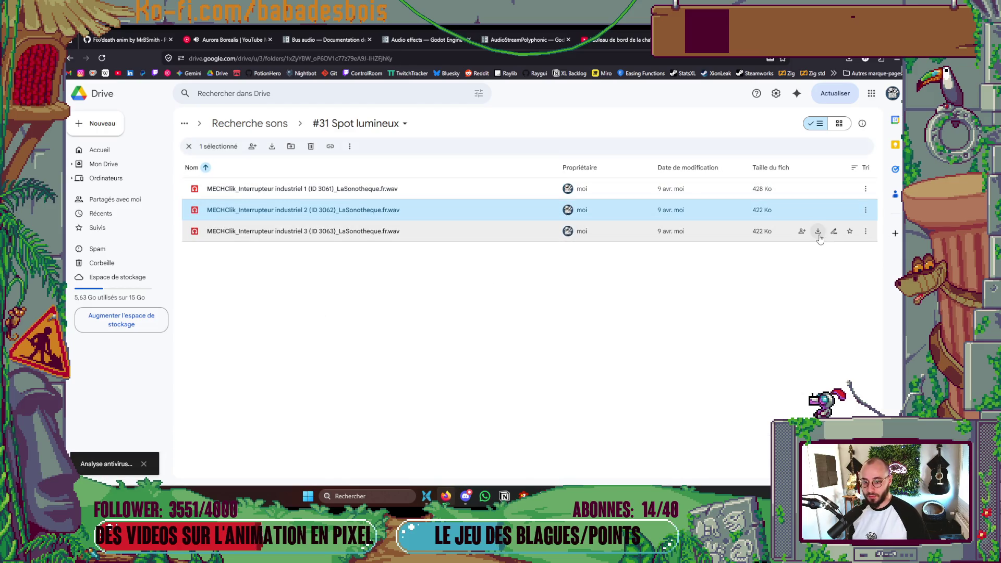
{"action": "left_click", "coordinate": [818, 232]}
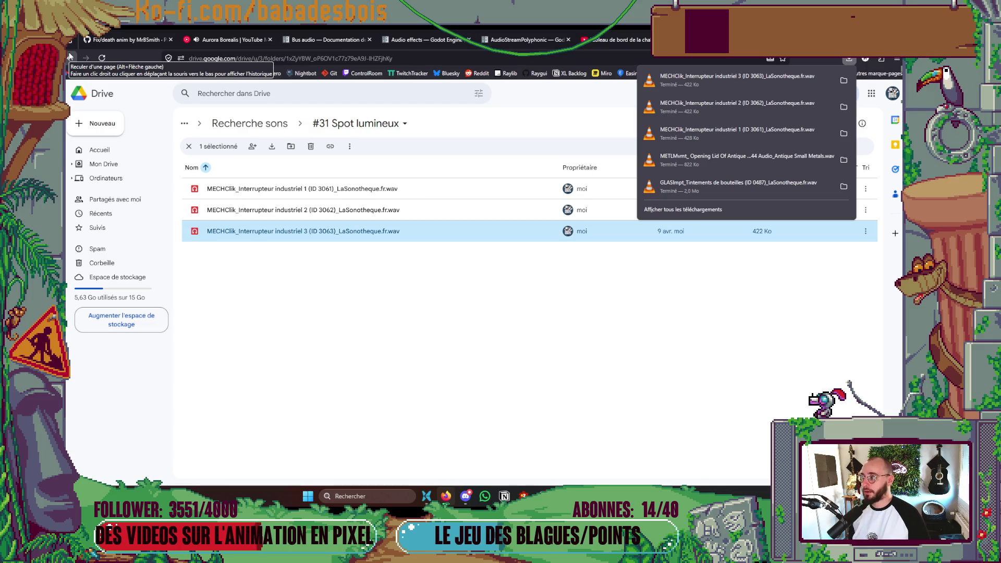
{"action": "left_click", "coordinate": [70, 57]}
{"action": "scroll", "coordinate": [306, 312], "scroll_direction": "down", "scroll_amount": 8}
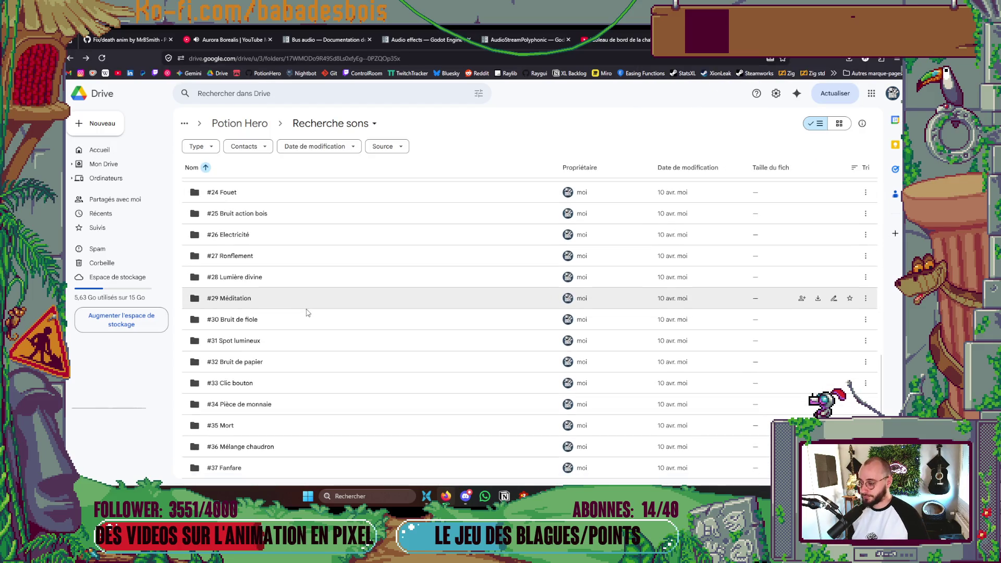
{"action": "double_click", "coordinate": [258, 365]}
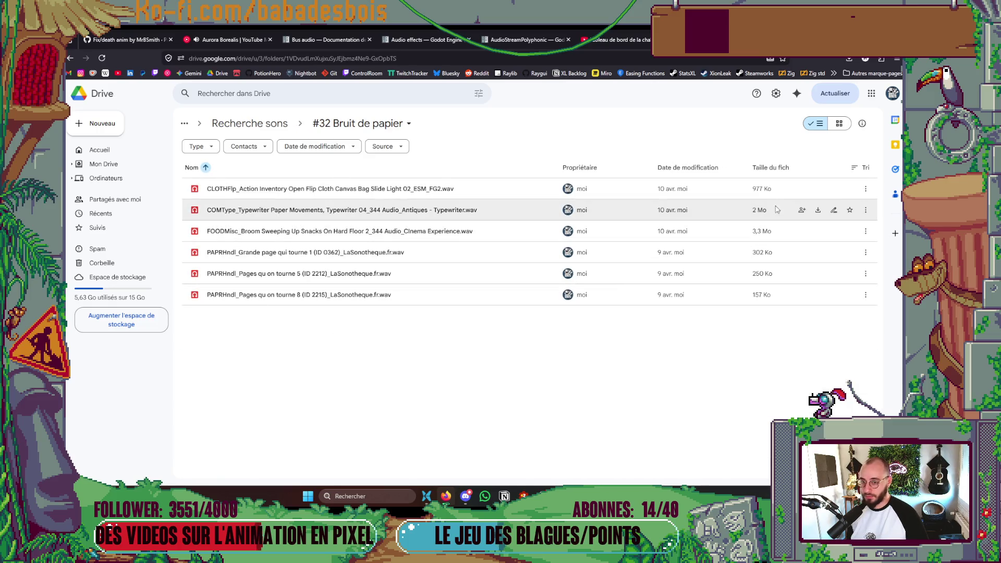
Step: Download all six #32 Bruit de papier sounds, including cloth flip, typewriter paper, broom and page turns
{"action": "left_click", "coordinate": [817, 189]}
{"action": "left_click", "coordinate": [817, 209]}
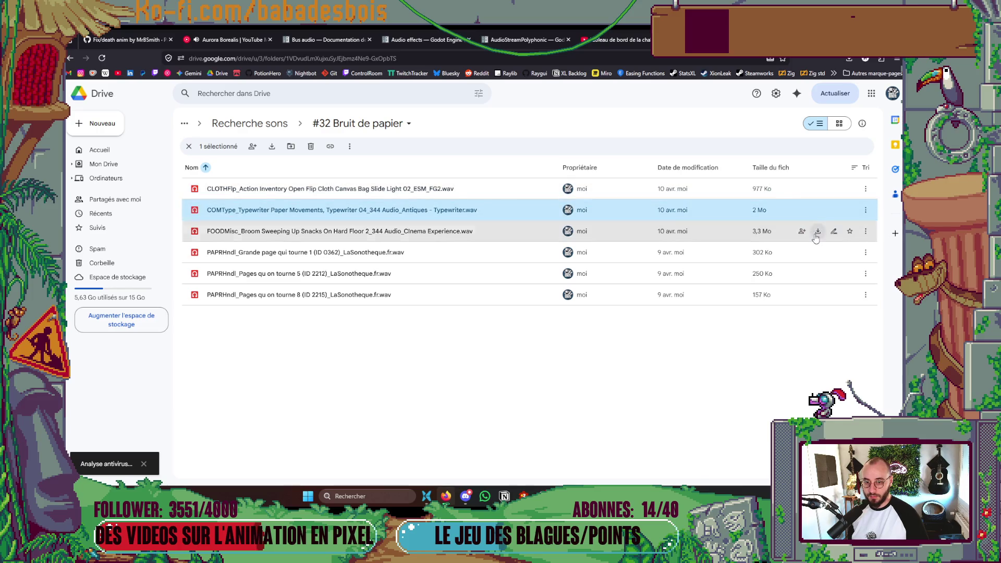
{"action": "left_click", "coordinate": [818, 231]}
{"action": "left_click", "coordinate": [818, 252]}
{"action": "left_click", "coordinate": [820, 274]}
{"action": "left_click", "coordinate": [818, 295]}
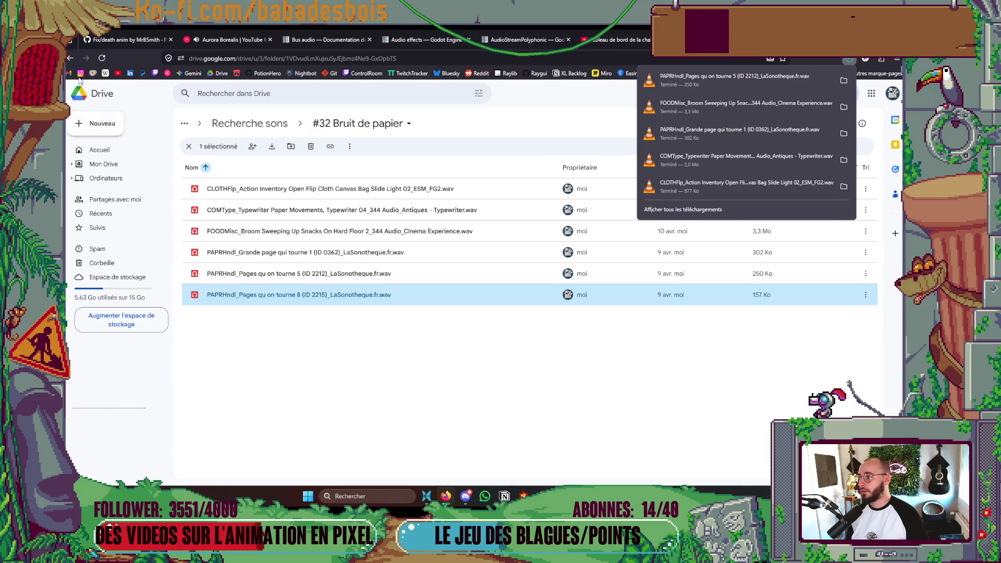
{"action": "left_click", "coordinate": [70, 57]}
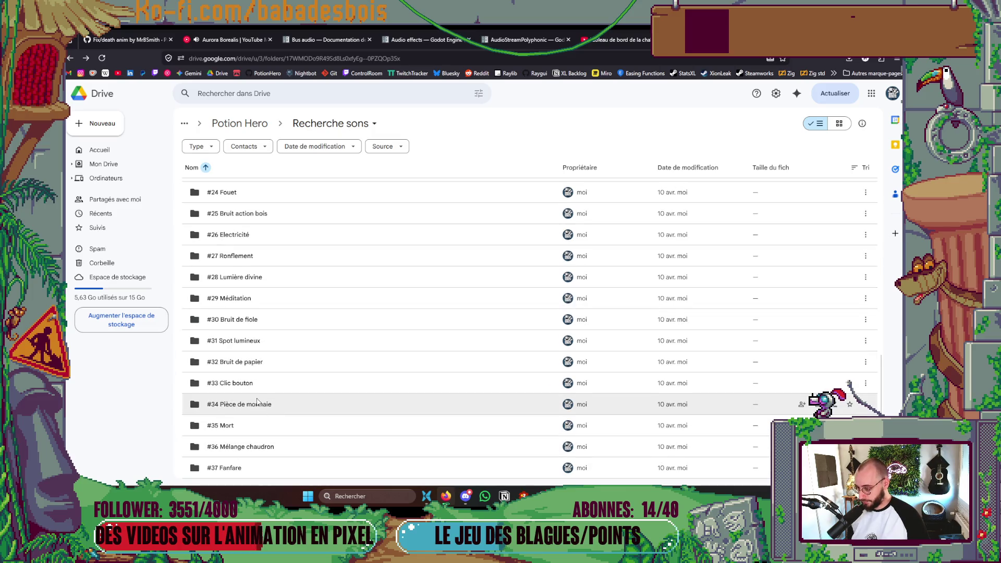
Step: Download all ten #33 Clic bouton sounds, from typewriter space key through Kalimba
{"action": "double_click", "coordinate": [245, 384]}
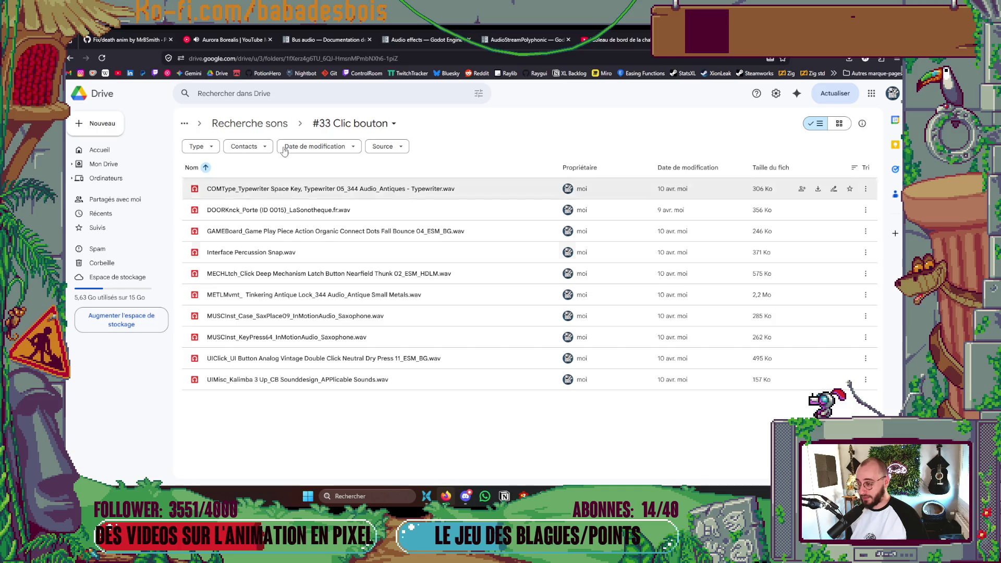
{"action": "left_click", "coordinate": [820, 197]}
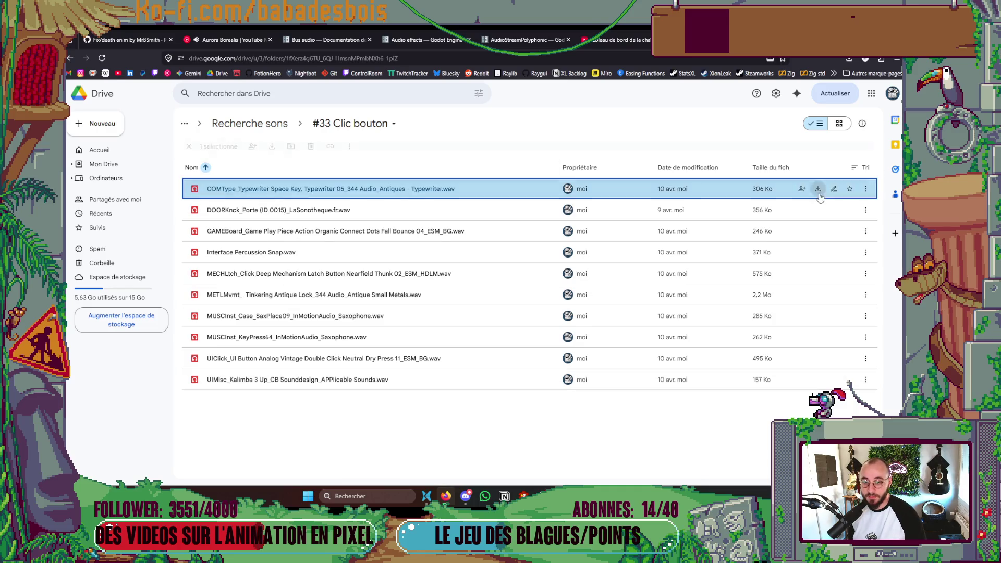
{"action": "left_click", "coordinate": [818, 209]}
{"action": "left_click", "coordinate": [818, 231]}
{"action": "left_click", "coordinate": [818, 253]}
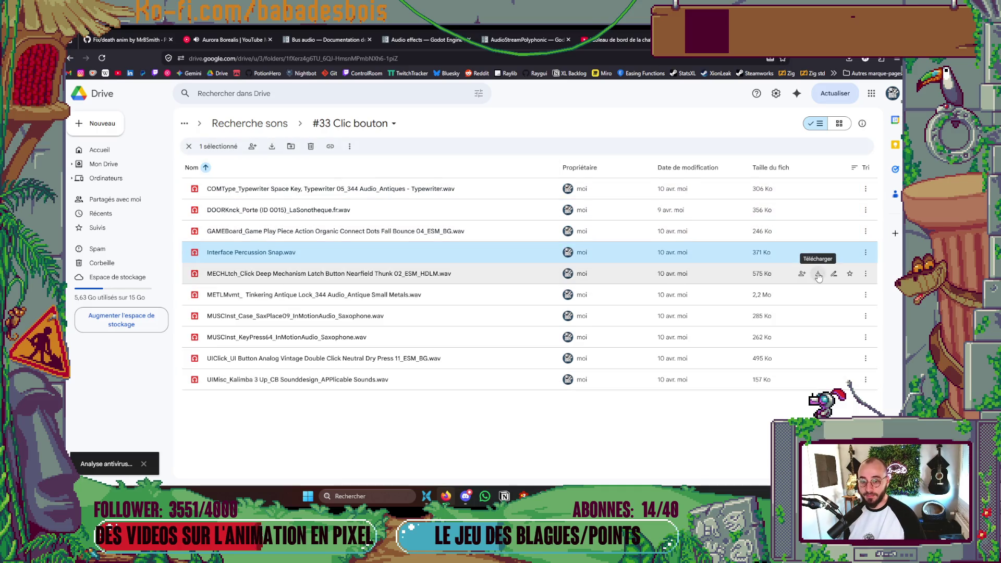
{"action": "left_click", "coordinate": [818, 273]}
{"action": "left_click", "coordinate": [818, 295]}
{"action": "left_click", "coordinate": [818, 316]}
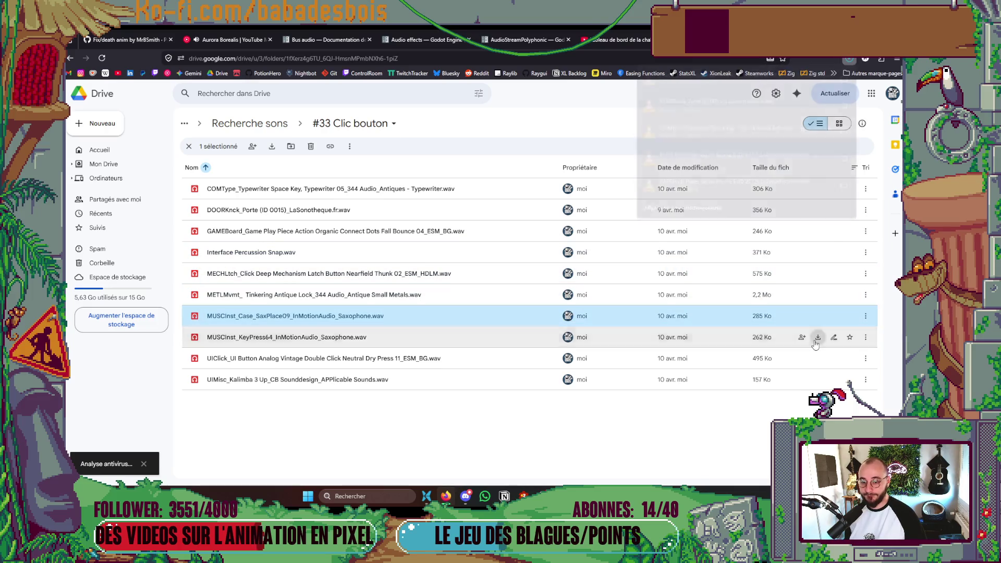
{"action": "left_click", "coordinate": [818, 337]}
{"action": "left_click", "coordinate": [818, 358]}
{"action": "left_click", "coordinate": [818, 379]}
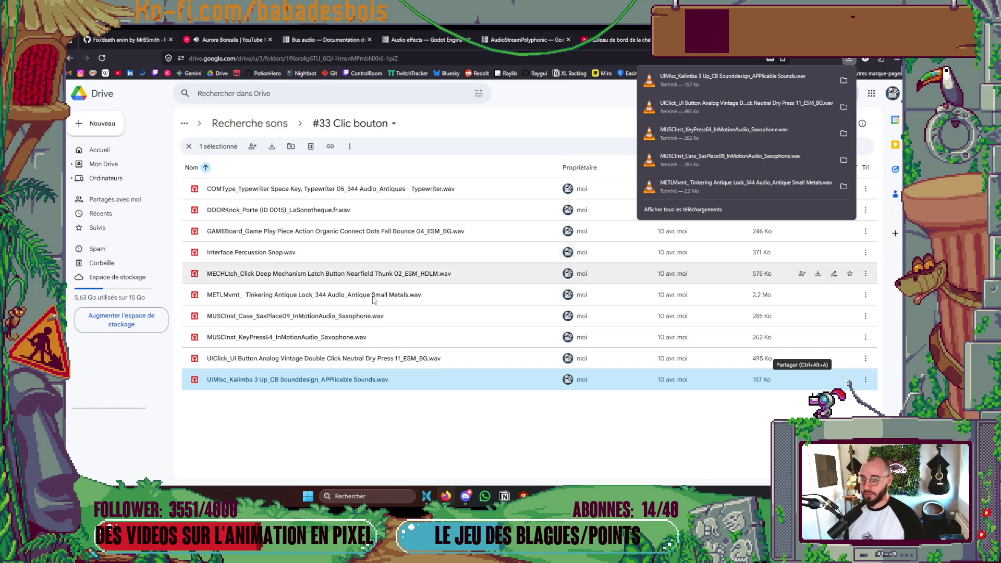
{"action": "left_click", "coordinate": [381, 437]}
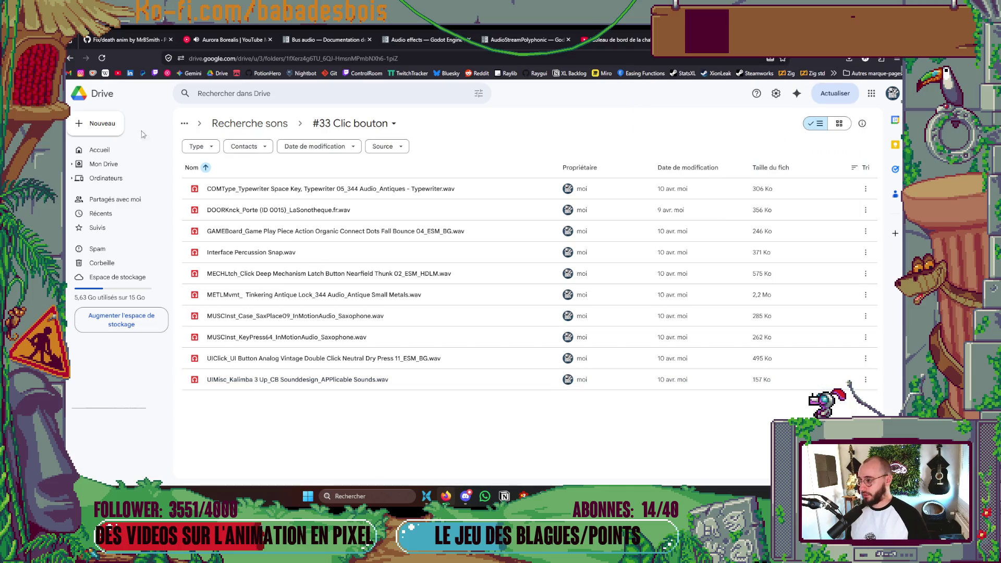
Step: Check the recent downloads list and open the #34 Pièce de monnaie folder
{"action": "left_click", "coordinate": [69, 58]}
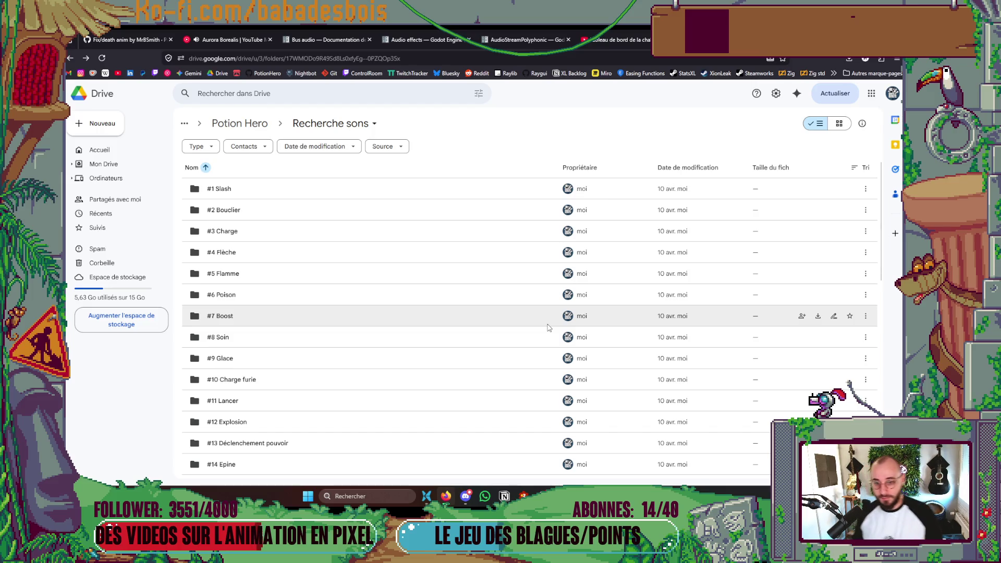
{"action": "scroll", "coordinate": [620, 319], "scroll_direction": "down", "scroll_amount": 9}
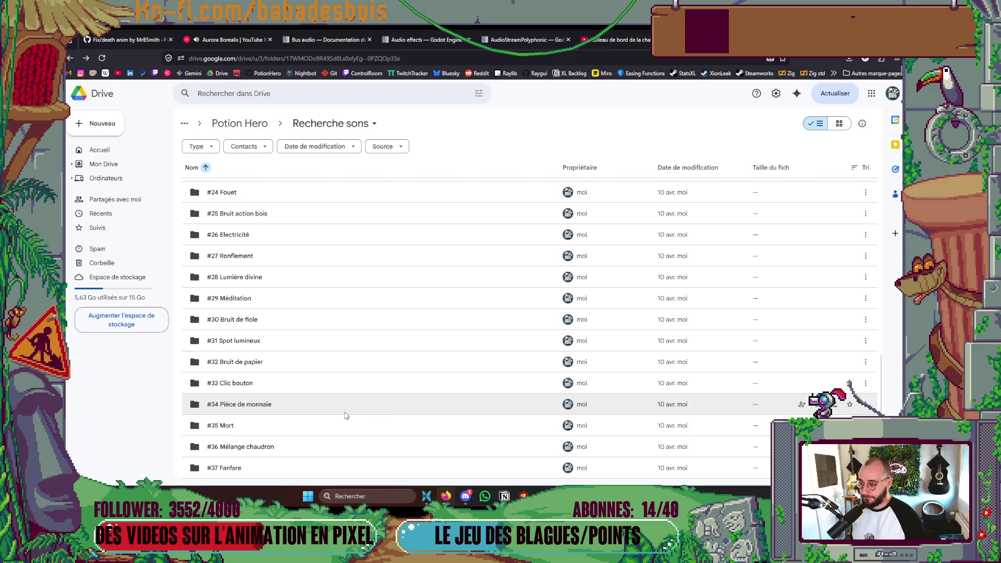
{"action": "double_click", "coordinate": [236, 405]}
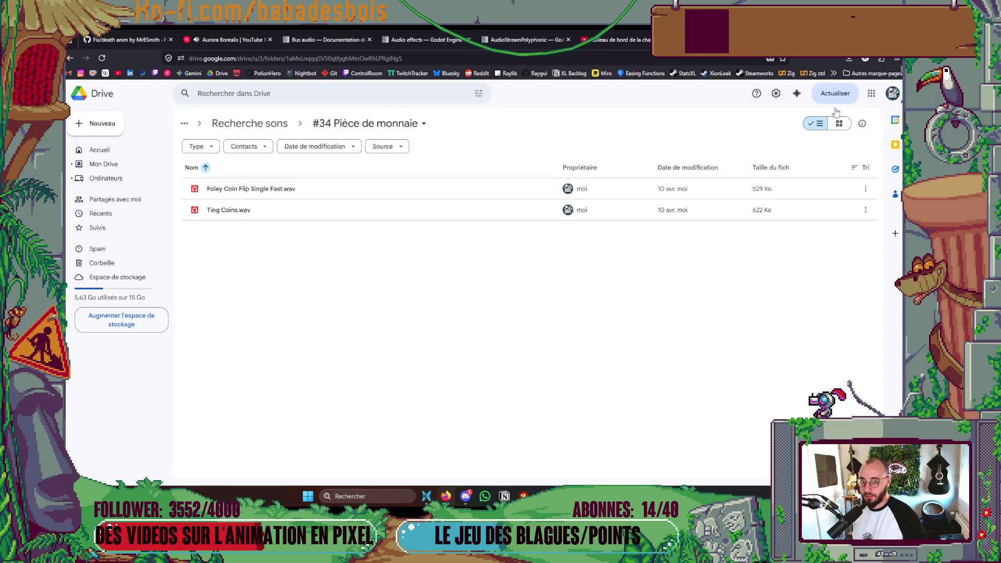
{"action": "left_click", "coordinate": [864, 59]}
{"action": "left_click", "coordinate": [130, 91]}
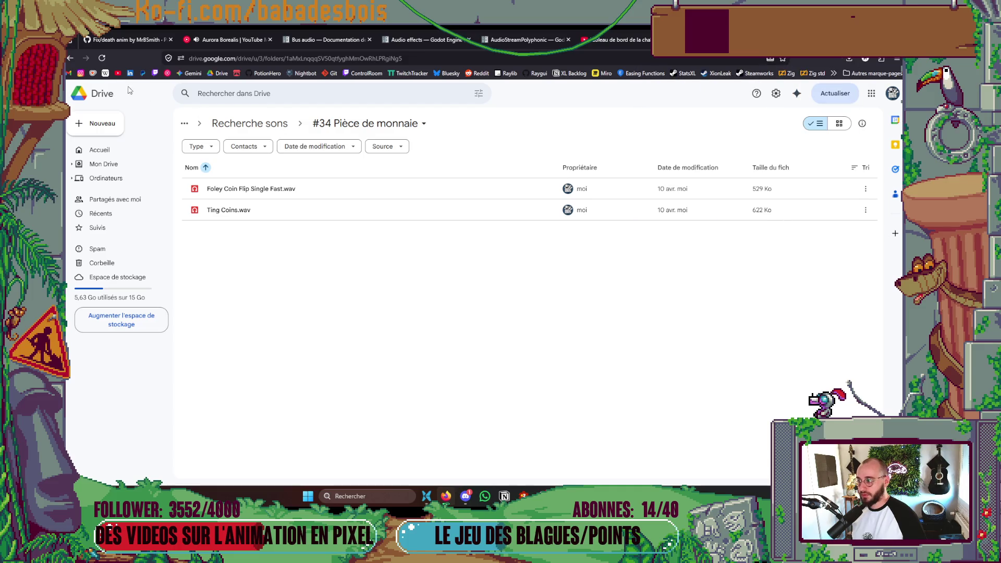
{"action": "left_click", "coordinate": [70, 58]}
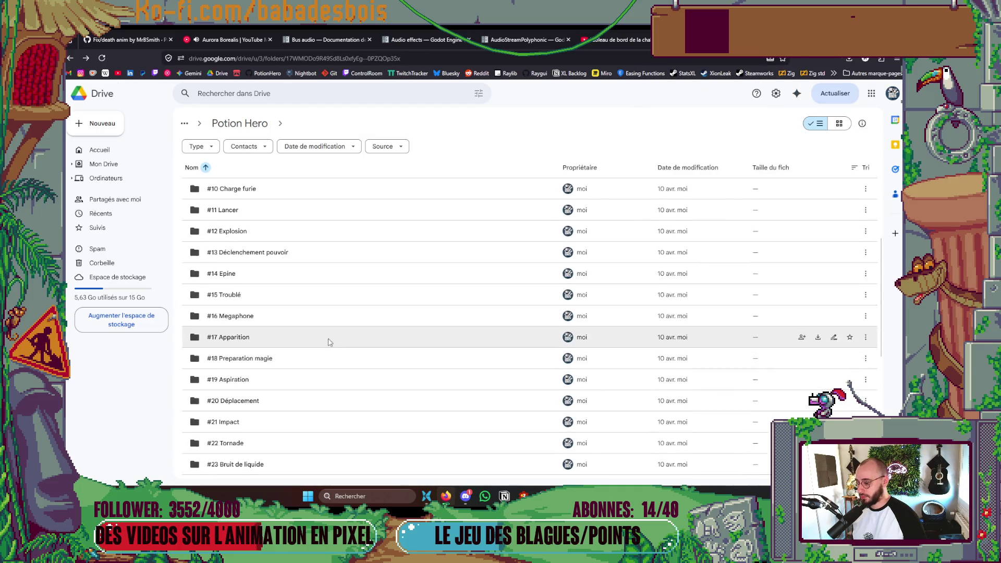
{"action": "double_click", "coordinate": [257, 410]}
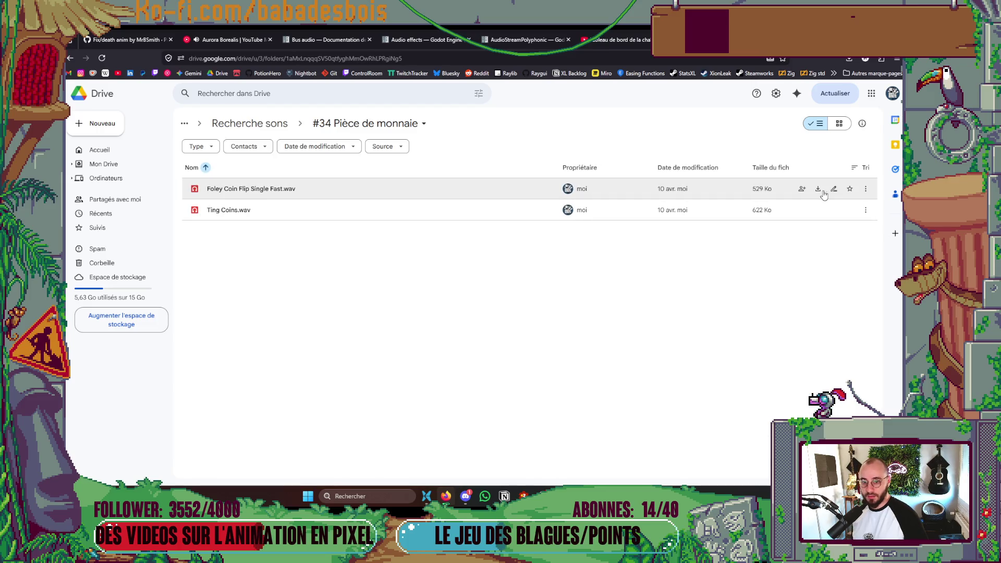
Step: Download Foley Coin Flip Single Fast and Ting Coins, returning to Recherche sons
{"action": "left_click", "coordinate": [818, 188]}
{"action": "left_click", "coordinate": [818, 209]}
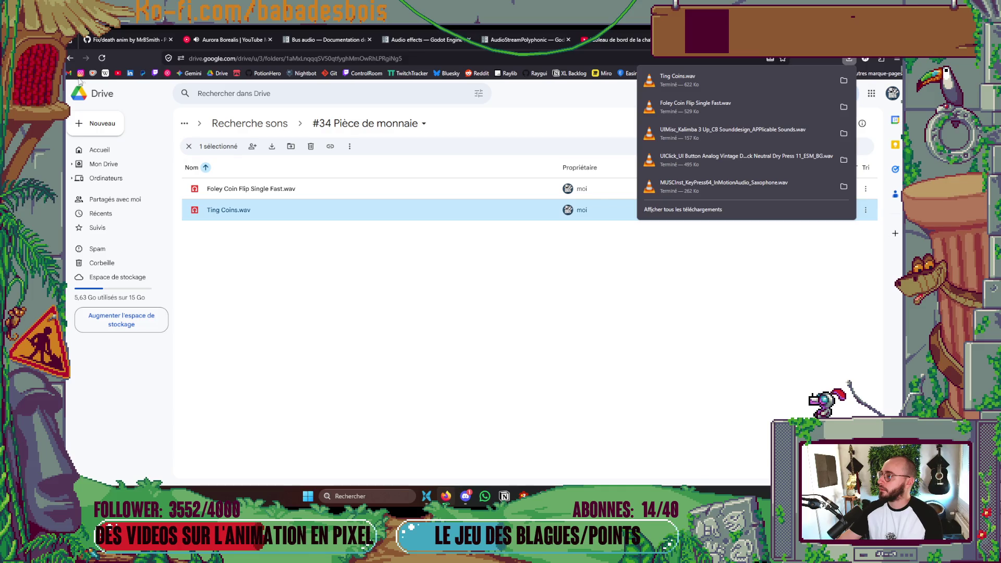
{"action": "left_click", "coordinate": [69, 58]}
{"action": "scroll", "coordinate": [355, 329], "scroll_direction": "down", "scroll_amount": 9}
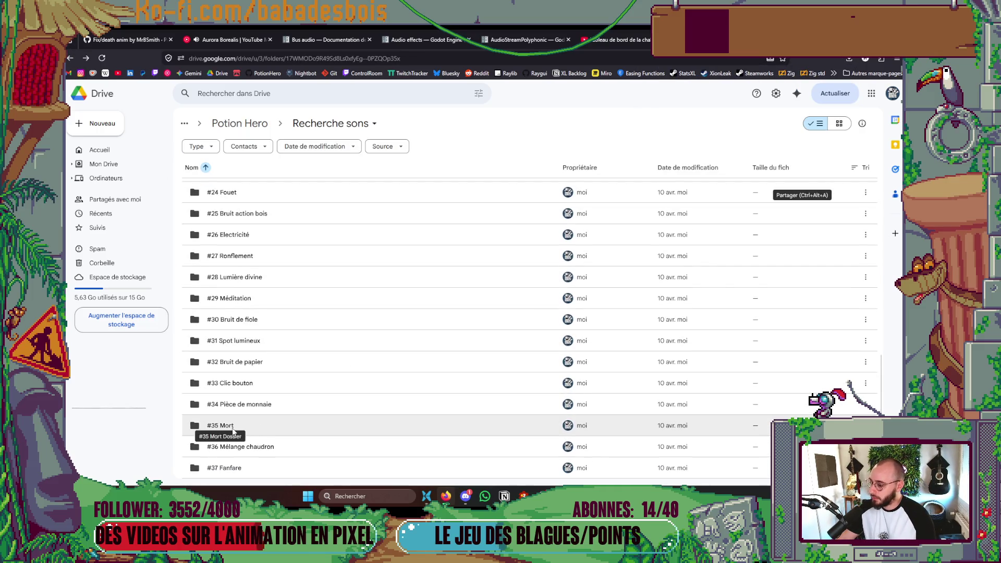
Step: Download the bass drop sound from the #35 Mort folder
{"action": "double_click", "coordinate": [232, 427]}
{"action": "left_click", "coordinate": [817, 189]}
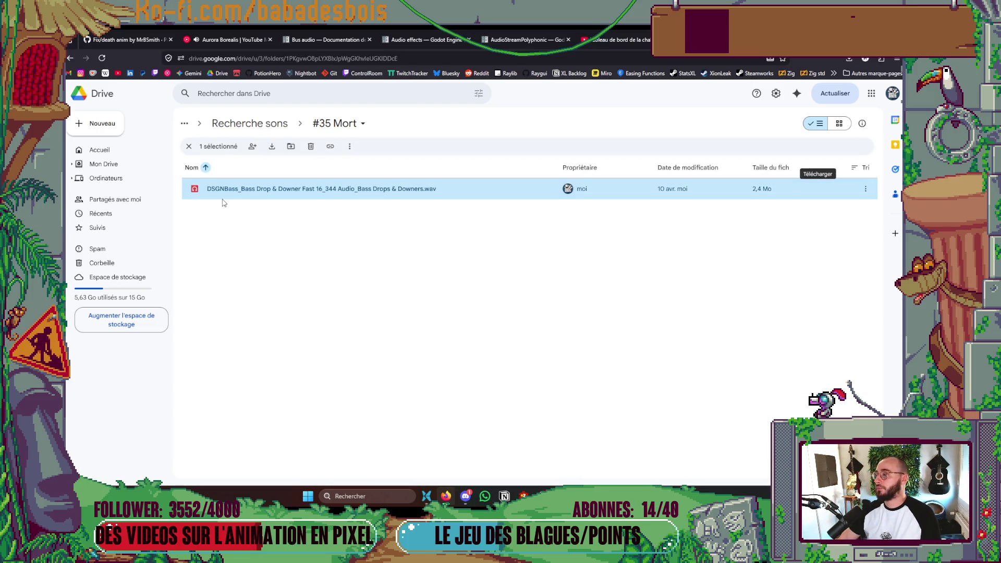
{"action": "left_click", "coordinate": [70, 58]}
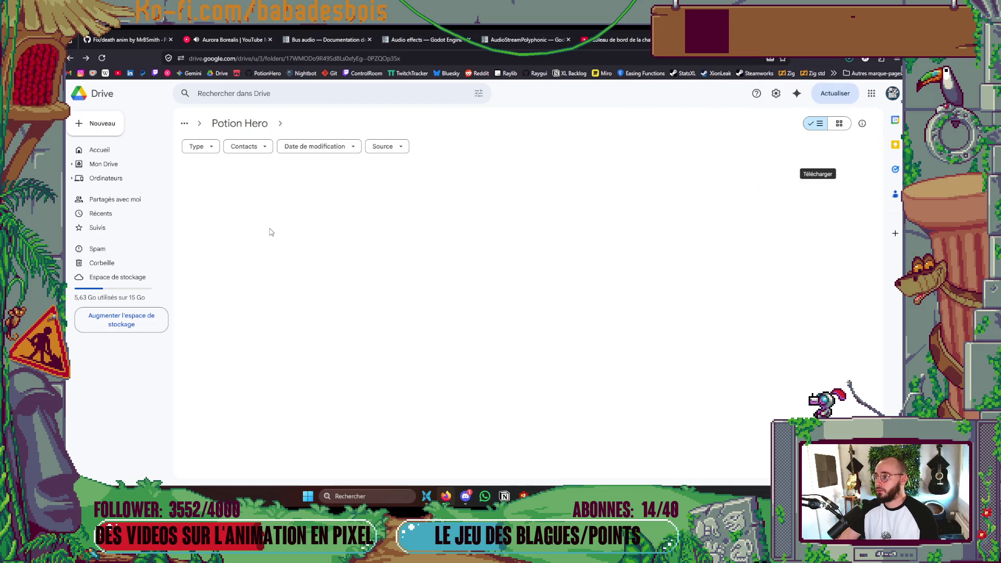
{"action": "scroll", "coordinate": [331, 230], "scroll_direction": "down", "scroll_amount": 9}
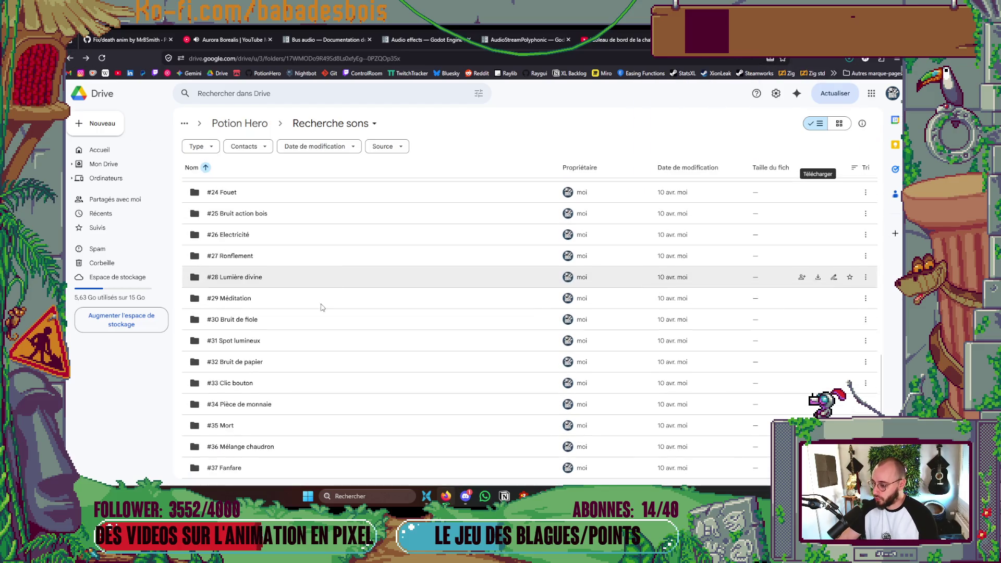
Step: Download all seven #36 Mélange chaudron sounds, from Cartoon Airy Impact Creaks to magic light spell
{"action": "double_click", "coordinate": [245, 447]}
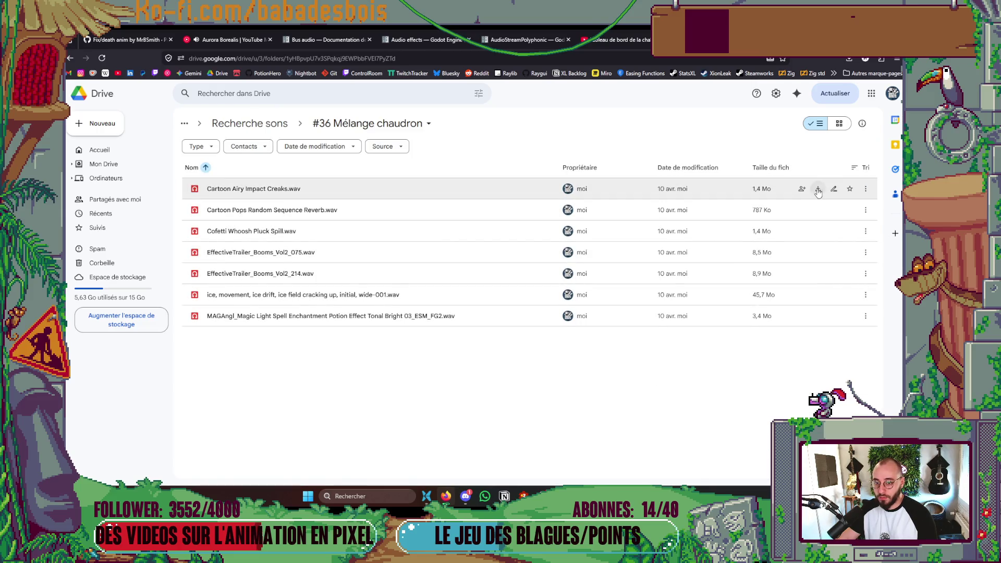
{"action": "left_click", "coordinate": [818, 189]}
{"action": "left_click", "coordinate": [818, 210]}
{"action": "left_click", "coordinate": [818, 231]}
{"action": "left_click", "coordinate": [818, 252]}
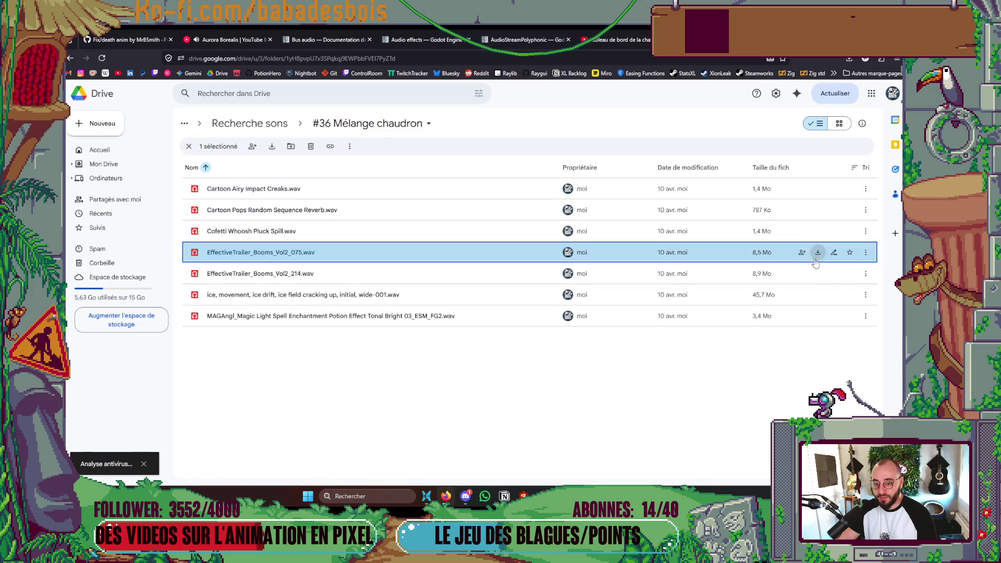
{"action": "left_click", "coordinate": [818, 273]}
{"action": "left_click", "coordinate": [818, 295]}
{"action": "left_click", "coordinate": [818, 317]}
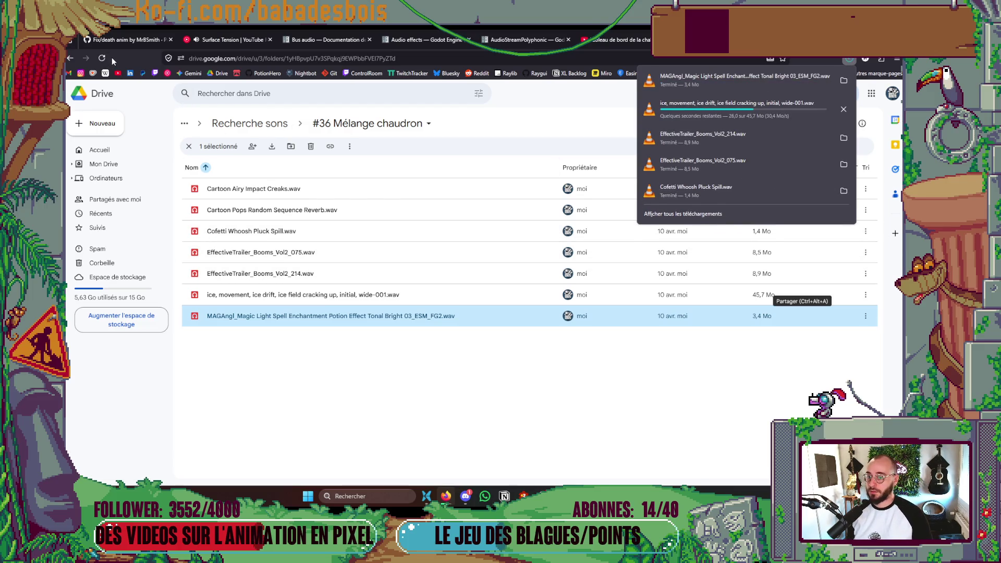
{"action": "left_click", "coordinate": [70, 58]}
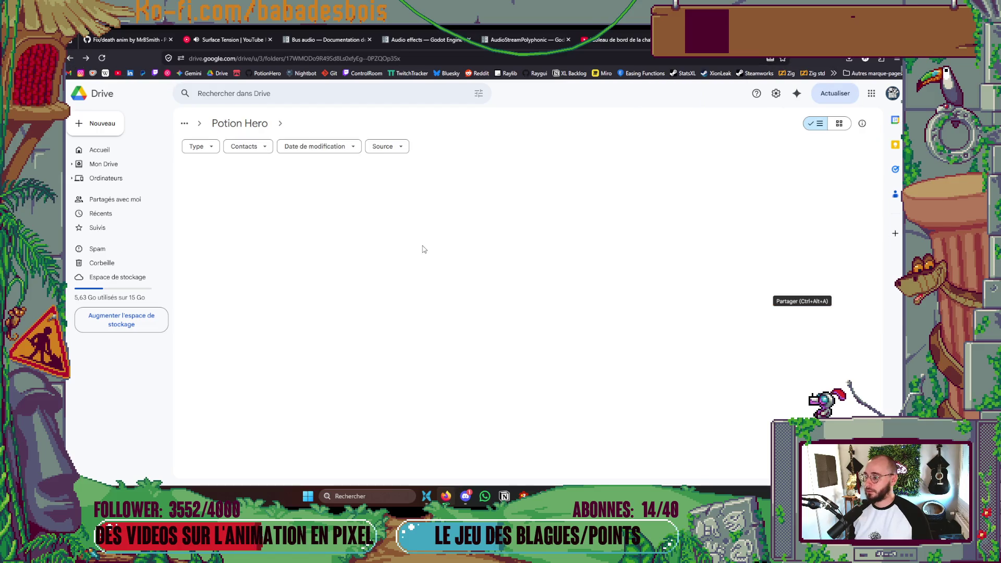
{"action": "scroll", "coordinate": [439, 346], "scroll_direction": "down", "scroll_amount": 10}
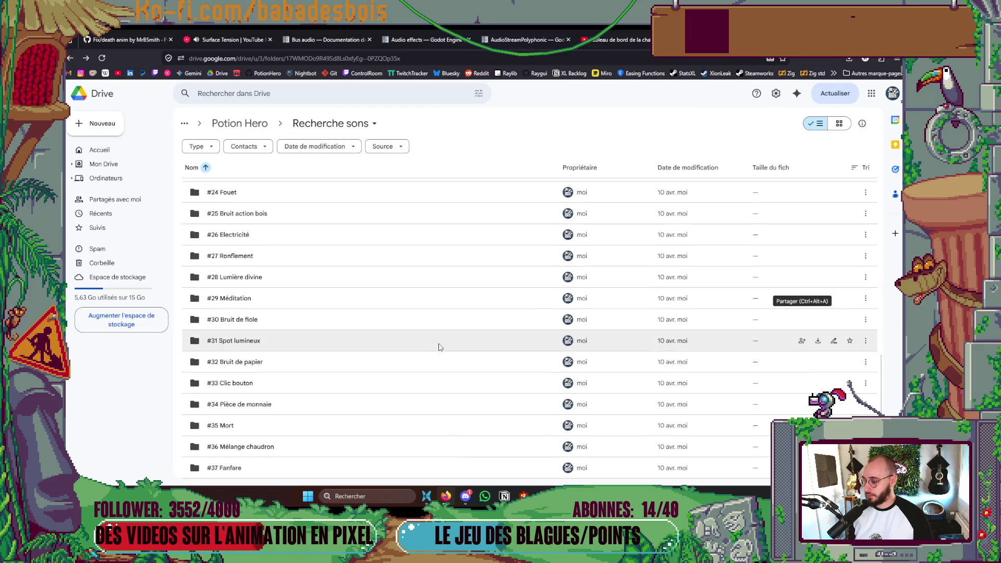
Step: Download UIMisc_Xylophone Ringtone 2 from the #37 Fanfare folder
{"action": "double_click", "coordinate": [246, 469]}
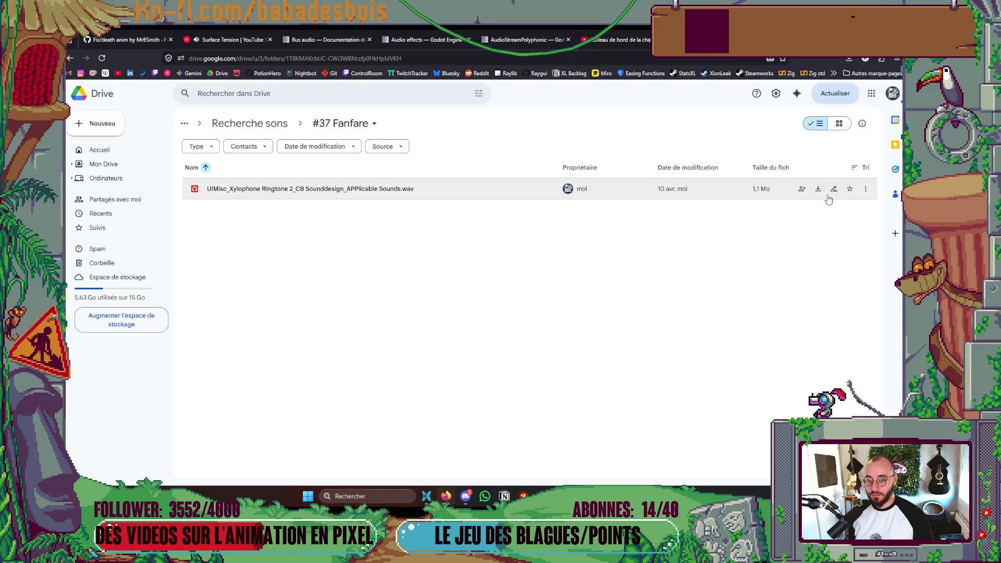
{"action": "left_click", "coordinate": [818, 191]}
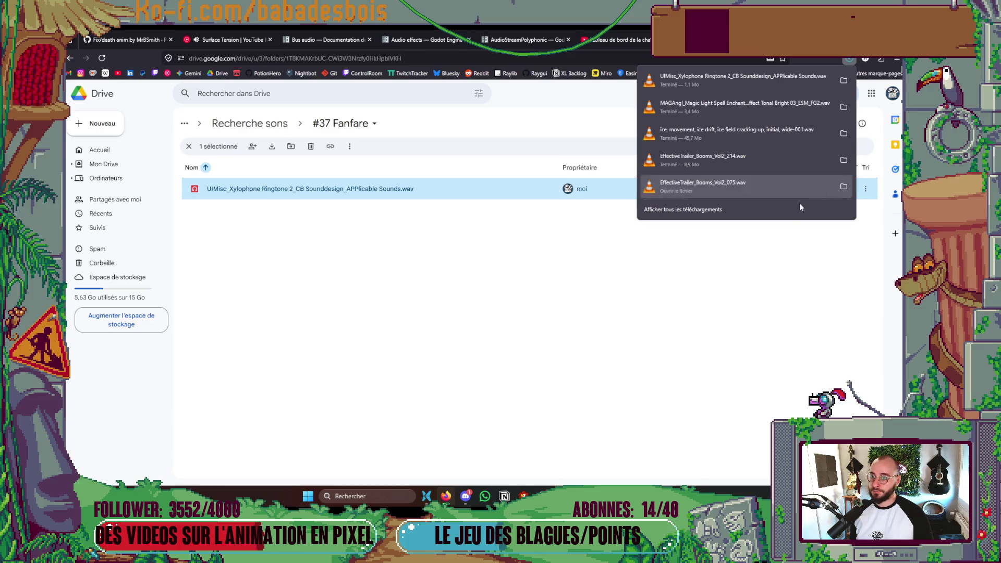
{"action": "left_click", "coordinate": [686, 309]}
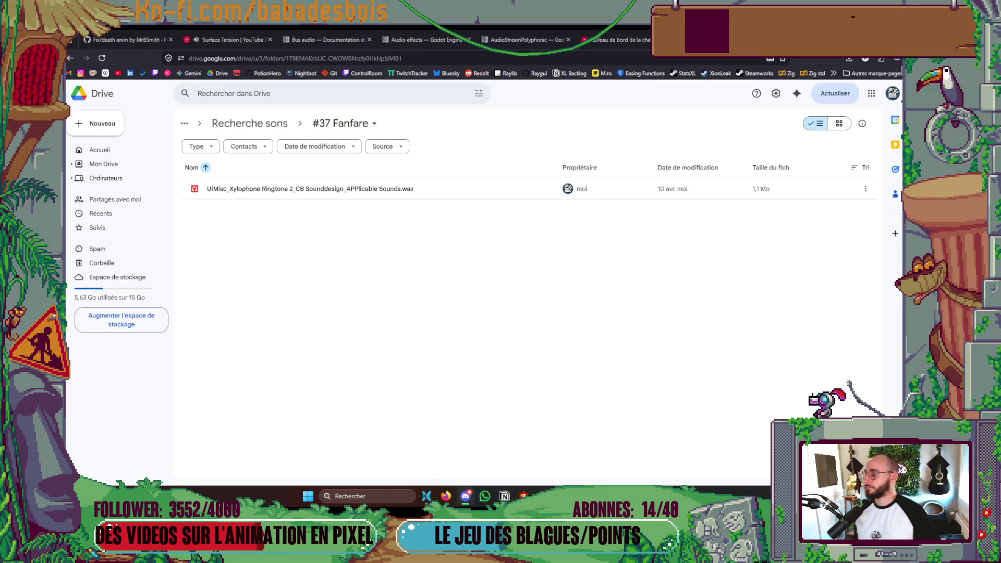
Step: Sort Downloads by date ascending and select the 110 new WAV files, first to last
{"action": "mouse_move", "coordinate": [621, 496]}
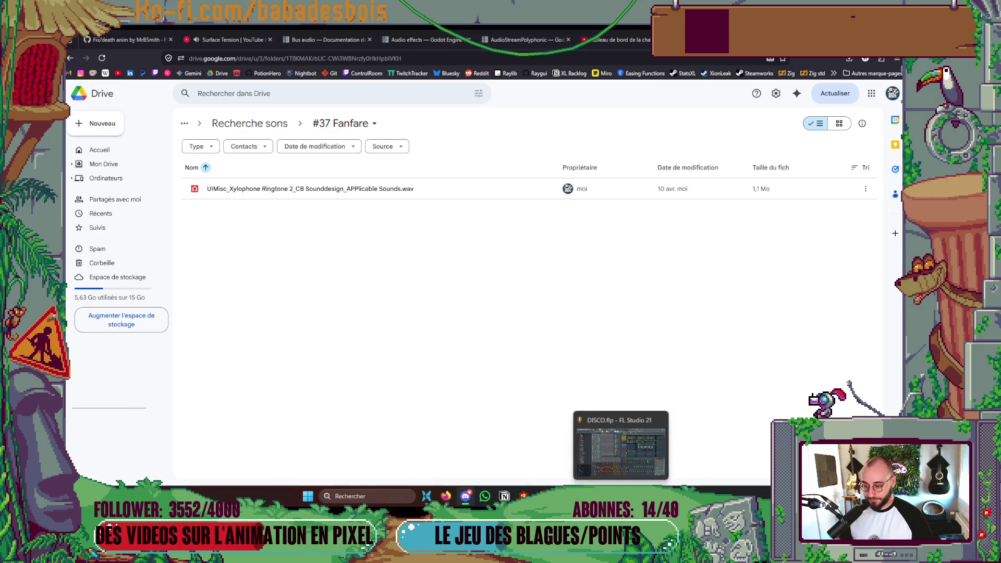
{"action": "mouse_move", "coordinate": [427, 496]}
{"action": "left_click", "coordinate": [503, 451]}
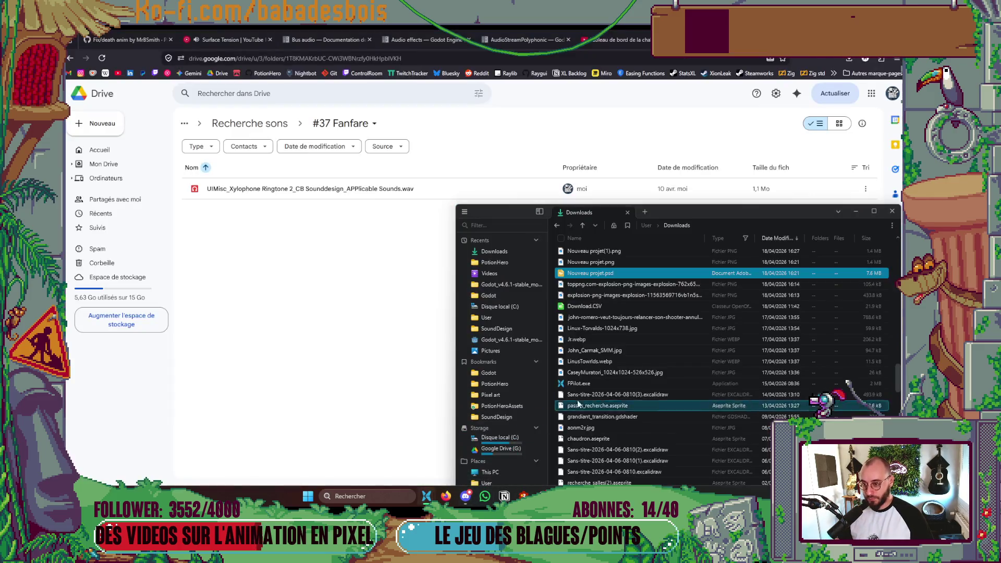
{"action": "left_click", "coordinate": [775, 238]}
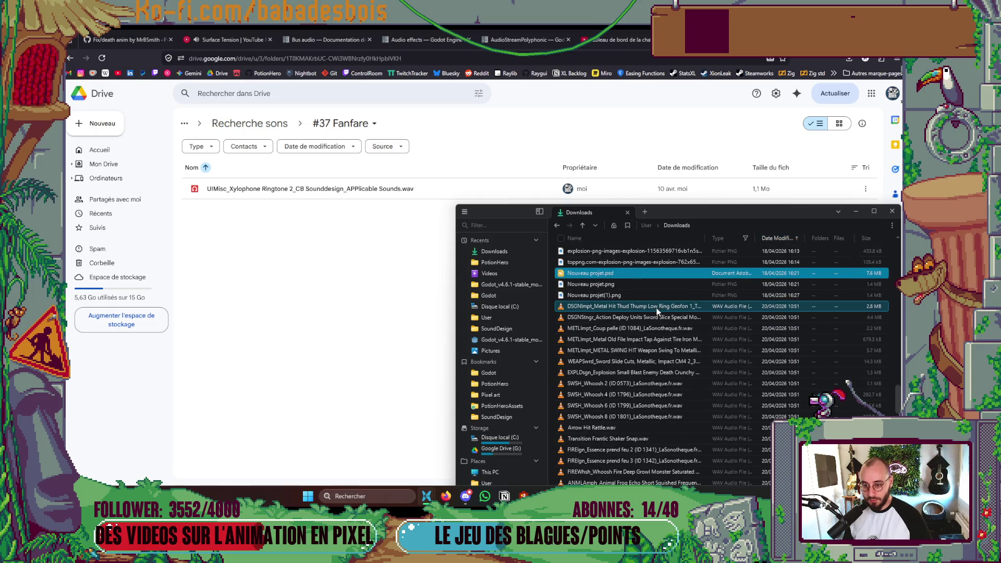
{"action": "left_click_drag", "start_coordinate": [731, 212], "coordinate": [601, 97]}
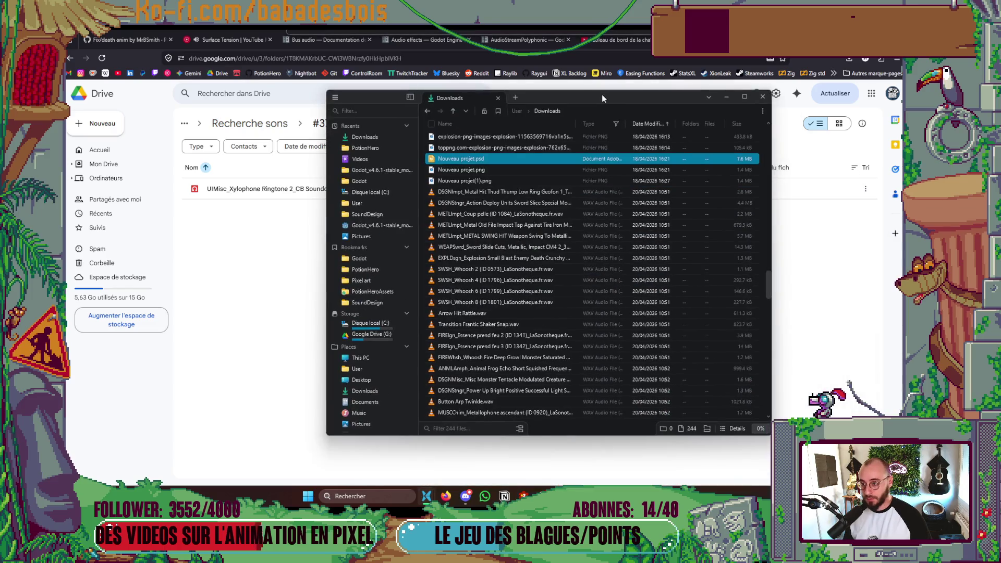
{"action": "left_click", "coordinate": [541, 190]}
{"action": "scroll", "coordinate": [541, 191], "scroll_direction": "down", "scroll_amount": 15}
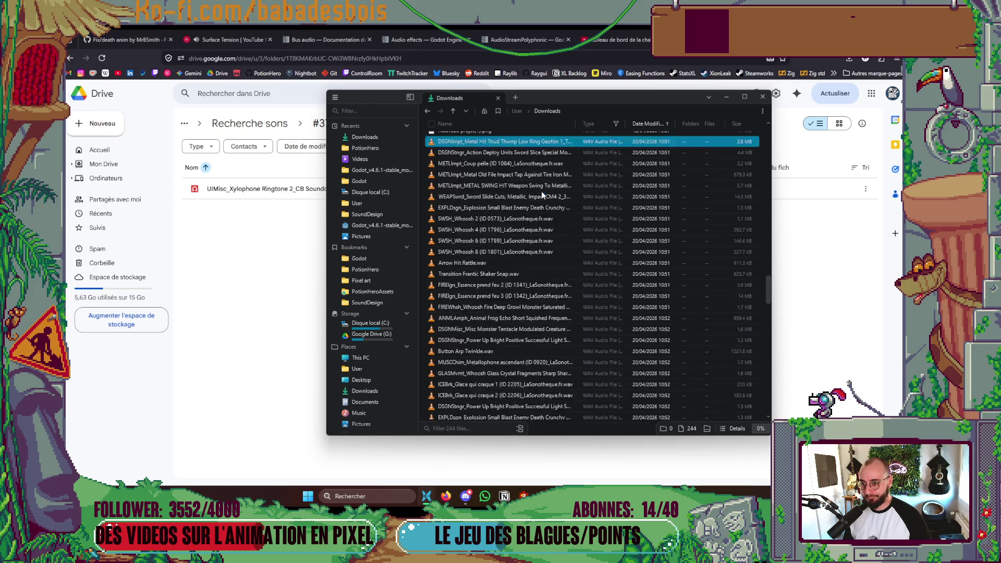
{"action": "scroll", "coordinate": [542, 190], "scroll_direction": "down", "scroll_amount": 10}
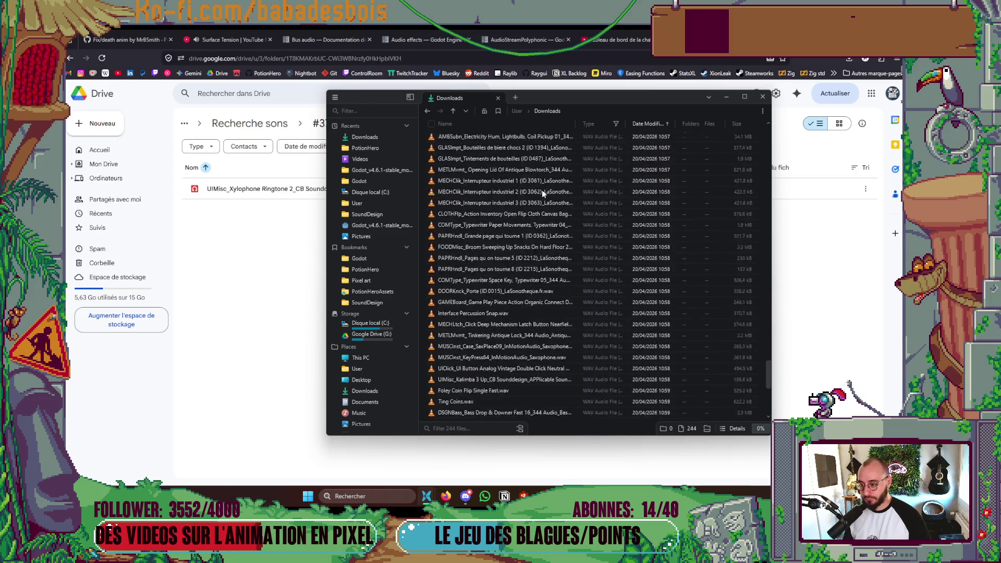
{"action": "scroll", "coordinate": [542, 189], "scroll_direction": "down", "scroll_amount": 8}
{"action": "scroll", "coordinate": [540, 198], "scroll_direction": "up", "scroll_amount": 20}
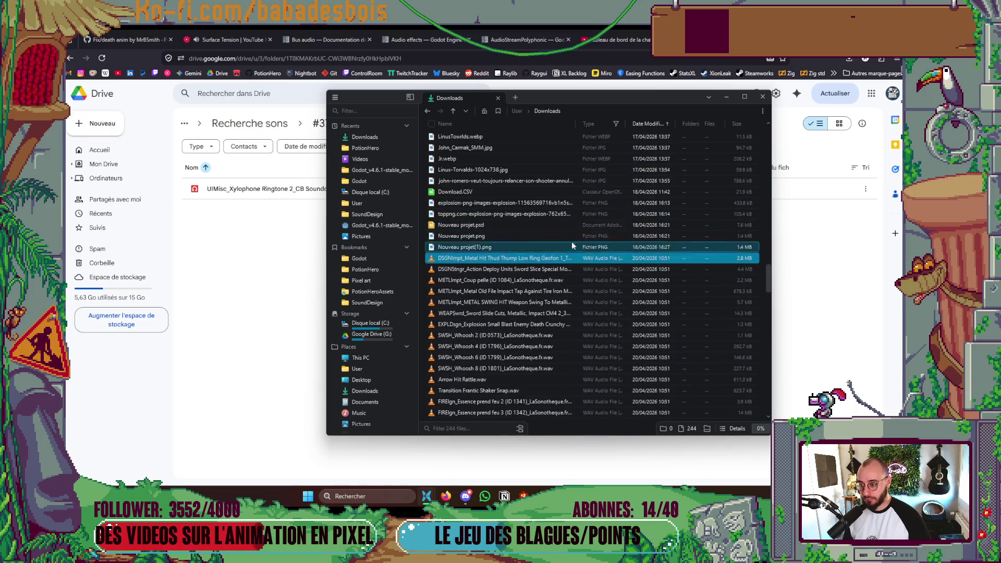
{"action": "scroll", "coordinate": [571, 242], "scroll_direction": "down", "scroll_amount": 20}
{"action": "scroll", "coordinate": [559, 266], "scroll_direction": "down", "scroll_amount": 6}
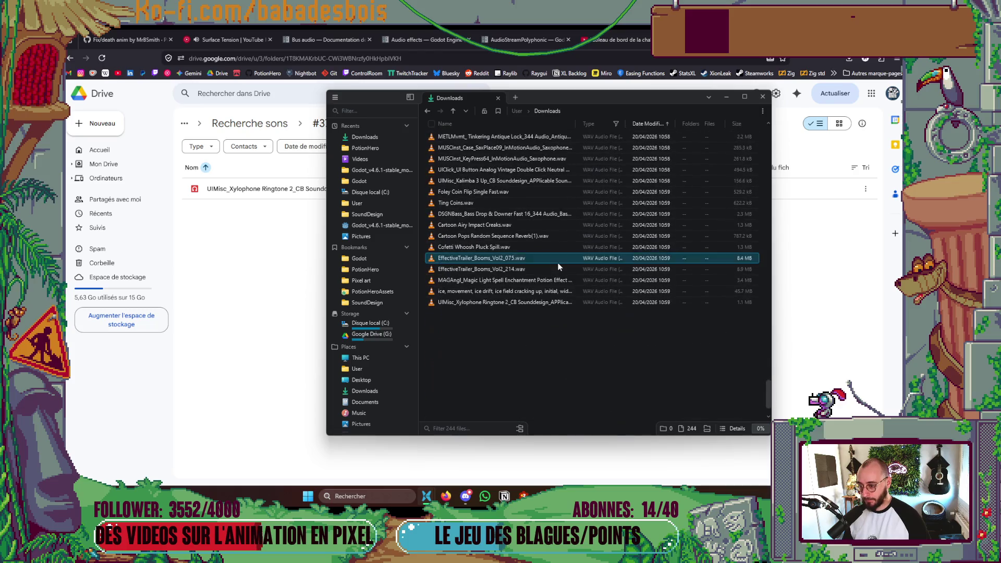
{"action": "left_click", "coordinate": [515, 302], "text": "shift"}
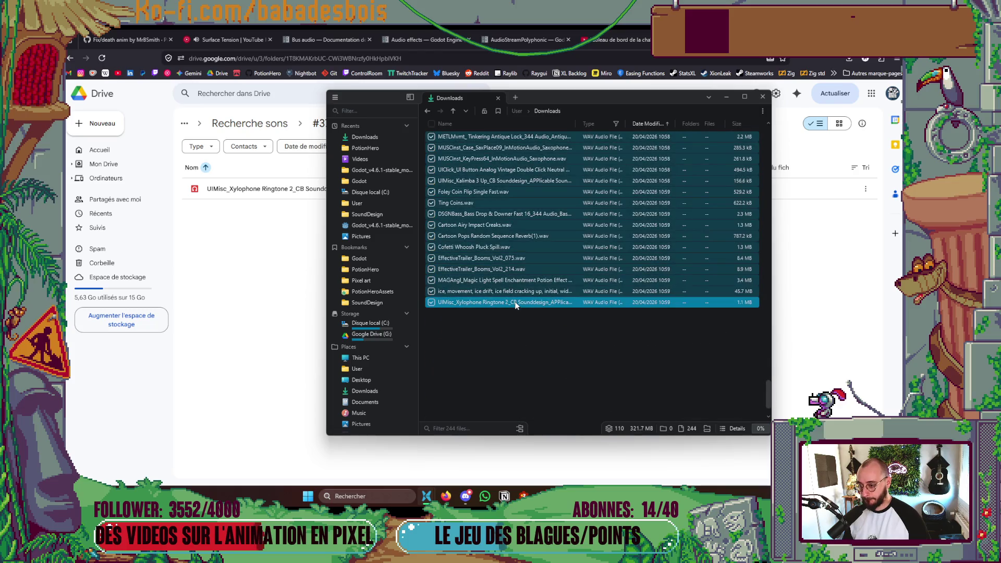
Step: Go to the SoundDesign › PotionHero › Sounds folder
{"action": "left_click", "coordinate": [368, 301]}
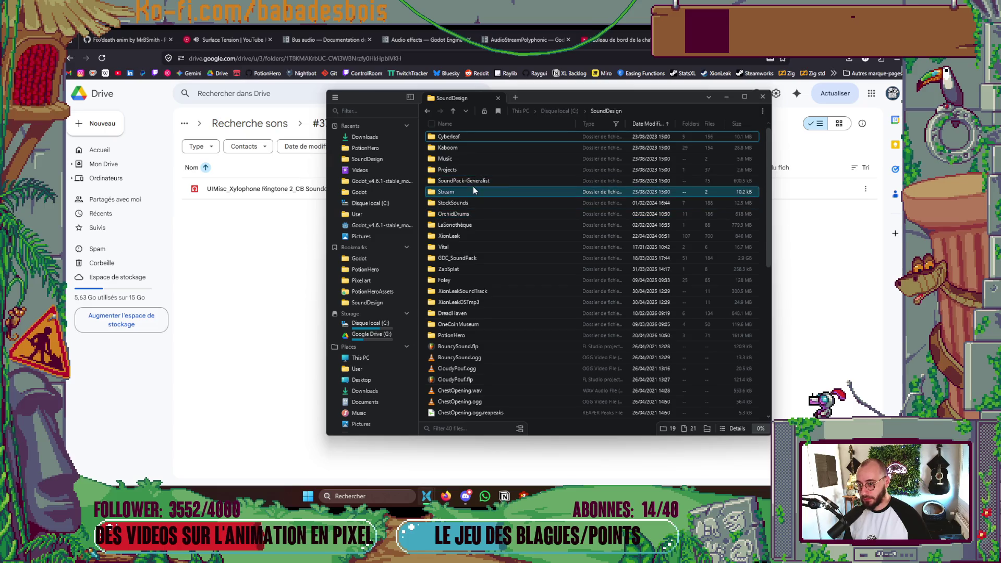
{"action": "scroll", "coordinate": [473, 191], "scroll_direction": "down", "scroll_amount": 1}
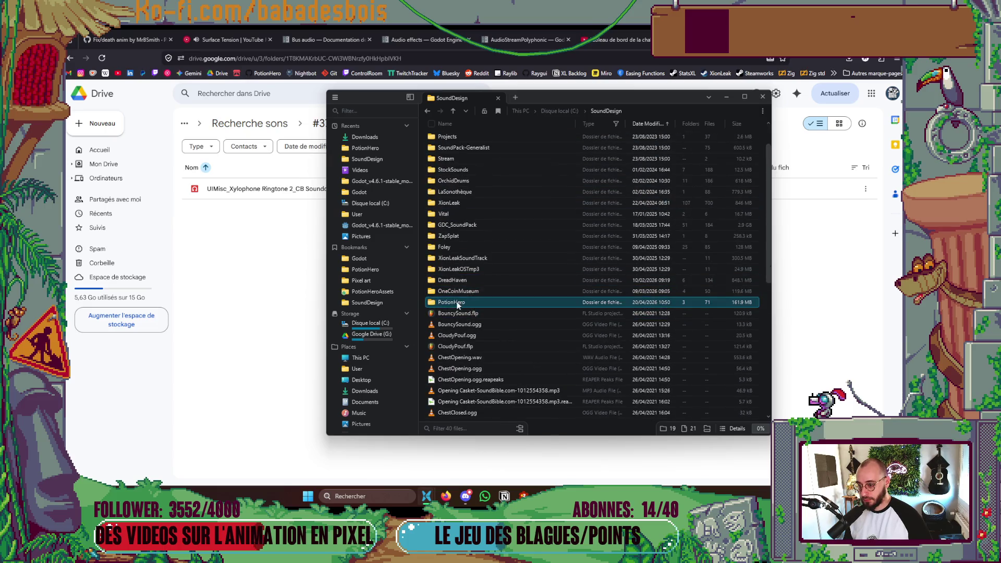
{"action": "double_click", "coordinate": [452, 302]}
{"action": "double_click", "coordinate": [461, 147]}
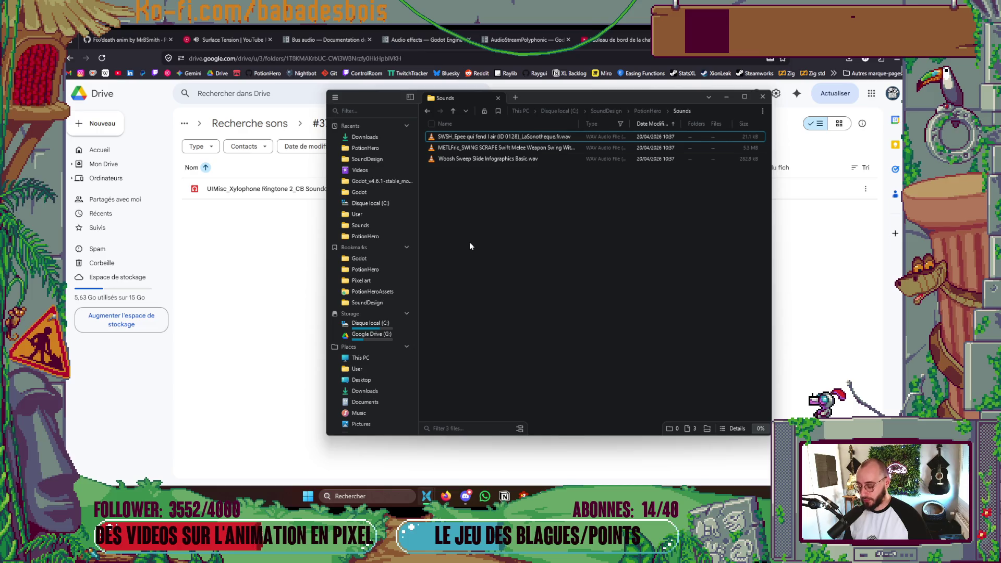
Step: Paste the WAV files into Sounds, applying Ignorer to all name conflicts
{"action": "key", "text": "ctrl+v"}
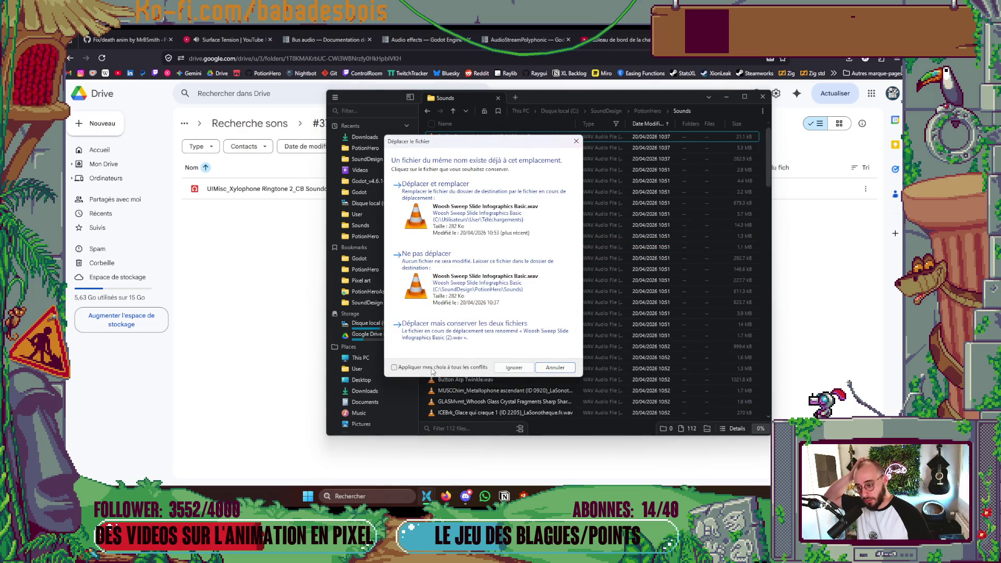
{"action": "left_click", "coordinate": [431, 368]}
{"action": "left_click", "coordinate": [520, 368]}
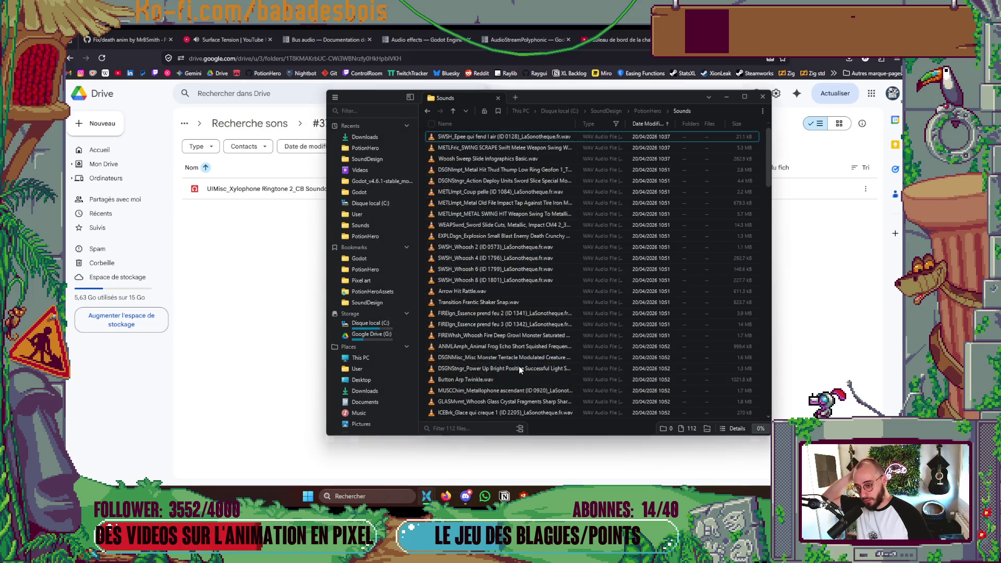
{"action": "scroll", "coordinate": [542, 339], "scroll_direction": "down", "scroll_amount": 10}
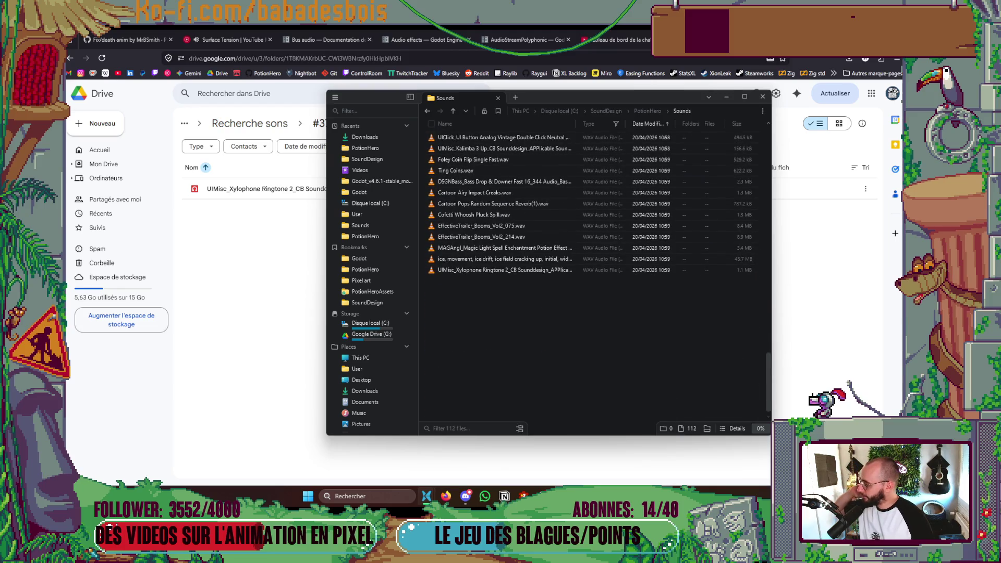
{"action": "right_click", "coordinate": [512, 351]}
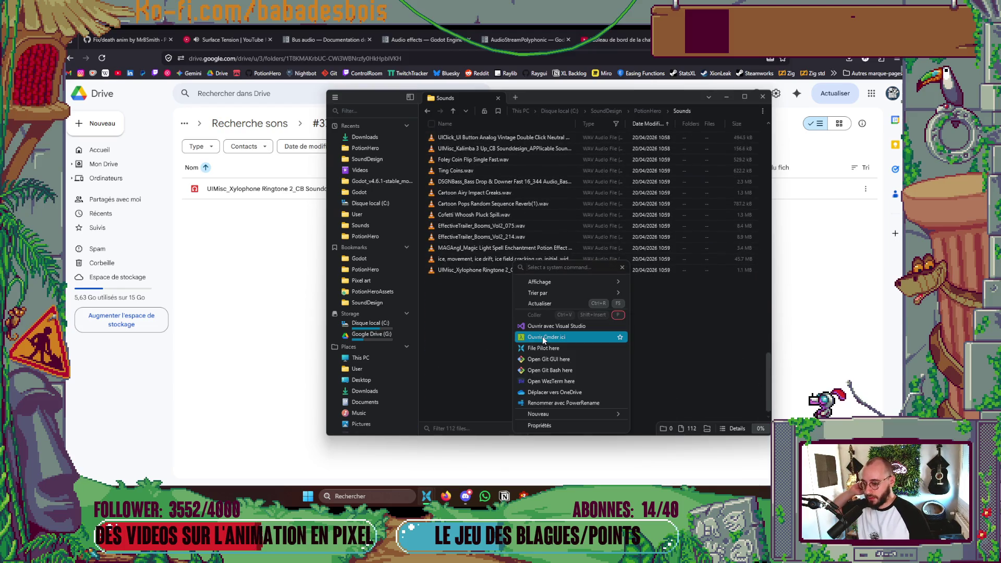
Step: Open a PowerShell terminal in the Sounds folder and minimize the Google Drive window
{"action": "left_click", "coordinate": [566, 402]}
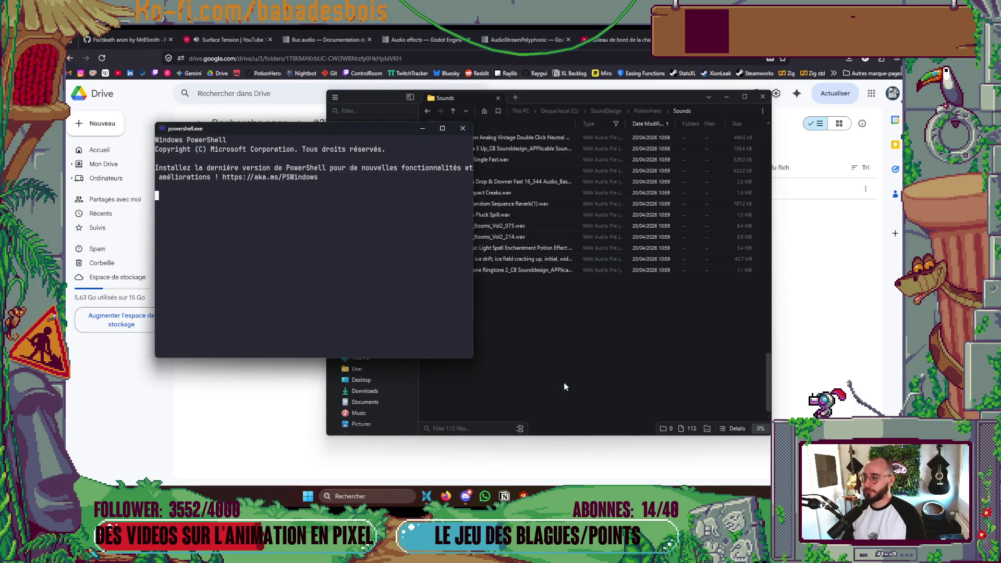
{"action": "key", "text": "alt+Tab"}
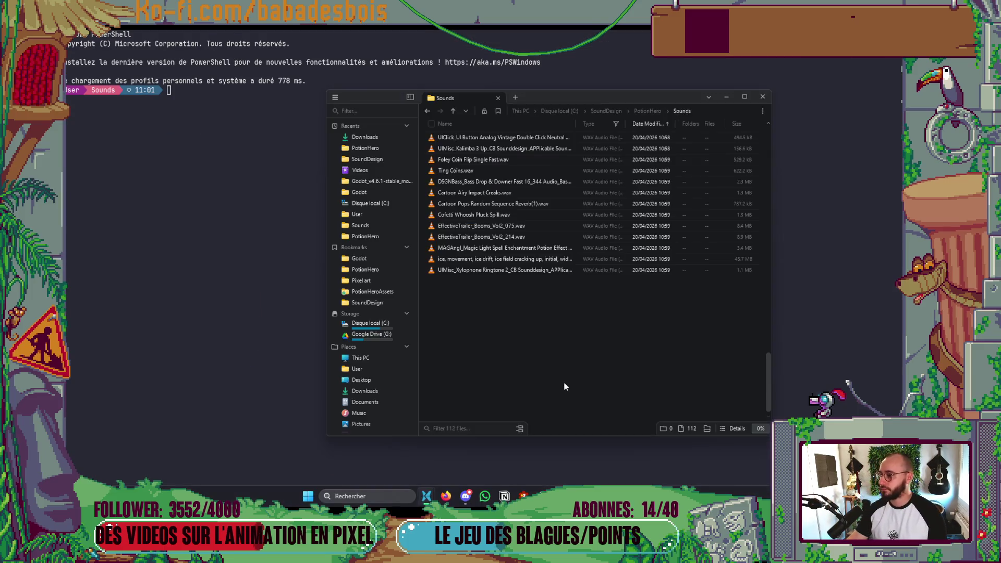
{"action": "key", "text": "alt+Tab"}
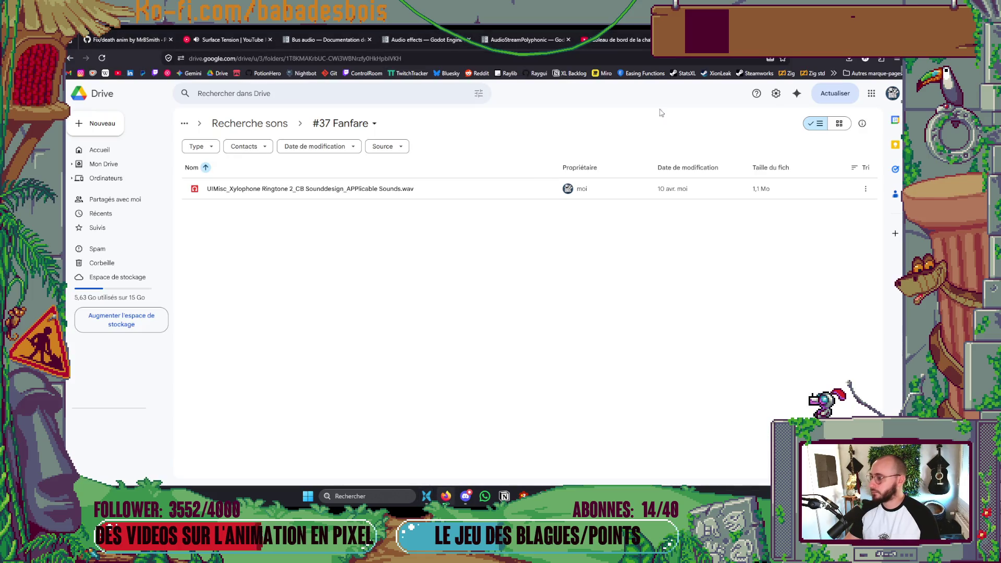
{"action": "left_click_drag", "start_coordinate": [537, 33], "coordinate": [541, 71]}
{"action": "key", "text": "super+Down"}
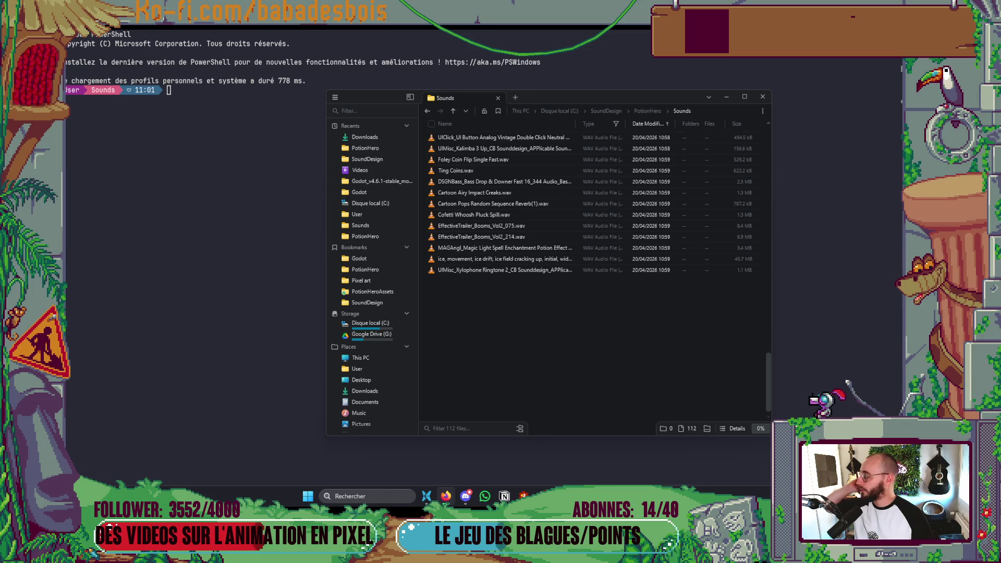
{"action": "key", "text": "alt+Tab"}
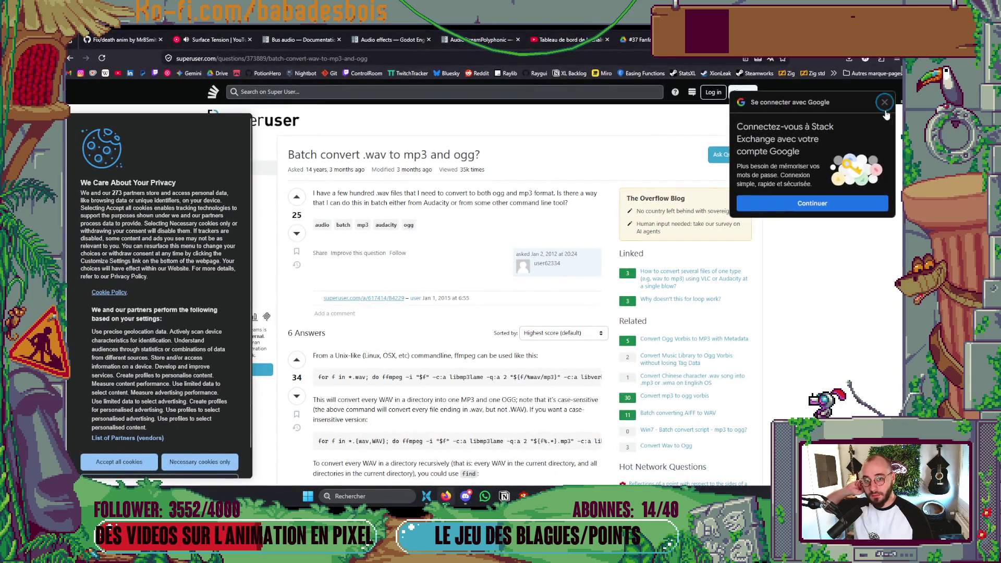
Step: Dismiss the Google sign-in and cookie pop-ups and scroll to the 34-point ffmpeg answer
{"action": "left_click", "coordinate": [885, 103]}
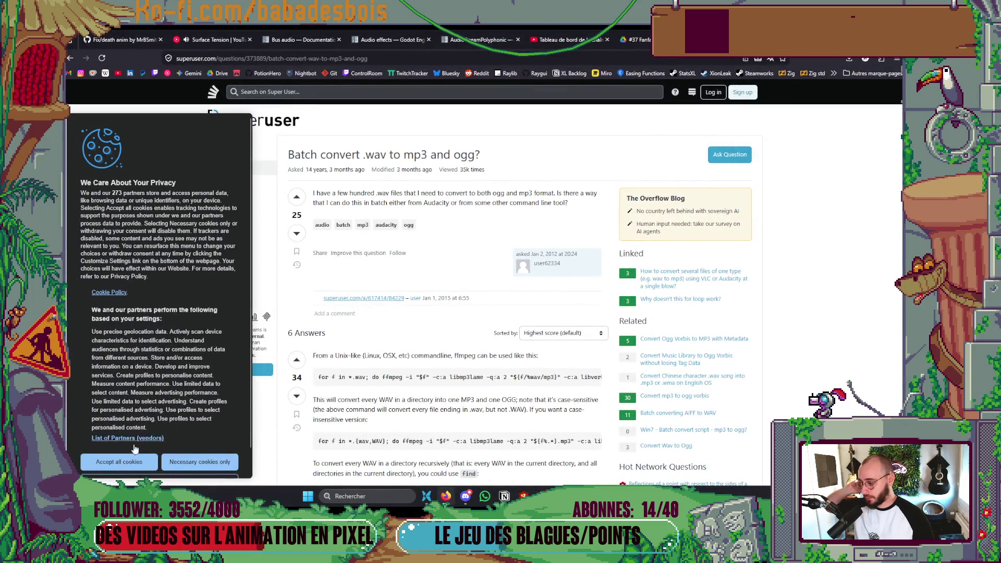
{"action": "left_click", "coordinate": [118, 462]}
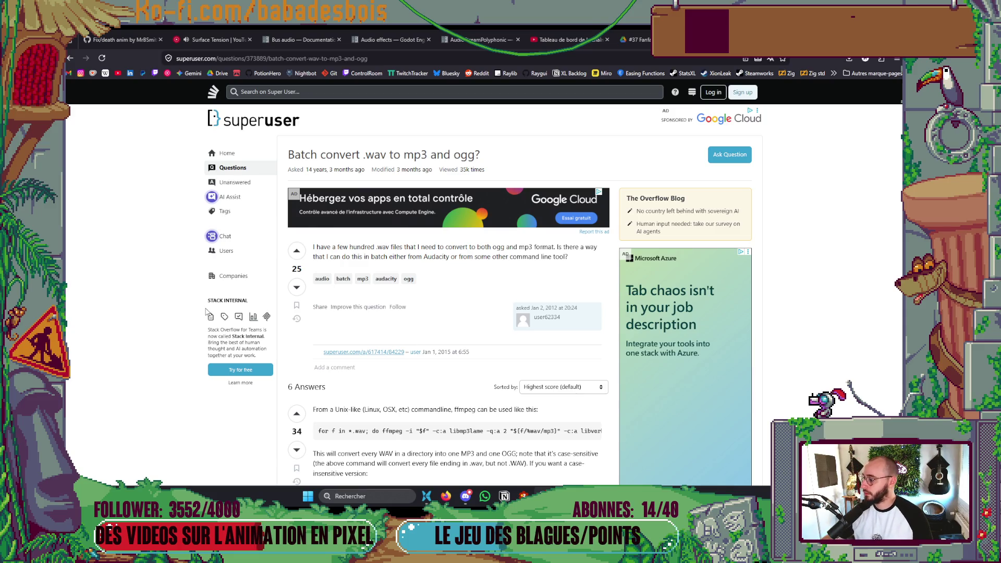
{"action": "scroll", "coordinate": [196, 318], "scroll_direction": "down", "scroll_amount": 2}
{"action": "scroll", "coordinate": [196, 319], "scroll_direction": "down", "scroll_amount": 2}
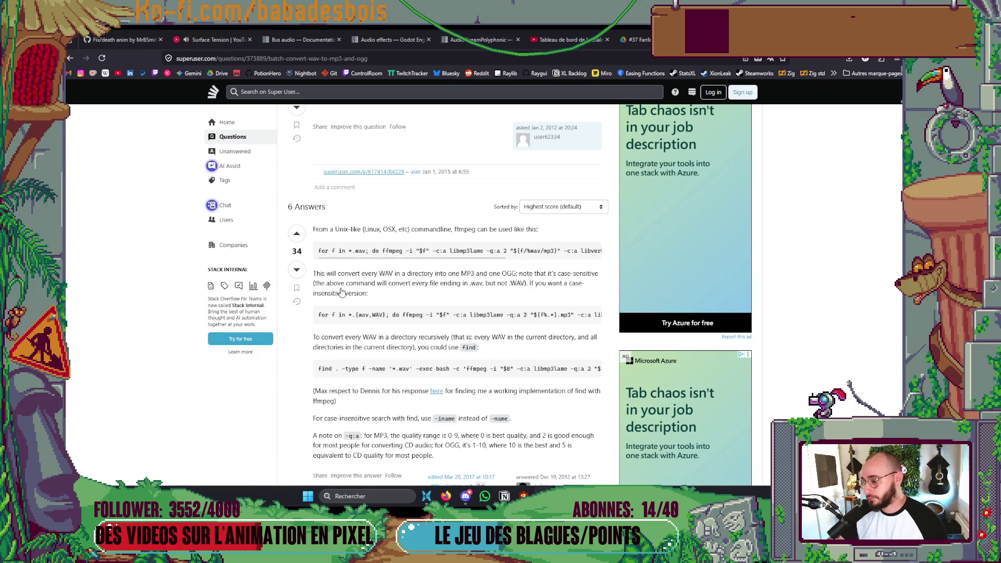
Step: Read the Super User WAV-to-OGG answers down to the SoX PowerShell example, then open a blank tab
{"action": "scroll", "coordinate": [525, 306], "scroll_direction": "down", "scroll_amount": 2}
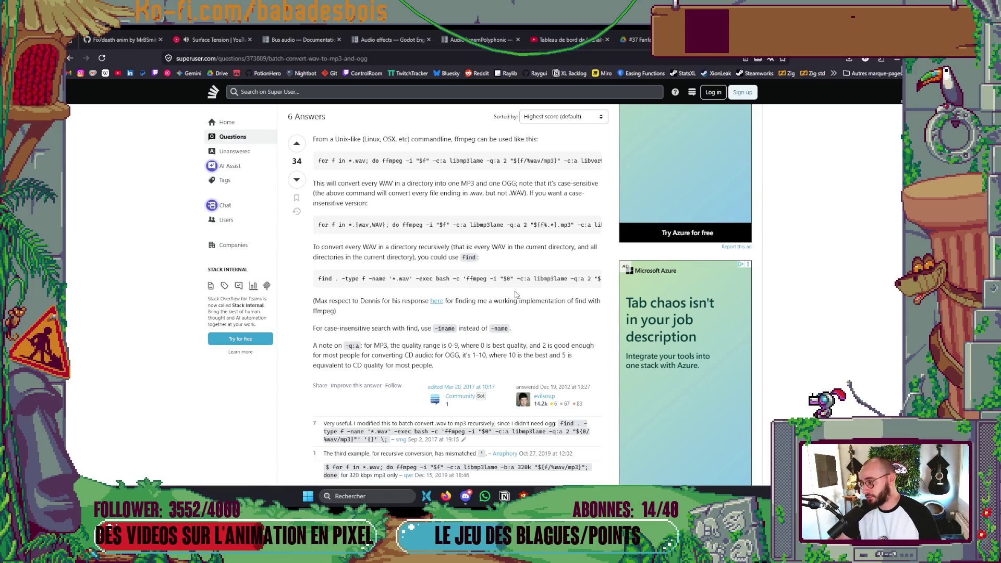
{"action": "scroll", "coordinate": [515, 295], "scroll_direction": "down", "scroll_amount": 3}
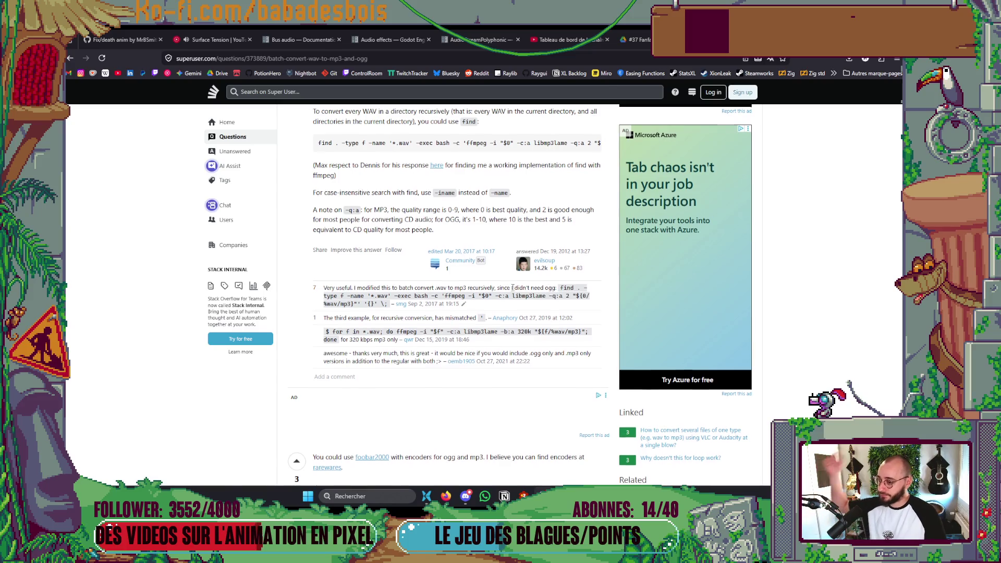
{"action": "scroll", "coordinate": [513, 290], "scroll_direction": "down", "scroll_amount": 5}
{"action": "scroll", "coordinate": [512, 288], "scroll_direction": "up", "scroll_amount": 5}
{"action": "scroll", "coordinate": [513, 287], "scroll_direction": "up", "scroll_amount": 6}
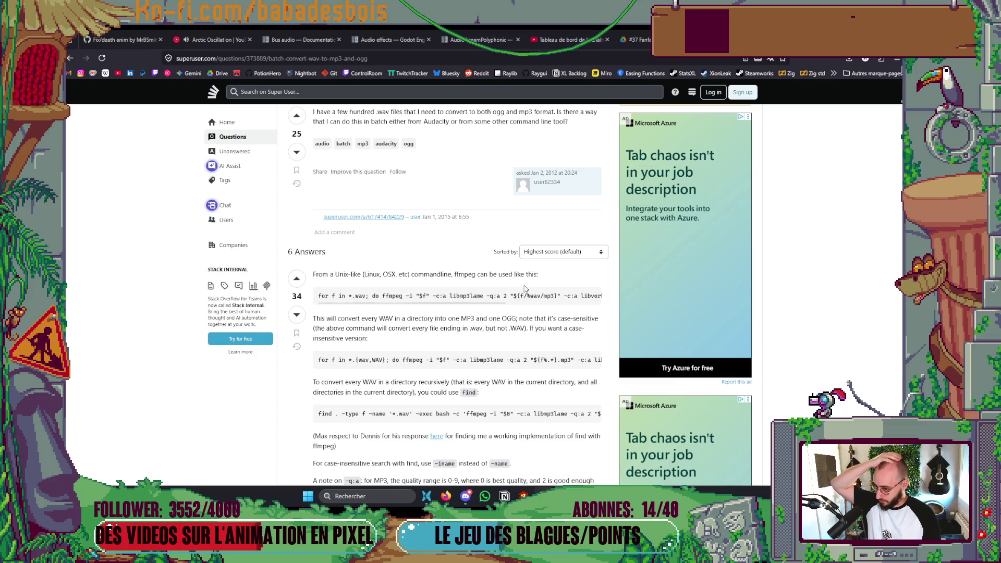
{"action": "scroll", "coordinate": [525, 289], "scroll_direction": "down", "scroll_amount": 3}
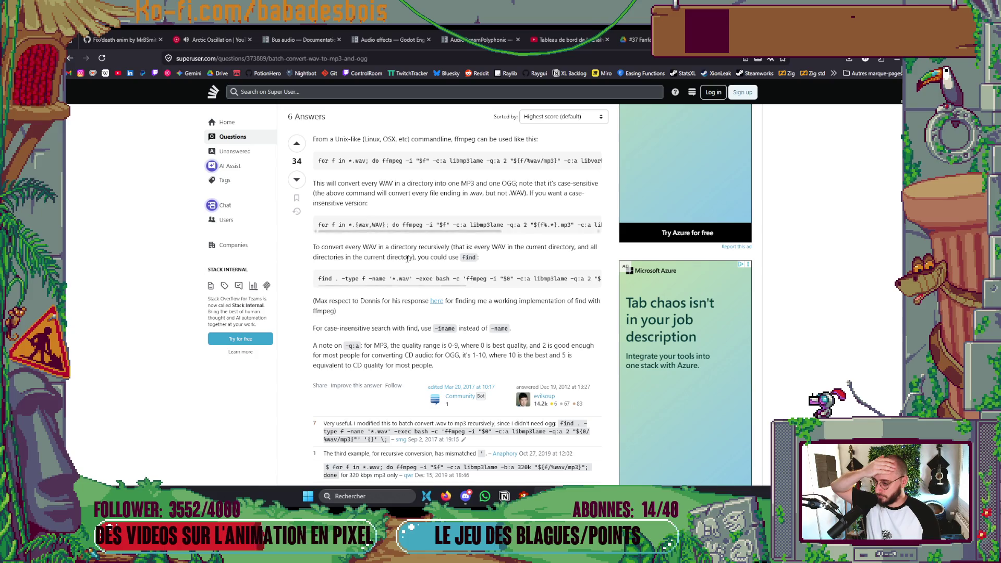
{"action": "scroll", "coordinate": [405, 287], "scroll_direction": "down", "scroll_amount": 8}
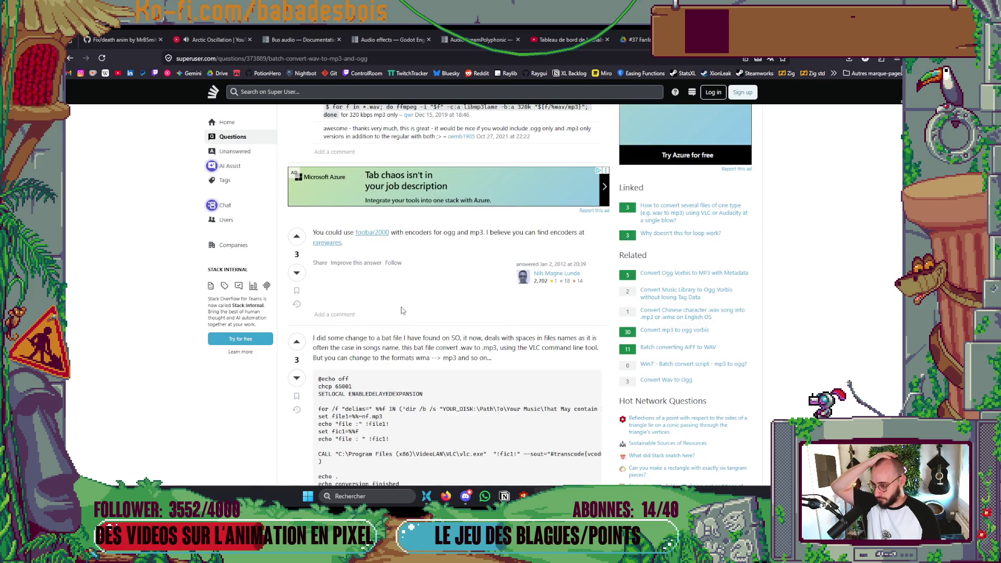
{"action": "scroll", "coordinate": [402, 311], "scroll_direction": "down", "scroll_amount": 4}
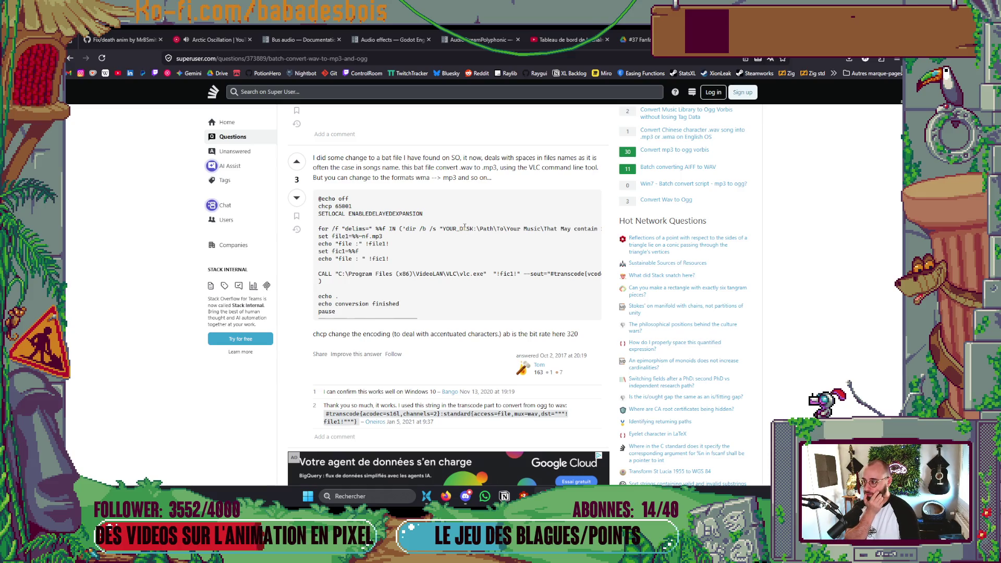
{"action": "scroll", "coordinate": [464, 226], "scroll_direction": "down", "scroll_amount": 5}
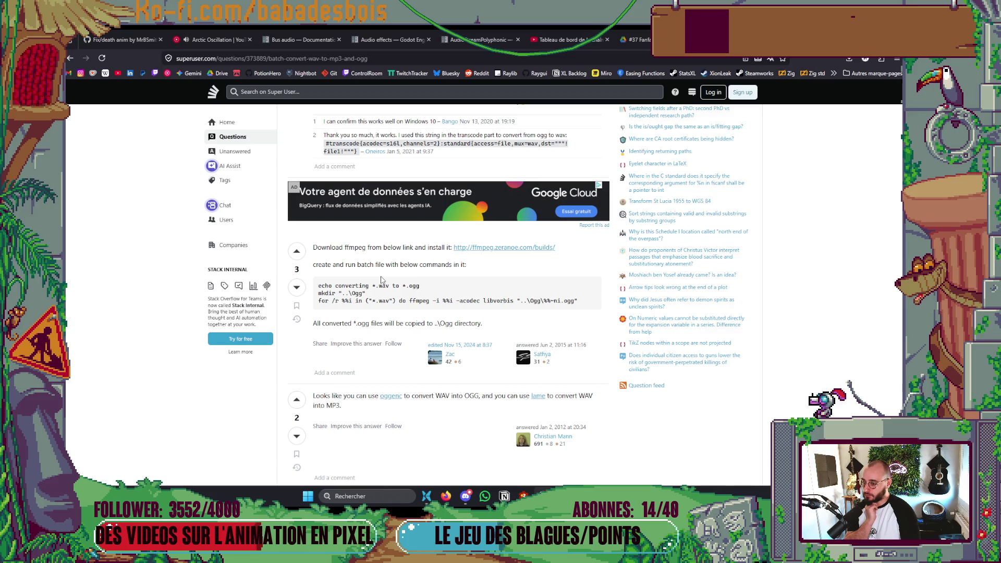
{"action": "scroll", "coordinate": [381, 280], "scroll_direction": "down", "scroll_amount": 3}
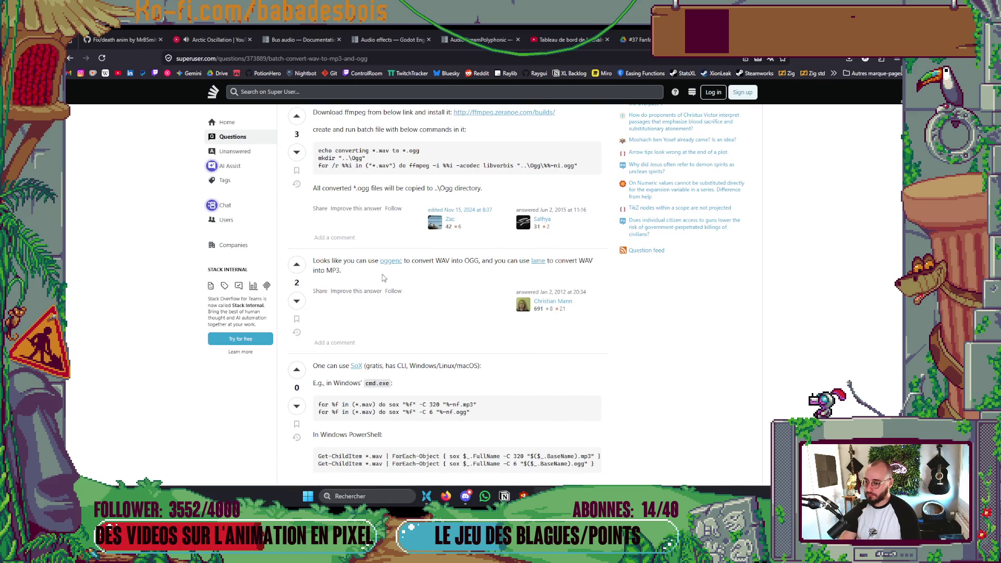
{"action": "scroll", "coordinate": [383, 277], "scroll_direction": "down", "scroll_amount": 2}
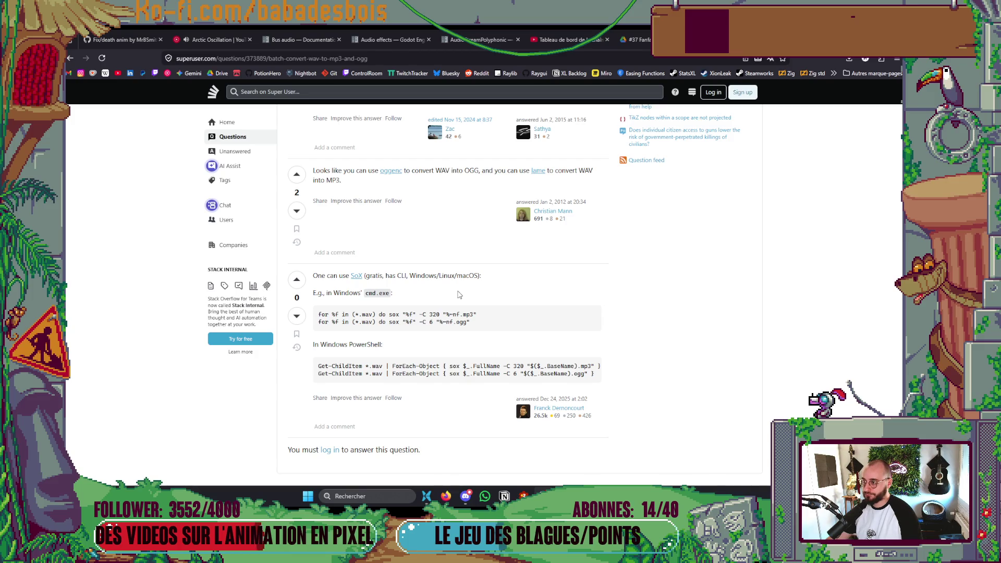
{"action": "key", "text": "ctrl+t"}
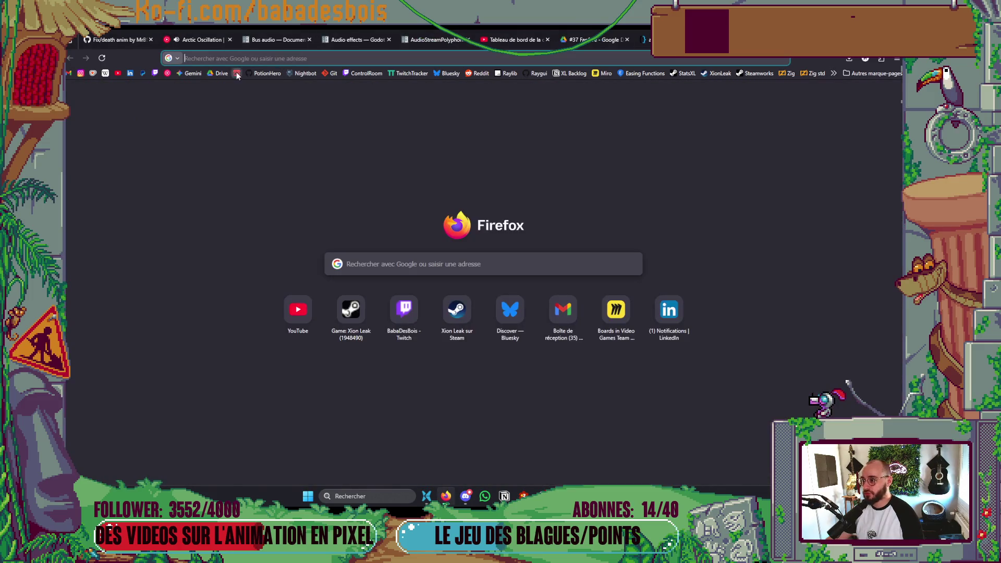
Step: Ask Gemini for a PowerShell command converting every .wav file in a folder to .ogg
{"action": "left_click", "coordinate": [198, 73]}
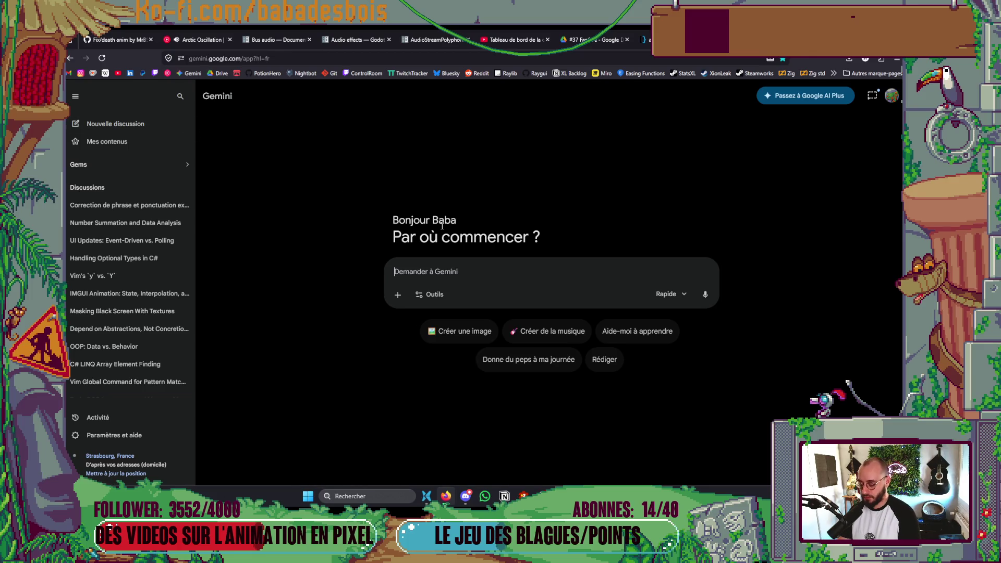
{"action": "type", "text": "Can you make me a commad"}
{"action": "key", "text": "BackSpace"}
{"action": "key", "text": "BackSpace"}
{"action": "type", "text": "nd un"}
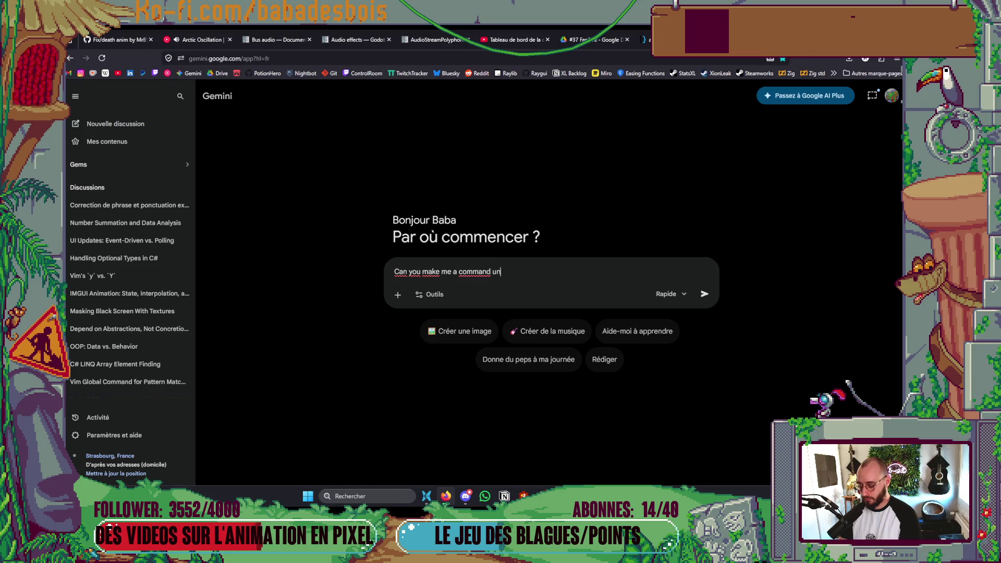
{"action": "type", "text": "sing por"}
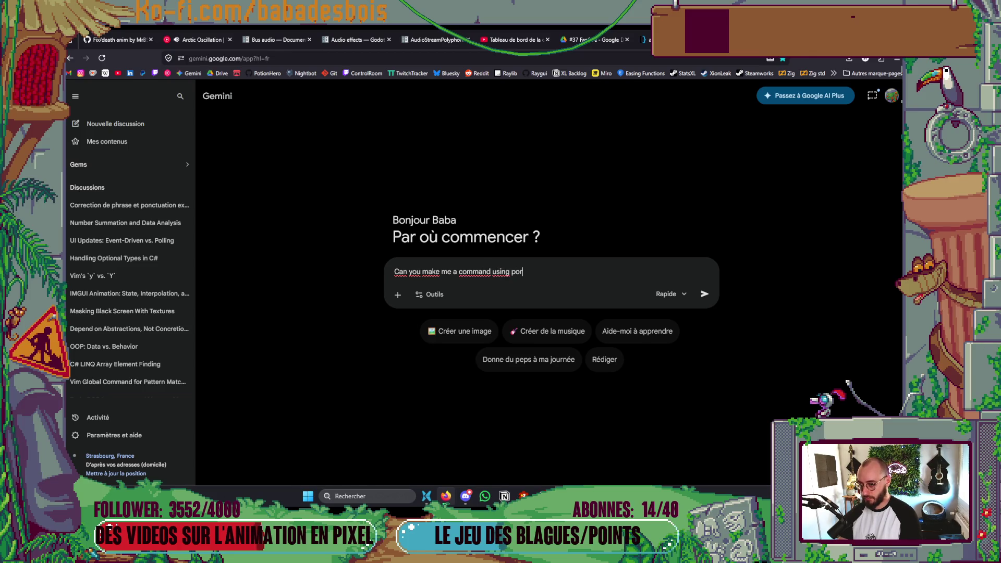
{"action": "key", "text": "BackSpace"}
{"action": "type", "text": "wershe"}
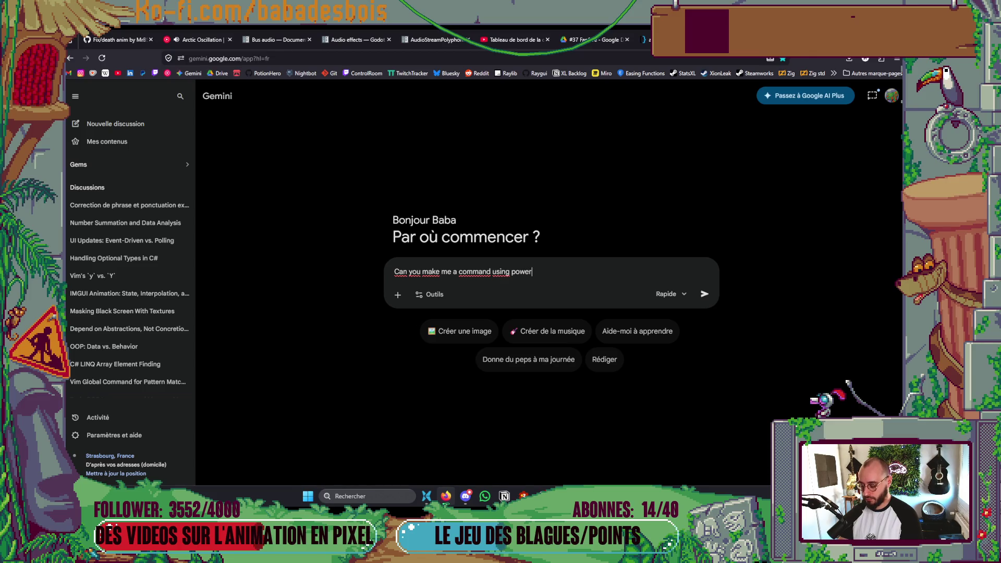
{"action": "type", "text": "ll to "}
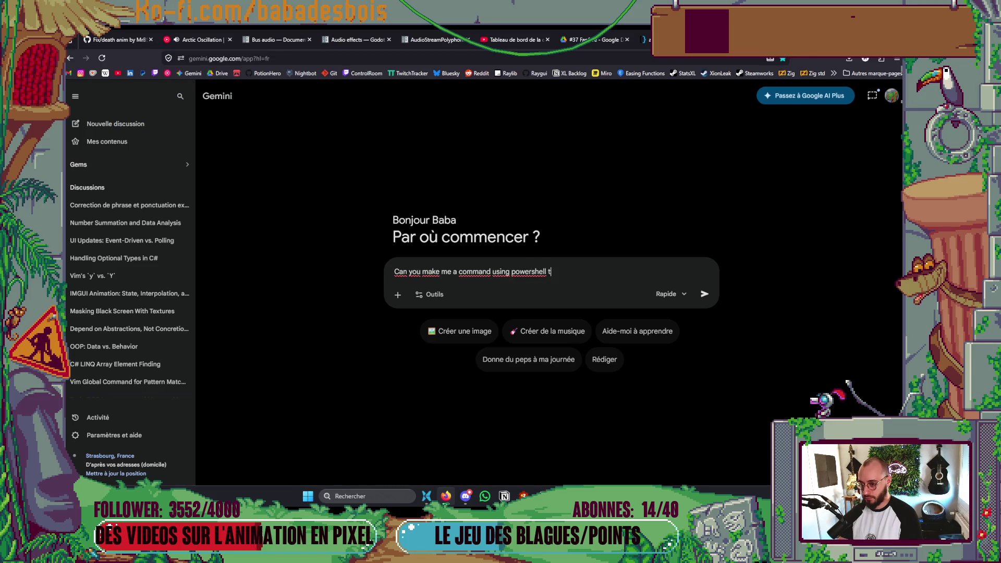
{"action": "type", "text": "convert "}
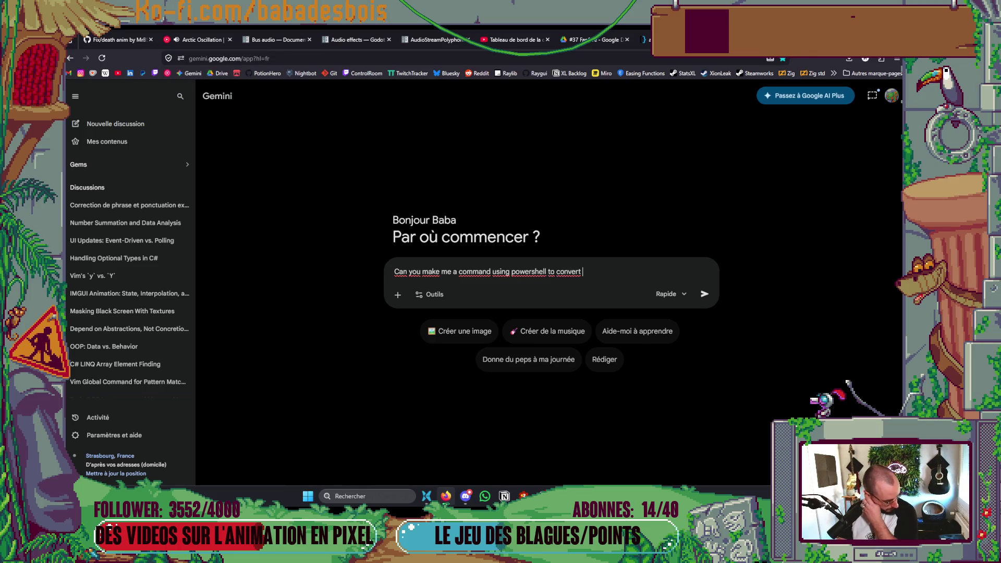
{"action": "type", "text": "every ."}
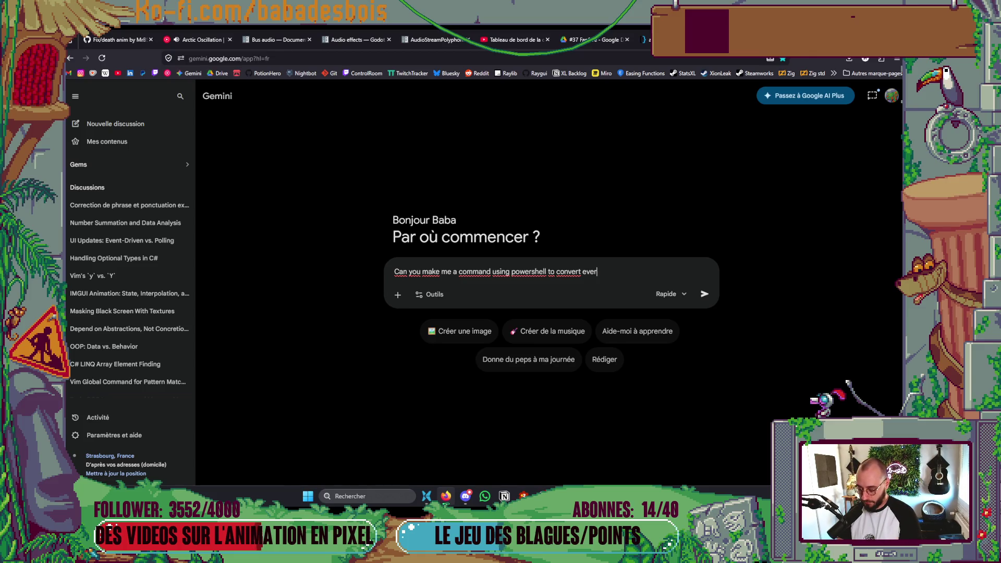
{"action": "type", "text": "wav"}
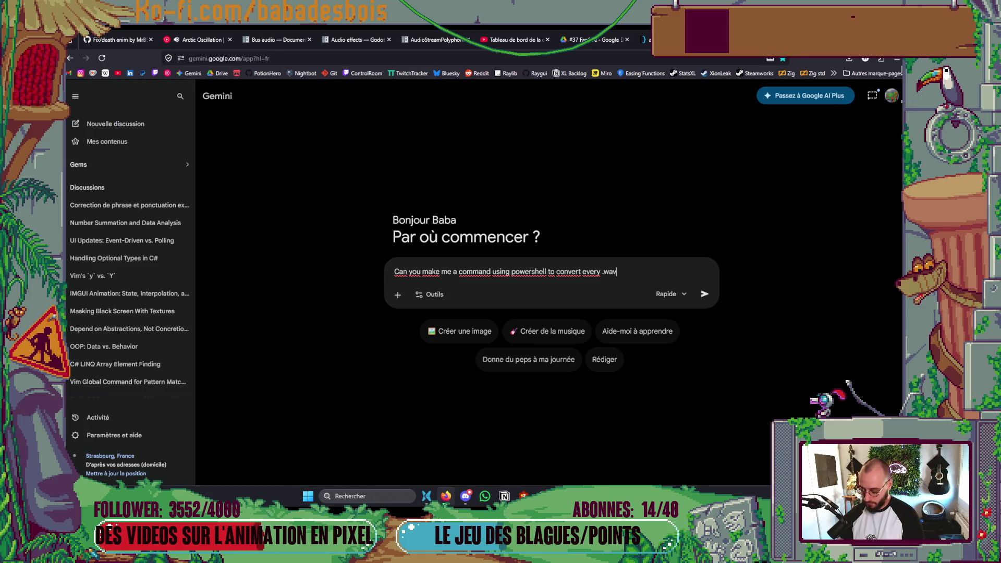
{"action": "type", "text": " fa"}
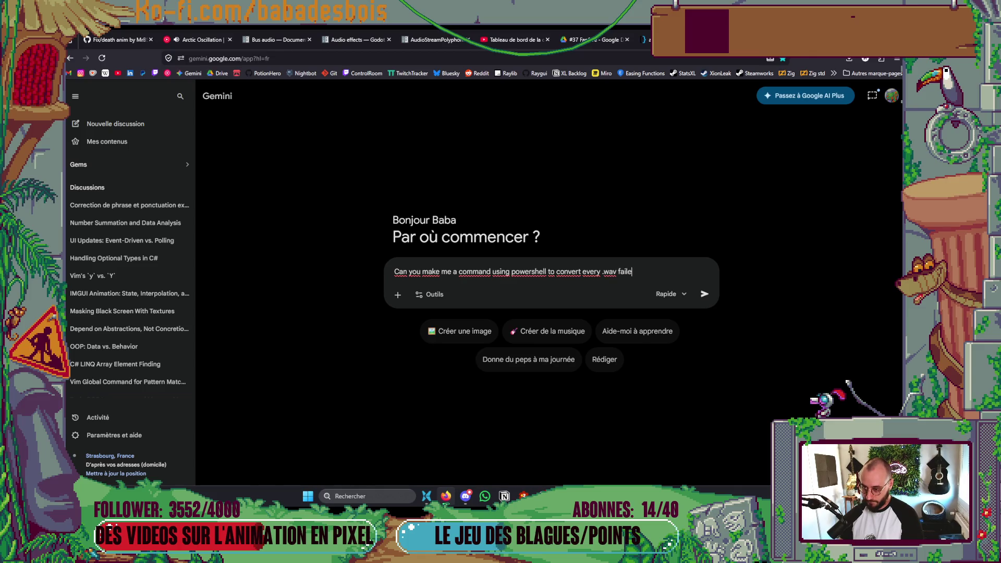
{"action": "key", "text": "BackSpace"}
{"action": "type", "text": "iles in a fo"}
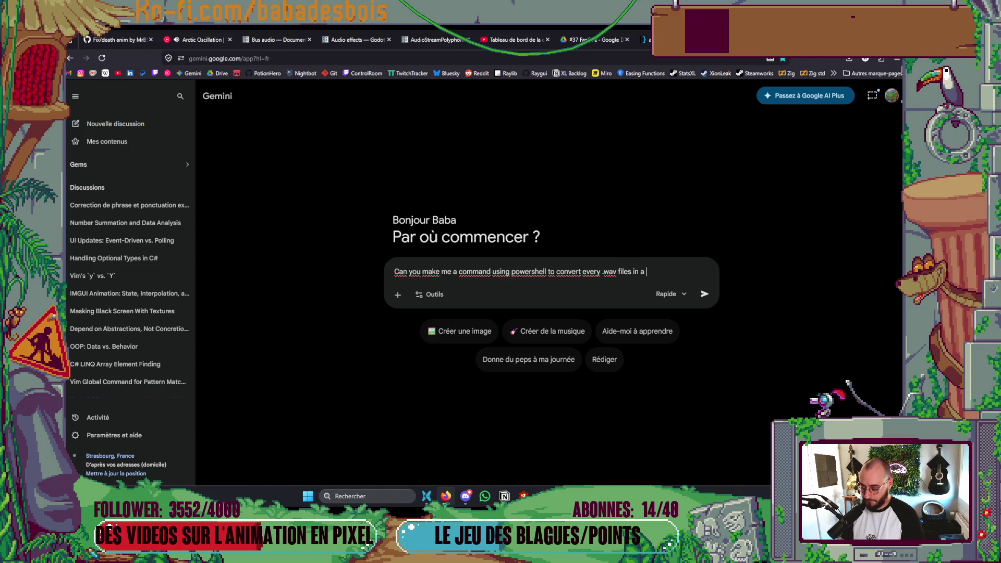
{"action": "type", "text": "lder to "}
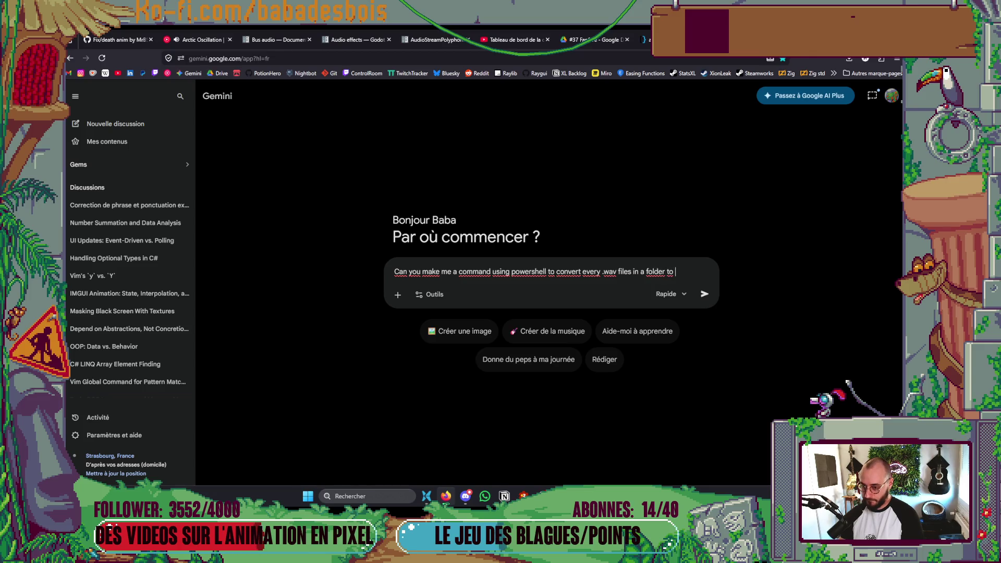
{"action": "type", "text": ".ogg files"}
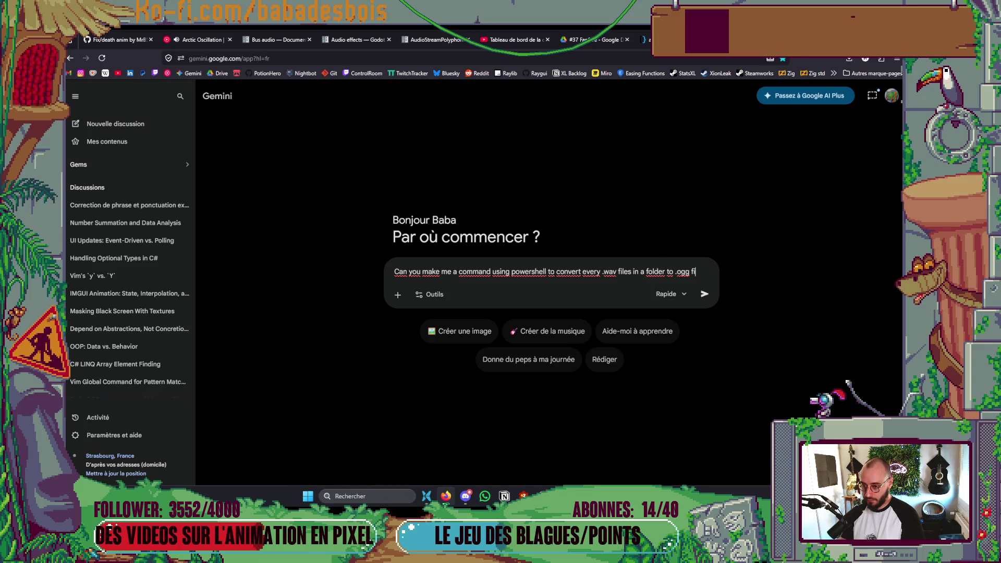
{"action": "type", "text": "?"}
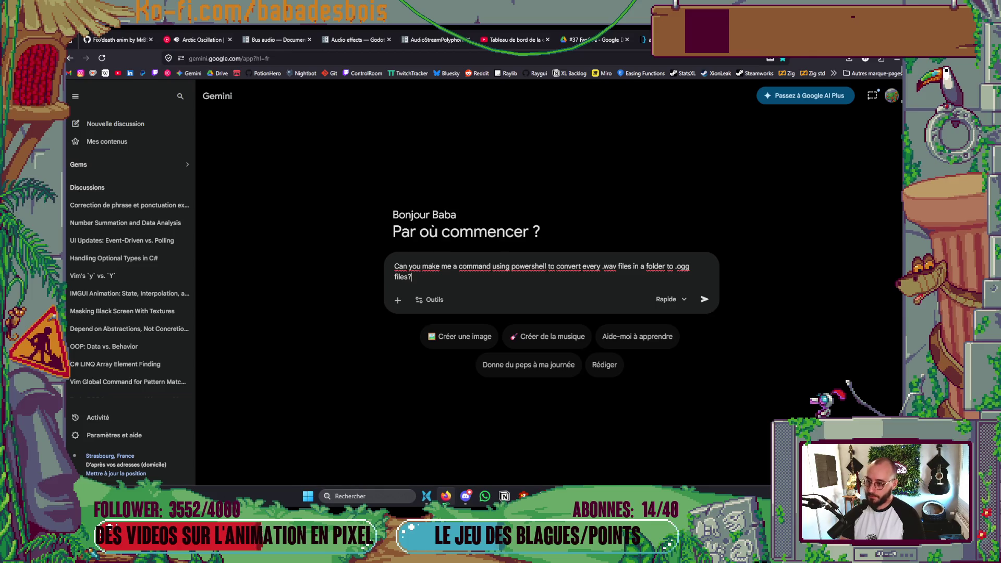
{"action": "key", "text": "Return"}
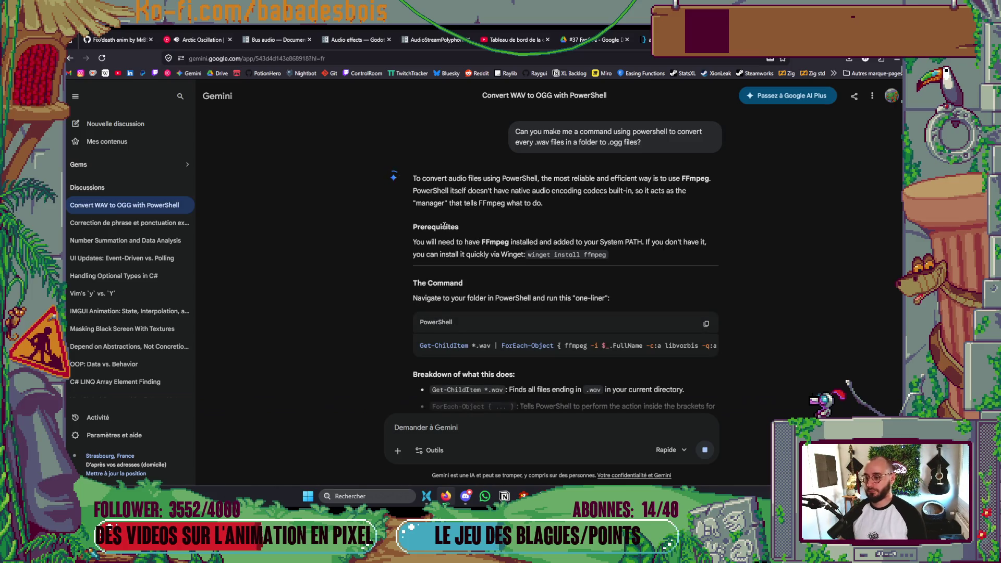
Step: Copy Gemini's ffmpeg one-liner and switch back to the PowerShell terminal
{"action": "scroll", "coordinate": [634, 326], "scroll_direction": "down", "scroll_amount": 1}
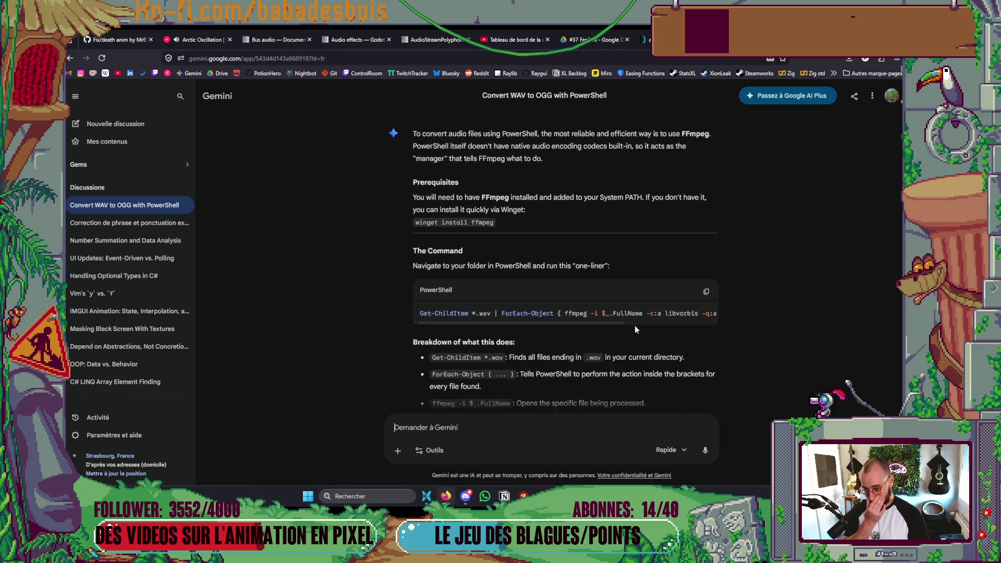
{"action": "left_click", "coordinate": [706, 291]}
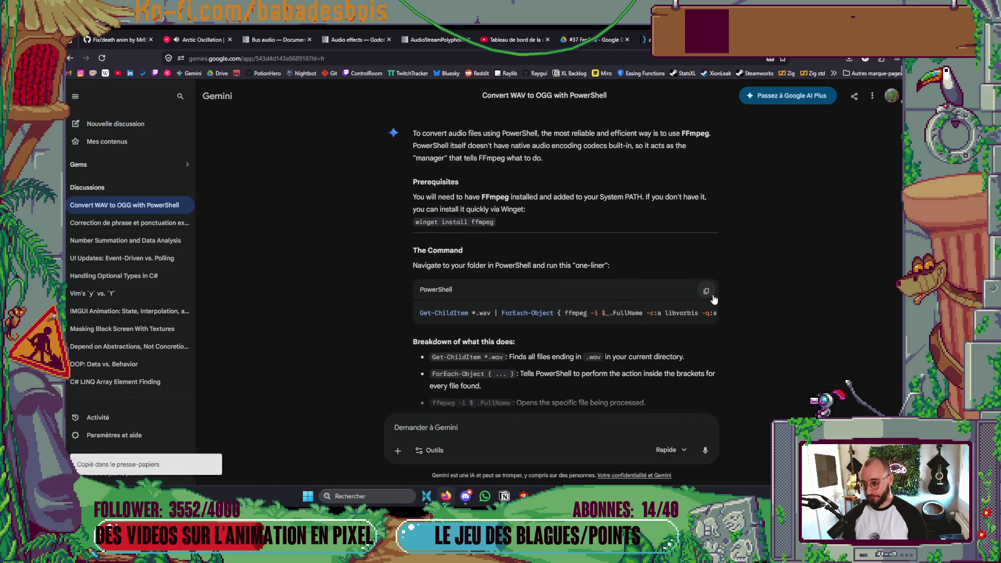
{"action": "key", "text": "alt+Tab"}
{"action": "key", "text": "Tab"}
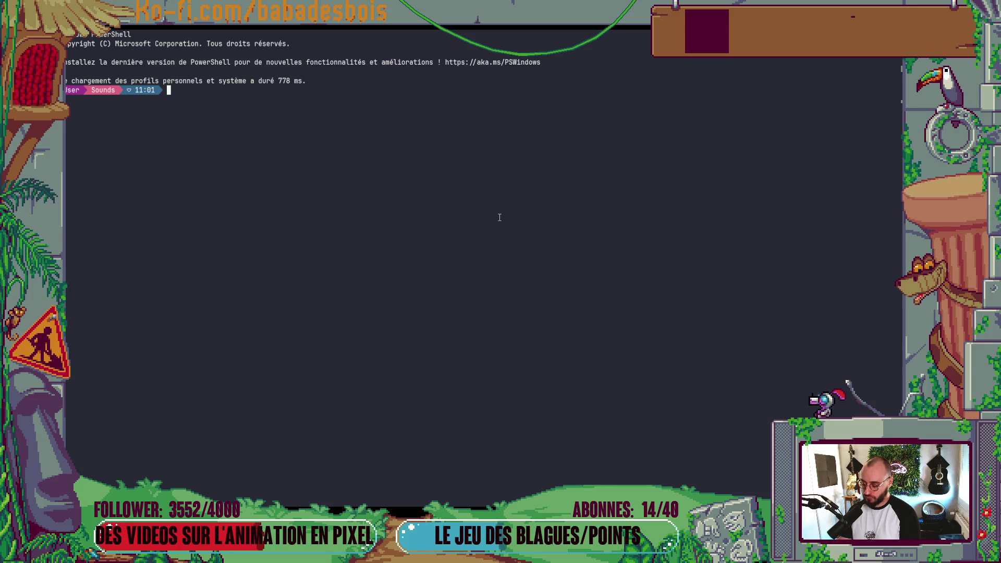
Step: Paste and run the ffmpeg one-liner in the Sounds folder, converting every .wav to .ogg
{"action": "key", "text": "ctrl+v"}
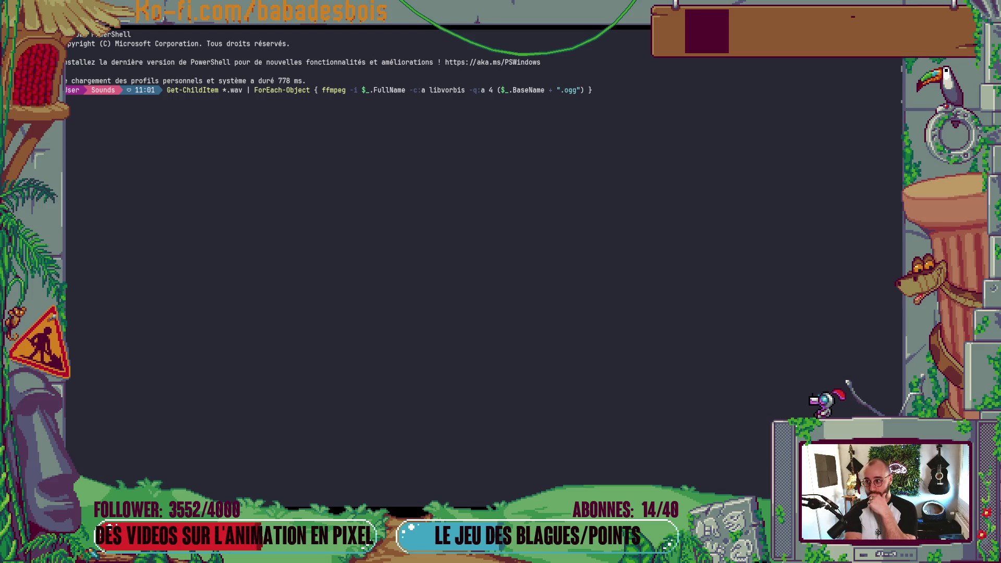
{"action": "key", "text": "Return"}
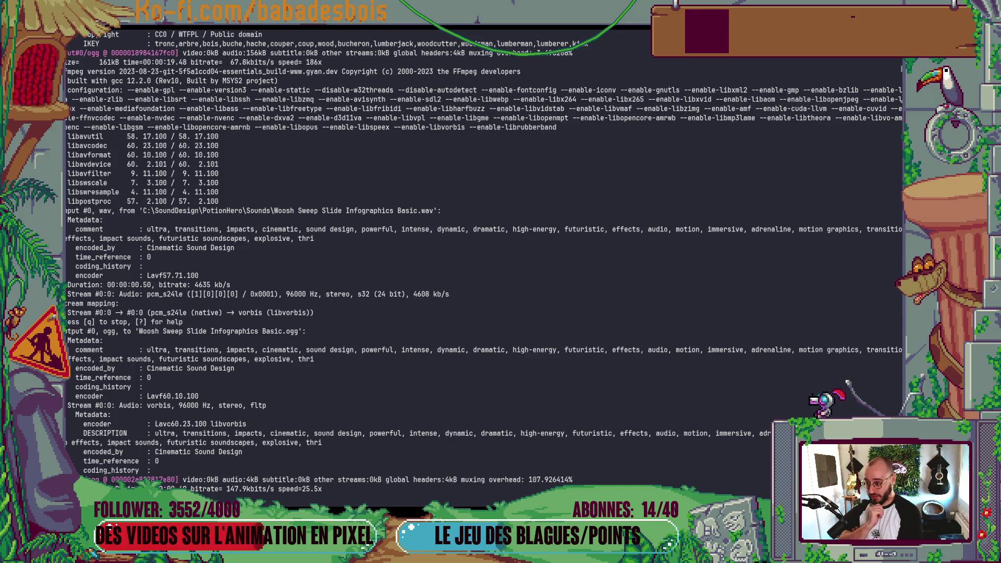
{"action": "key", "text": "alt+Tab"}
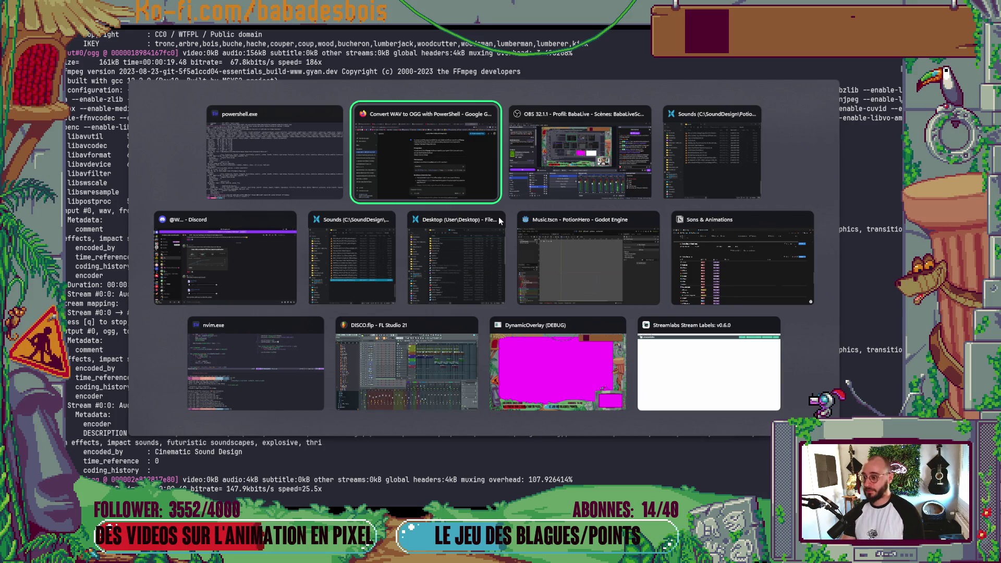
Step: Check the converted .ogg files in the PotionHero Sounds folder, then close that file manager window
{"action": "key", "text": "alt+Tab"}
{"action": "key", "text": "alt+Tab"}
{"action": "key", "text": "alt+Tab"}
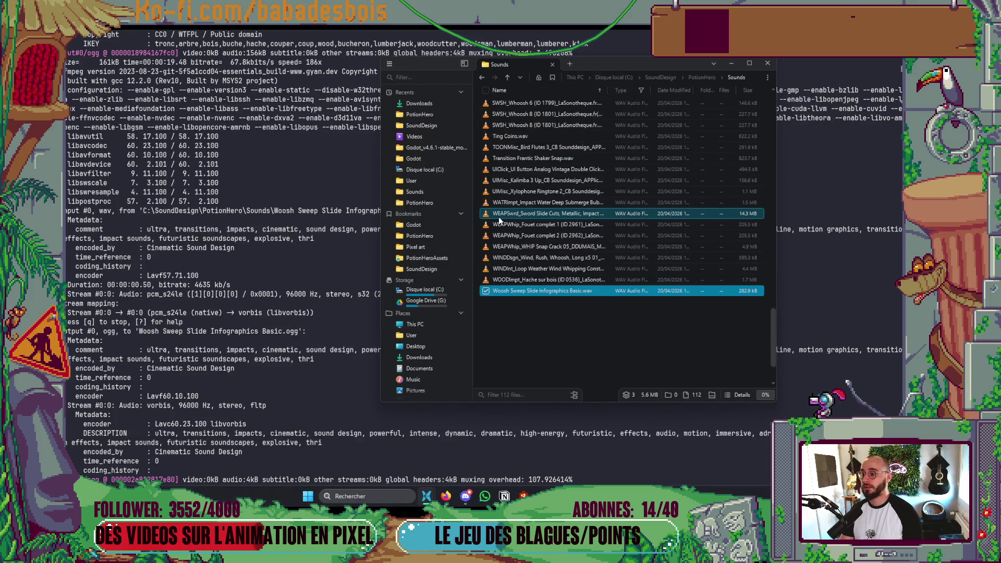
{"action": "left_click", "coordinate": [550, 337]}
{"action": "scroll", "coordinate": [571, 308], "scroll_direction": "up", "scroll_amount": 10}
{"action": "scroll", "coordinate": [567, 312], "scroll_direction": "up", "scroll_amount": 10}
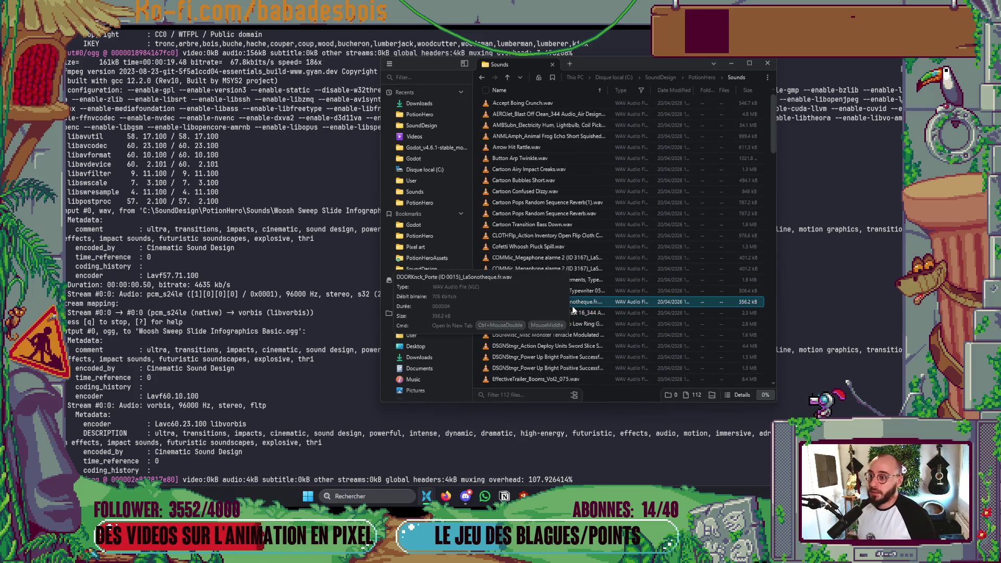
{"action": "left_click", "coordinate": [508, 77]}
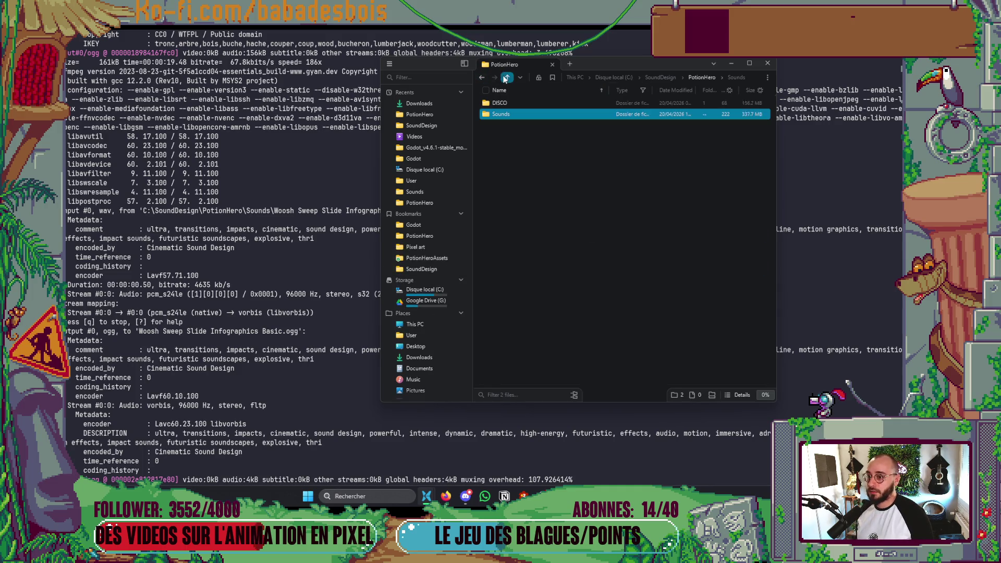
{"action": "double_click", "coordinate": [506, 112]}
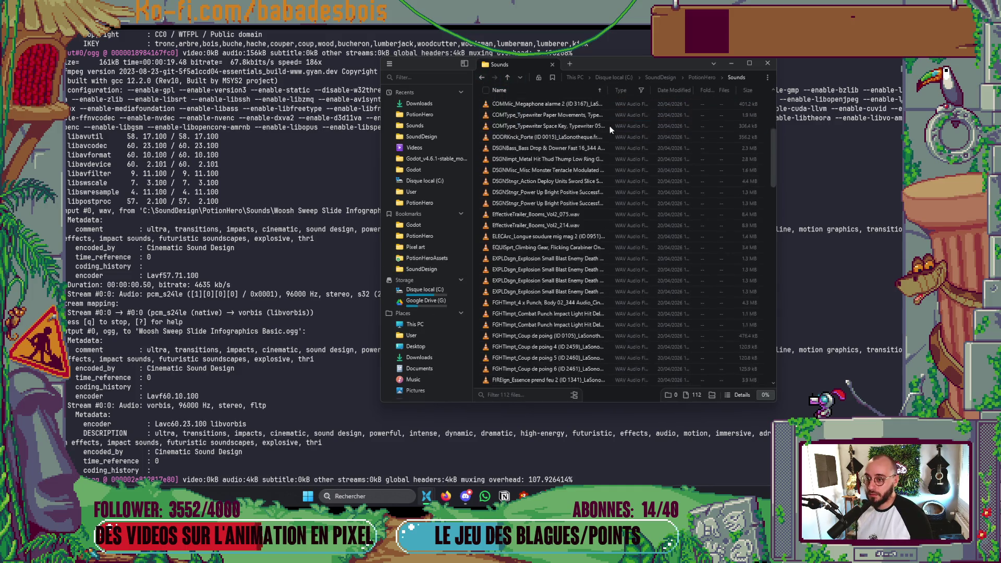
{"action": "scroll", "coordinate": [618, 145], "scroll_direction": "down", "scroll_amount": 15}
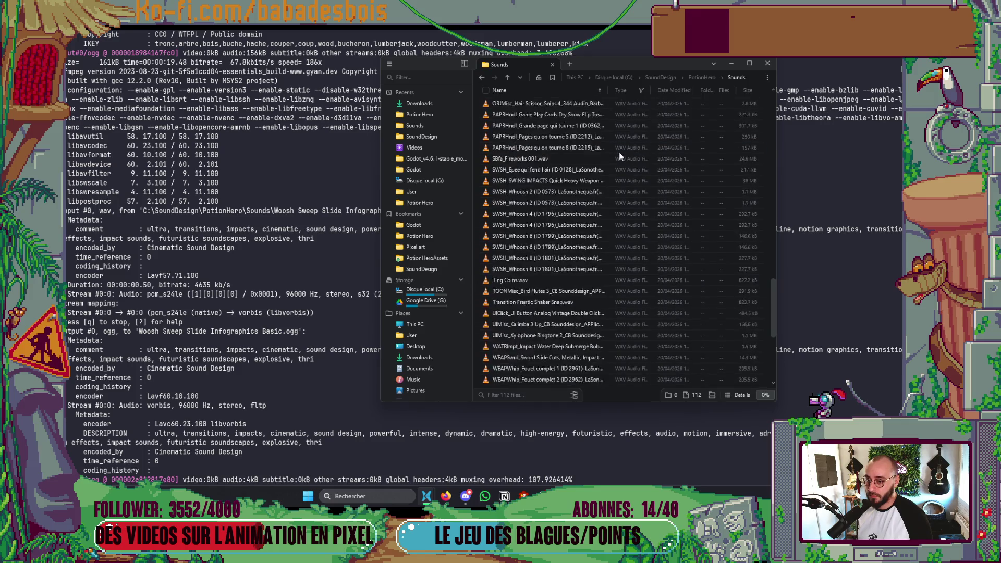
{"action": "left_click", "coordinate": [766, 64]}
Step: Return to the Sounds window, go up to SoundDesign, and close the SoundDesign file manager
{"action": "key", "text": "alt+Tab"}
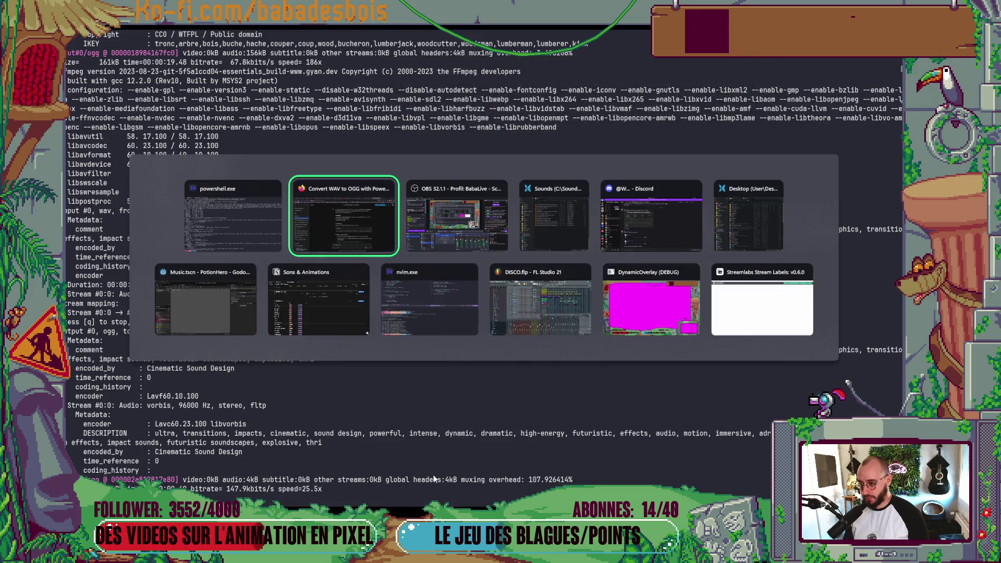
{"action": "left_click", "coordinate": [554, 217]}
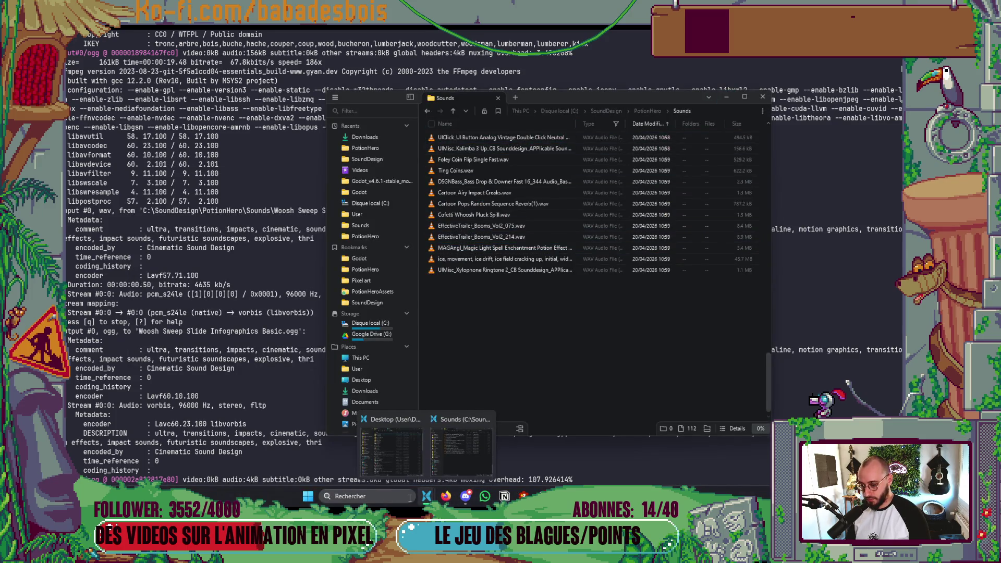
{"action": "left_click", "coordinate": [367, 303]}
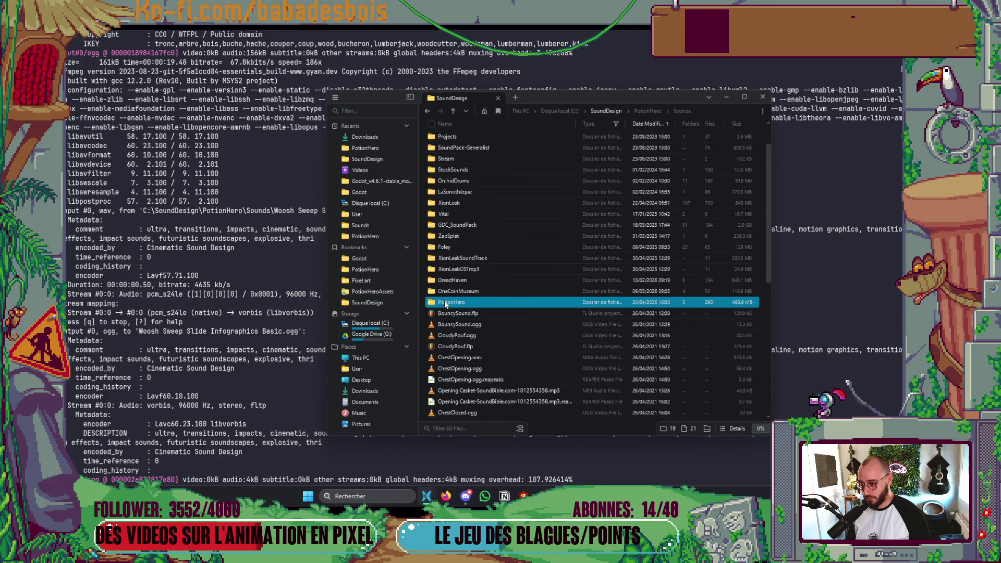
{"action": "key", "text": "alt+Tab"}
{"action": "key", "text": "alt+Tab"}
{"action": "key", "text": "Tab"}
{"action": "key", "text": "Tab"}
{"action": "key", "text": "Tab"}
{"action": "key", "text": "Tab"}
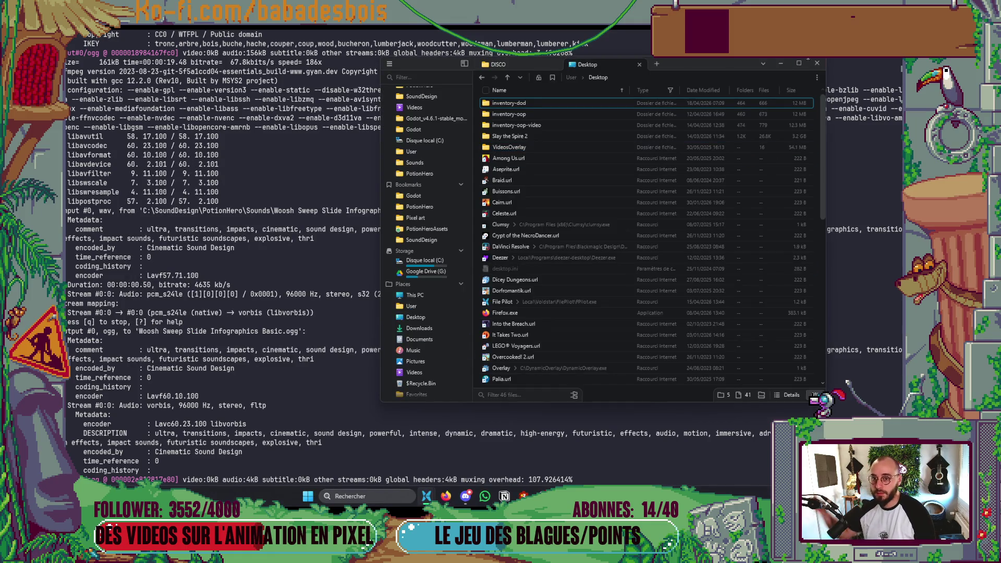
{"action": "key", "text": "alt+Tab"}
{"action": "right_click", "coordinate": [475, 431]}
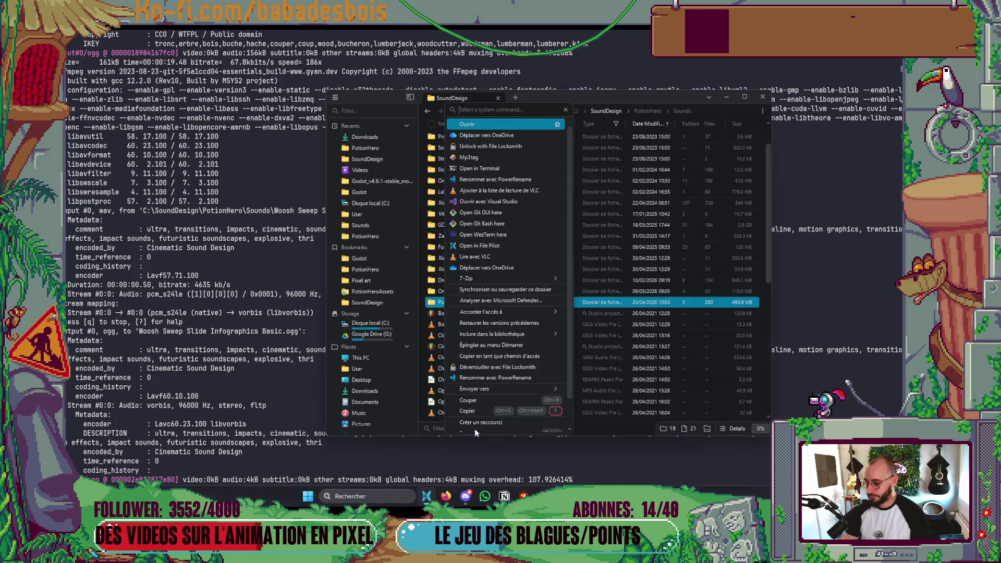
{"action": "left_click", "coordinate": [673, 98]}
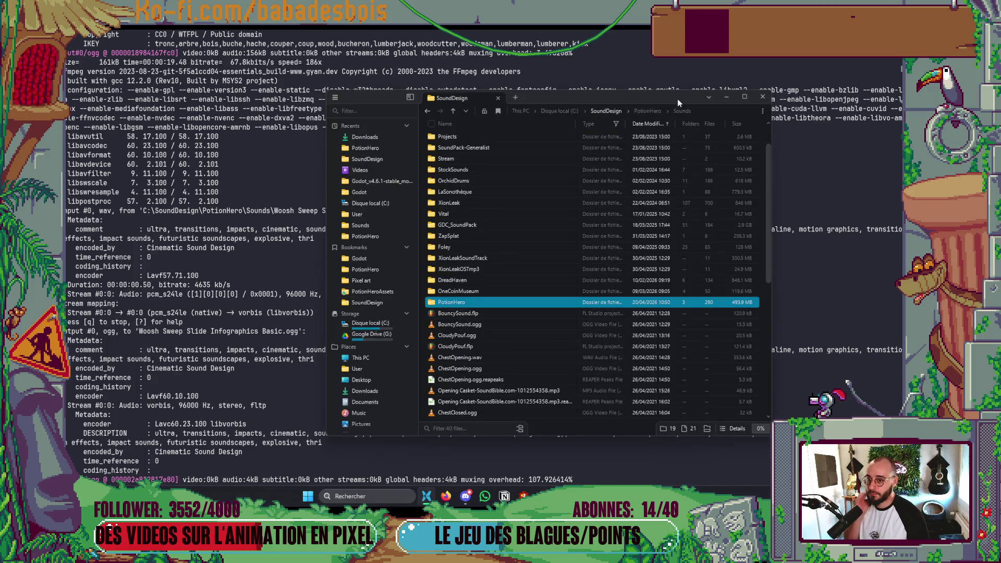
{"action": "left_click", "coordinate": [761, 97]}
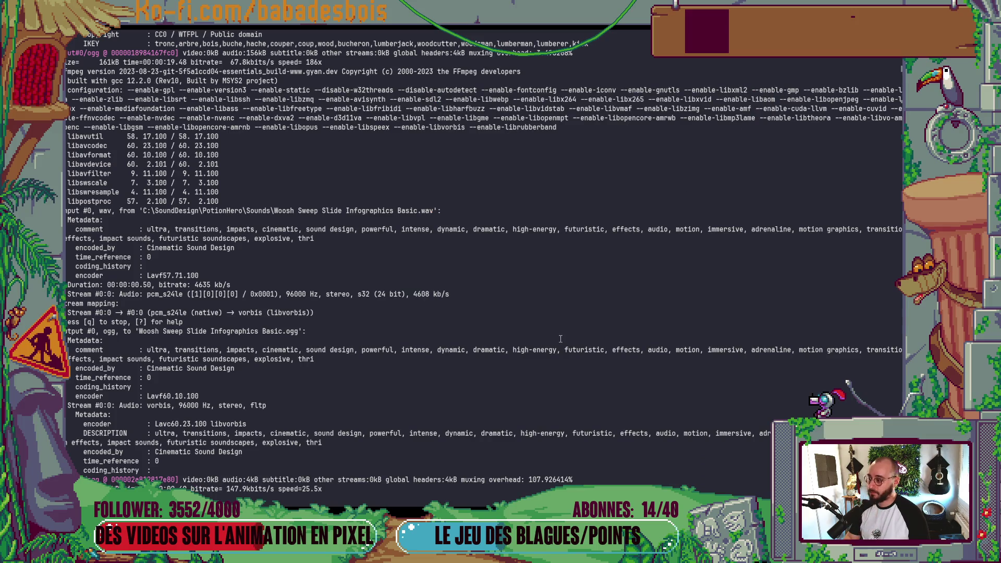
Step: Save in the Godot editor, then bring the Gemini chat in the browser to the front
{"action": "key", "text": "alt+Tab"}
{"action": "key", "text": "alt+Tab"}
{"action": "key", "text": "alt+Tab"}
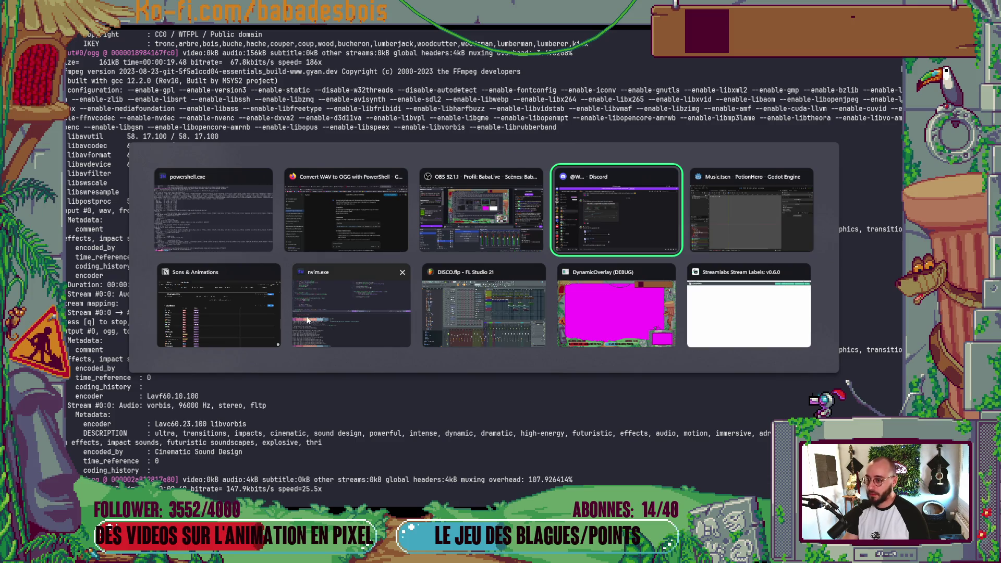
{"action": "key", "text": "alt+Tab"}
{"action": "key", "text": "ctrl+s"}
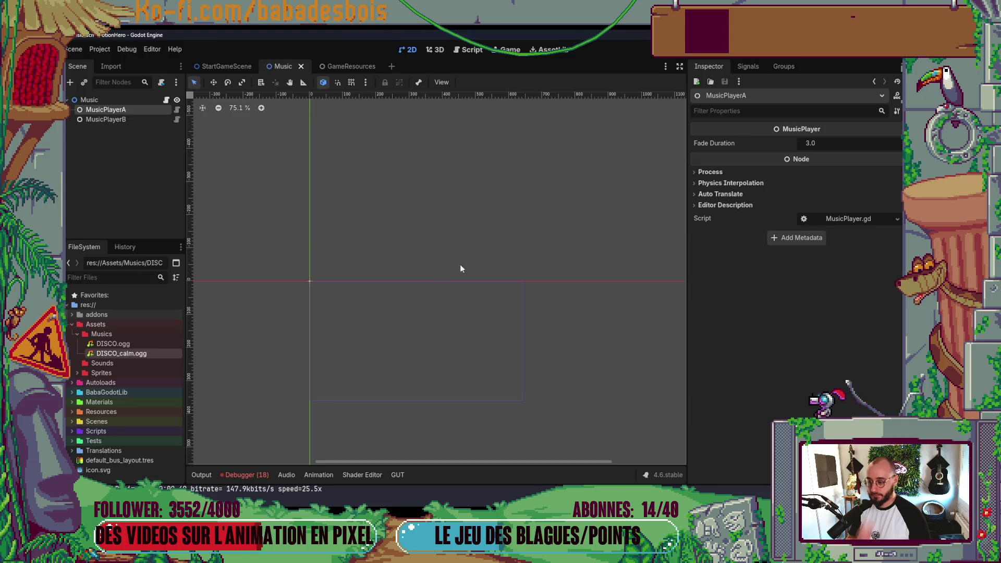
{"action": "key", "text": "alt+Tab"}
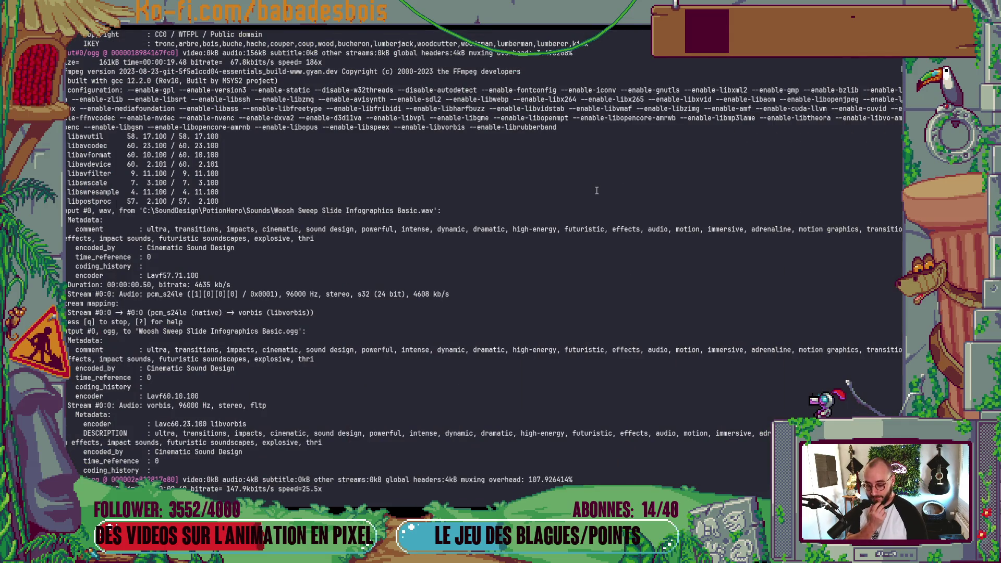
{"action": "key", "text": "alt+Tab"}
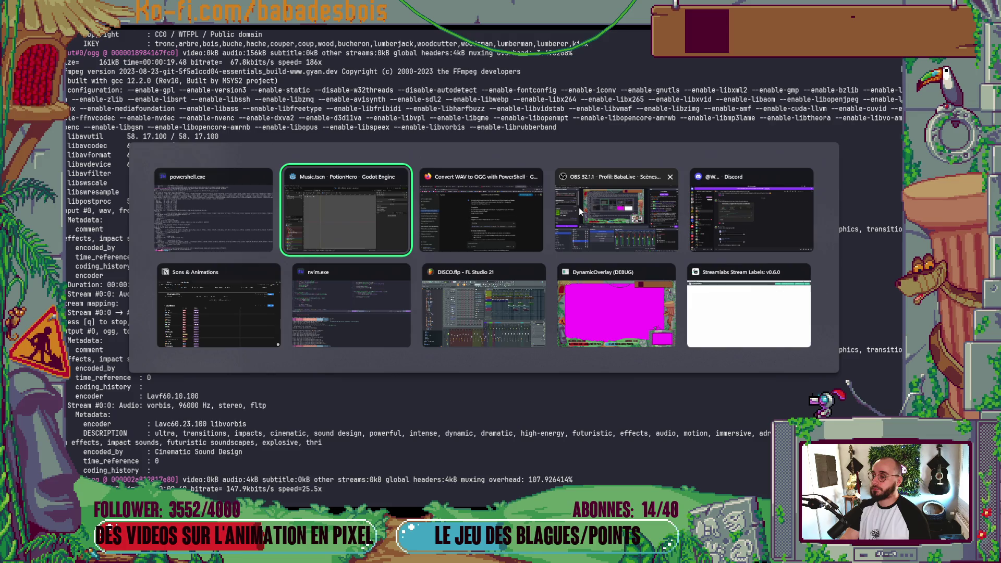
{"action": "key", "text": "Tab"}
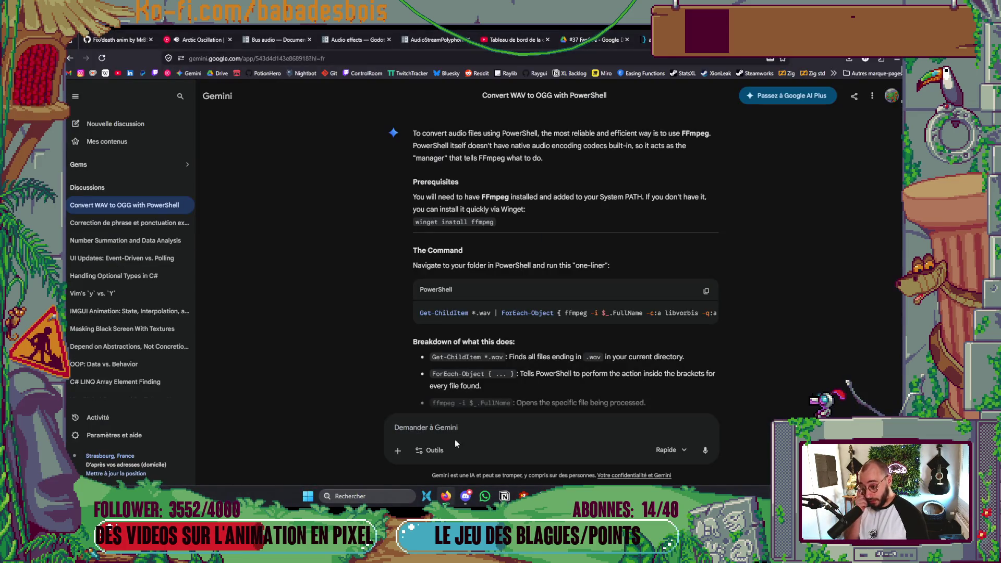
Step: Open PotionHero > Sounds and select all 110 converted OGG files, then return to Godot
{"action": "left_click", "coordinate": [427, 496]}
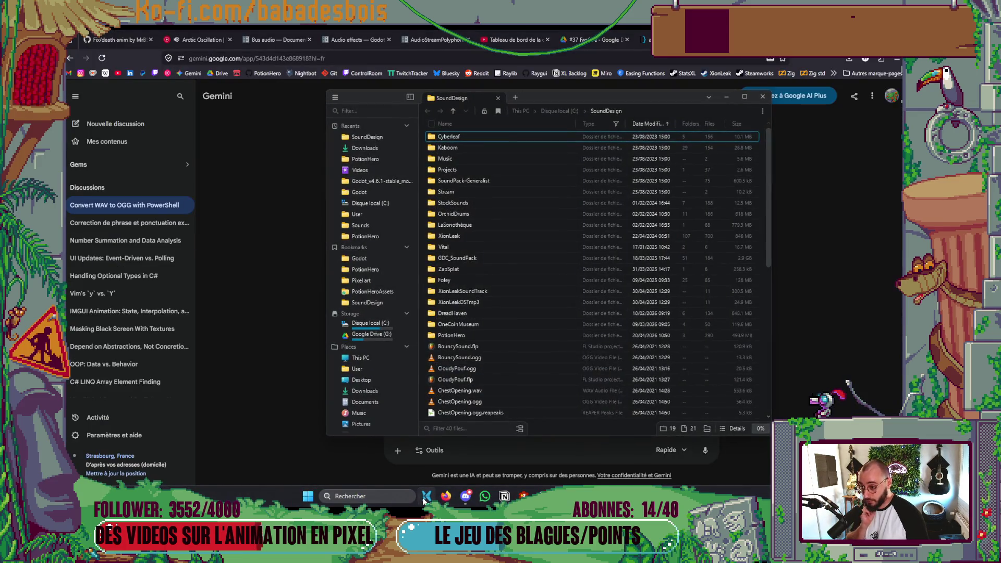
{"action": "double_click", "coordinate": [463, 334]}
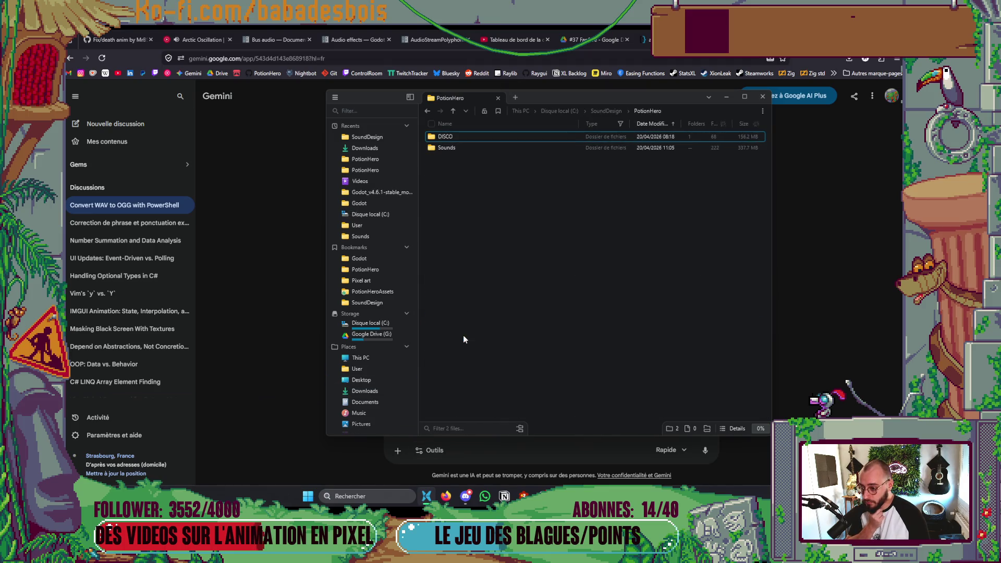
{"action": "double_click", "coordinate": [464, 151]}
{"action": "scroll", "coordinate": [586, 211], "scroll_direction": "down", "scroll_amount": 5}
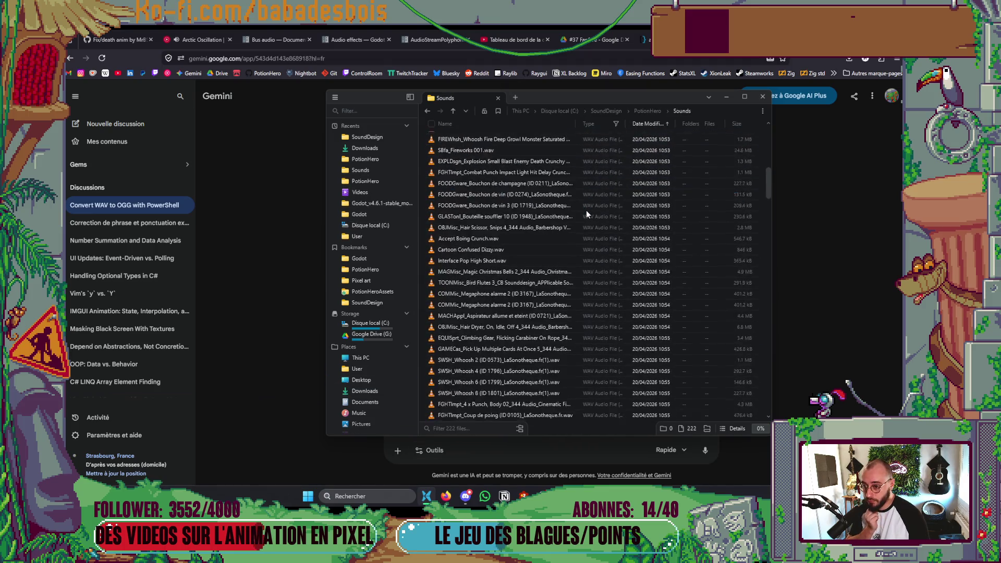
{"action": "scroll", "coordinate": [587, 216], "scroll_direction": "down", "scroll_amount": 10}
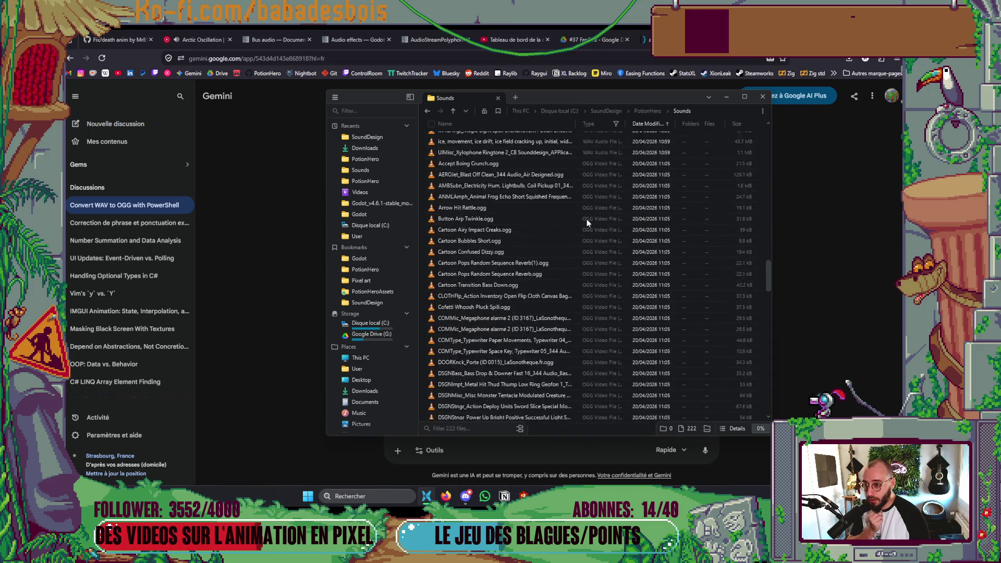
{"action": "scroll", "coordinate": [547, 275], "scroll_direction": "down", "scroll_amount": 10}
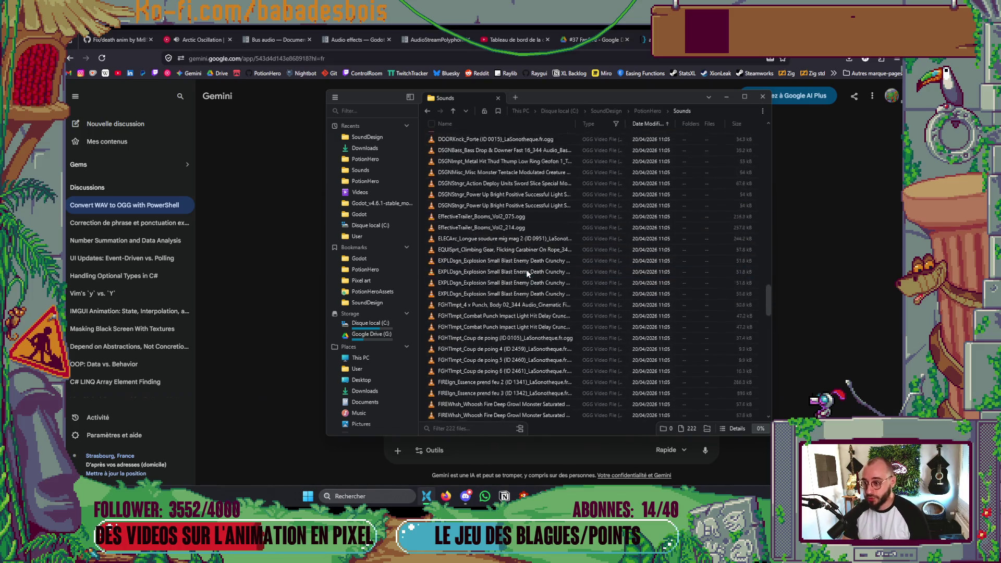
{"action": "scroll", "coordinate": [529, 268], "scroll_direction": "down", "scroll_amount": 15}
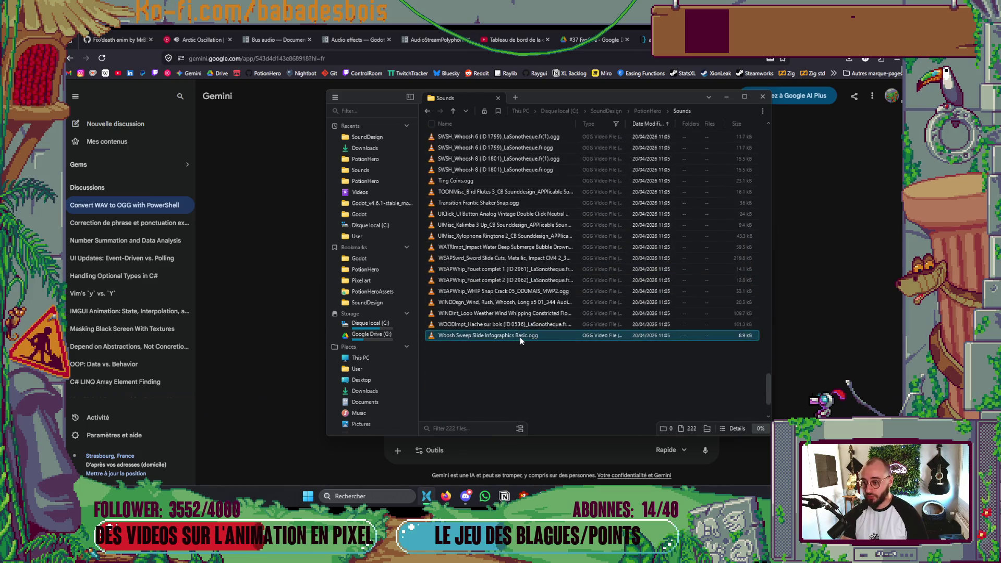
{"action": "left_click", "coordinate": [522, 336], "text": "shift"}
{"action": "scroll", "coordinate": [543, 374], "scroll_direction": "up", "scroll_amount": 15}
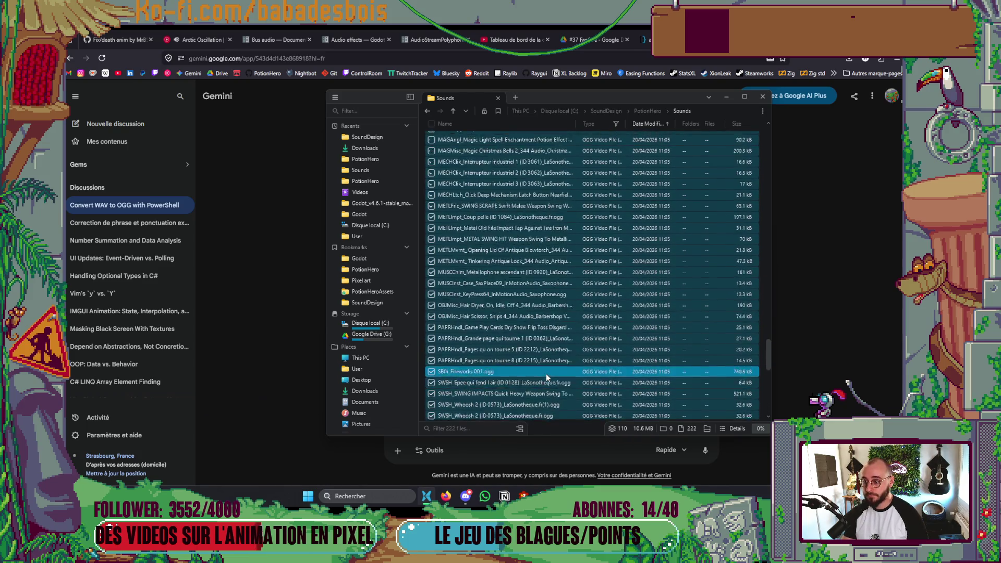
{"action": "scroll", "coordinate": [547, 376], "scroll_direction": "up", "scroll_amount": 10}
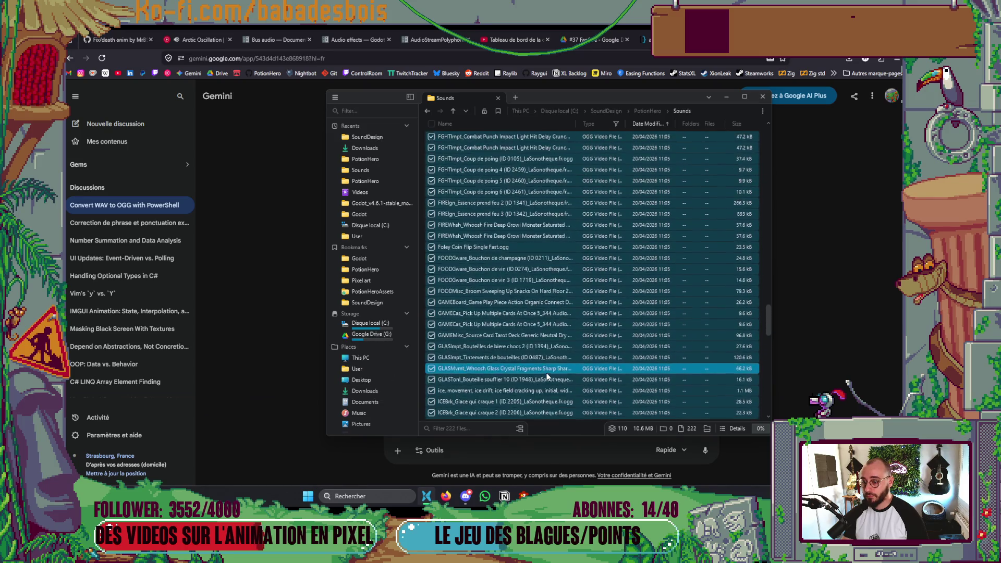
{"action": "scroll", "coordinate": [549, 373], "scroll_direction": "up", "scroll_amount": 3}
{"action": "key", "text": "alt+Tab"}
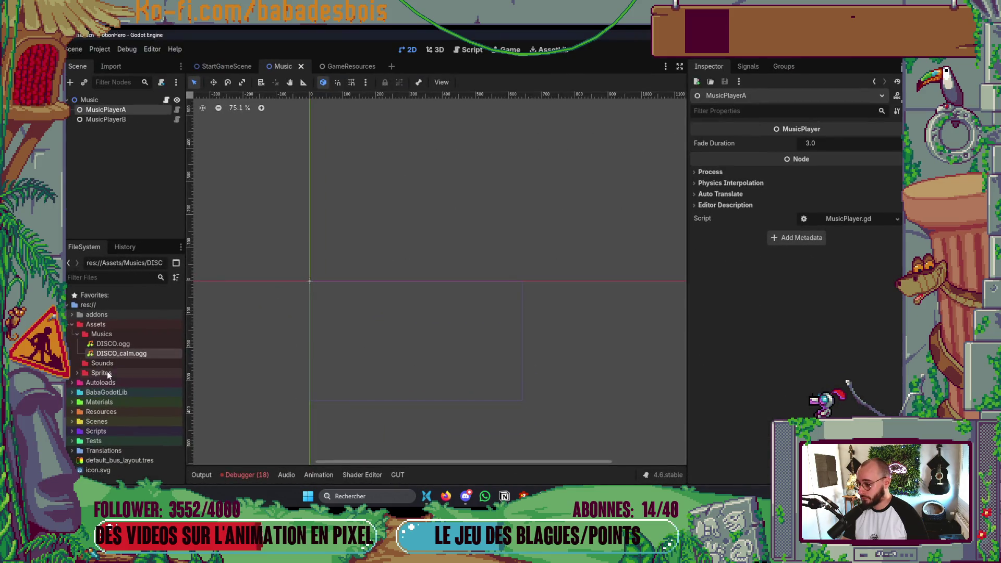
Step: Drop the selected OGG files into res://Assets/Sounds and expand the folder to see them
{"action": "left_click", "coordinate": [97, 364]}
{"action": "key", "text": "alt+Tab"}
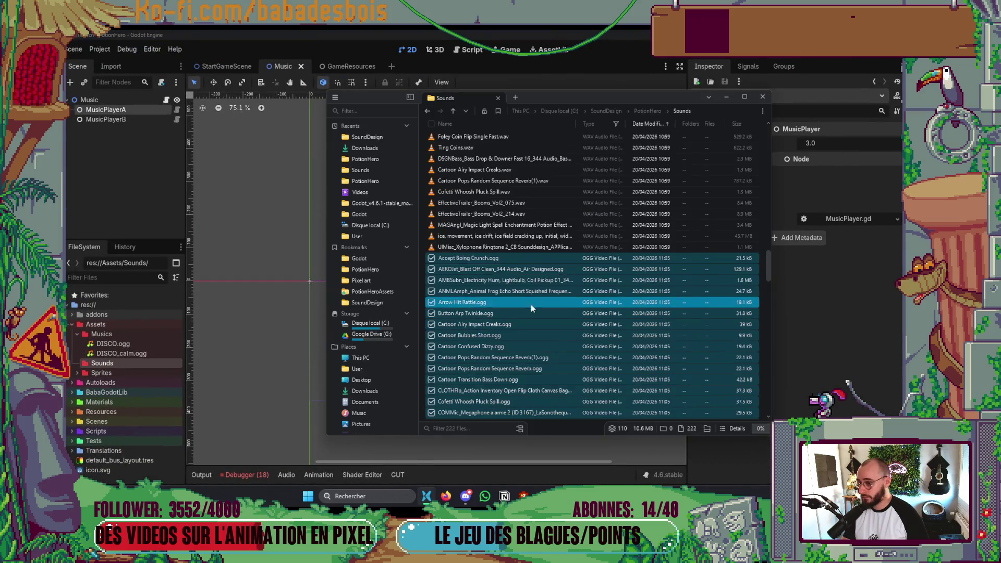
{"action": "left_click_drag", "start_coordinate": [167, 368], "coordinate": [105, 361]}
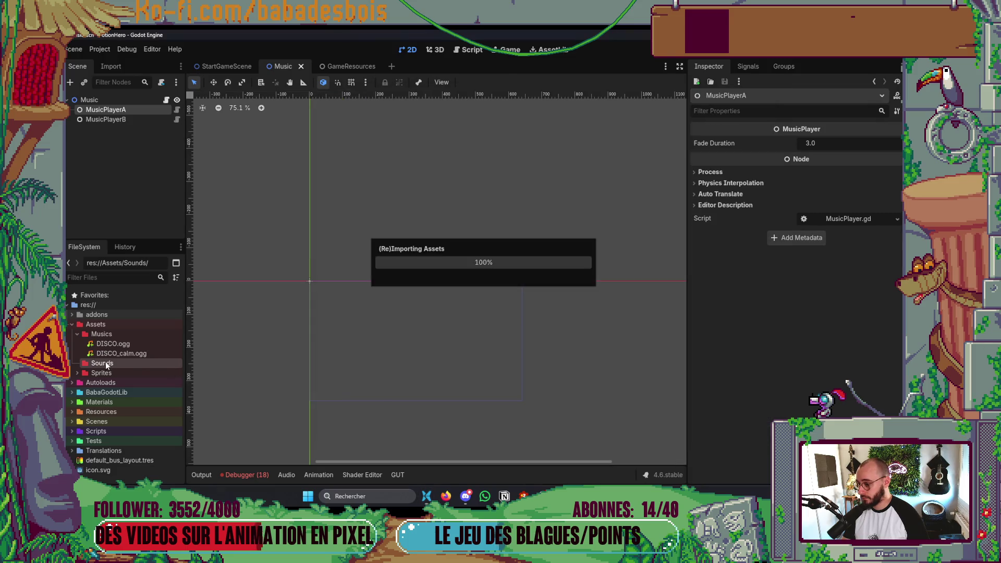
{"action": "left_click", "coordinate": [77, 363]}
Step: Resize the FileSystem dock to review the imported sounds, then open the GameResources scene
{"action": "scroll", "coordinate": [77, 364], "scroll_direction": "down", "scroll_amount": 3}
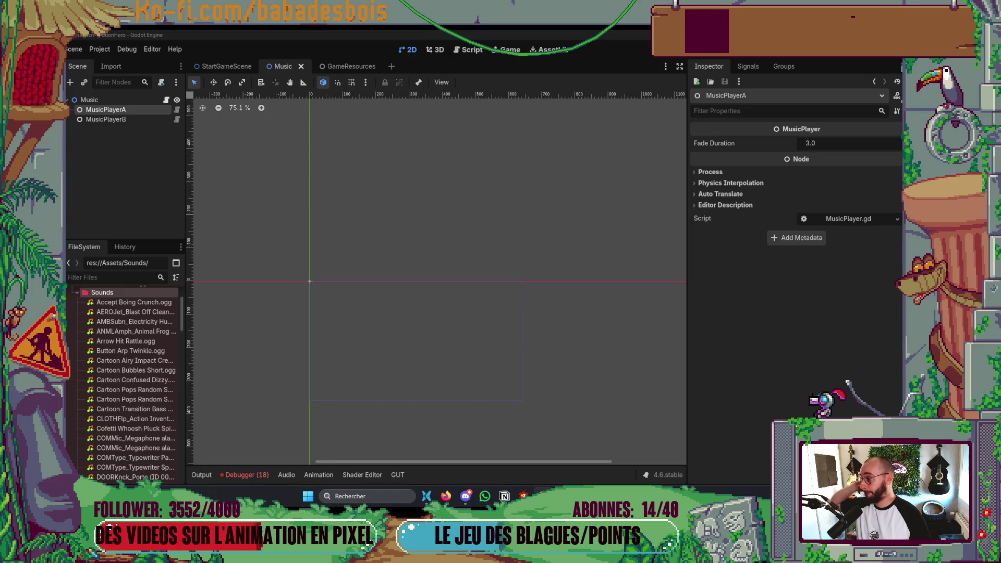
{"action": "scroll", "coordinate": [462, 298], "scroll_direction": "down", "scroll_amount": 1}
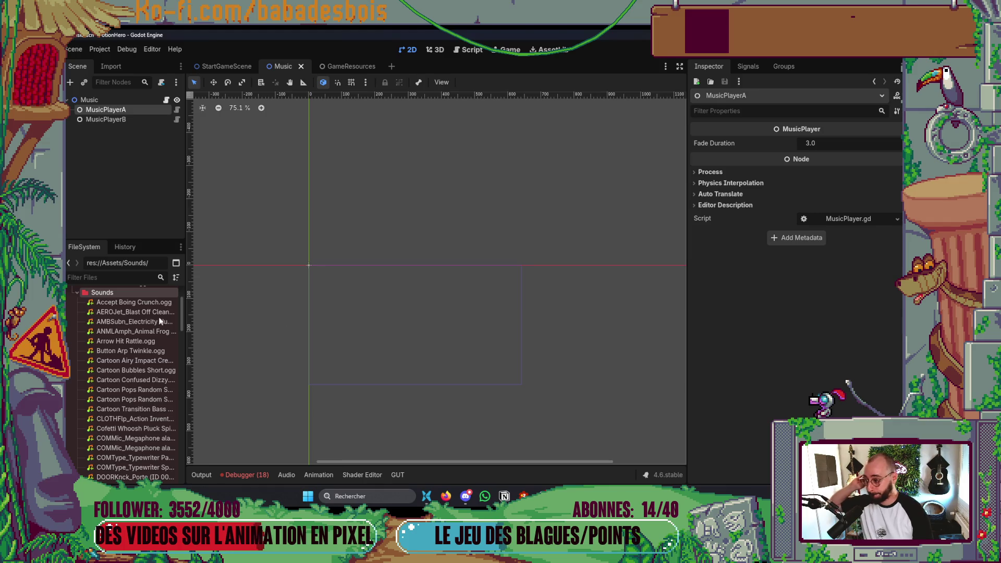
{"action": "scroll", "coordinate": [151, 321], "scroll_direction": "down", "scroll_amount": 3}
{"action": "scroll", "coordinate": [152, 321], "scroll_direction": "up", "scroll_amount": 3}
{"action": "left_click_drag", "start_coordinate": [186, 329], "coordinate": [289, 323]}
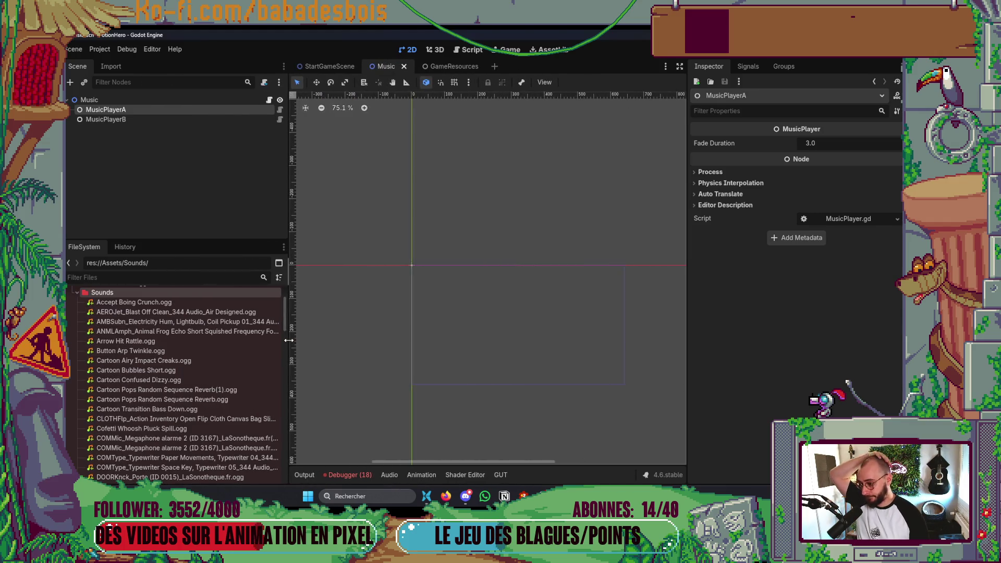
{"action": "left_click_drag", "start_coordinate": [227, 241], "coordinate": [225, 177]}
{"action": "scroll", "coordinate": [209, 292], "scroll_direction": "down", "scroll_amount": 5}
{"action": "scroll", "coordinate": [205, 308], "scroll_direction": "up", "scroll_amount": 6}
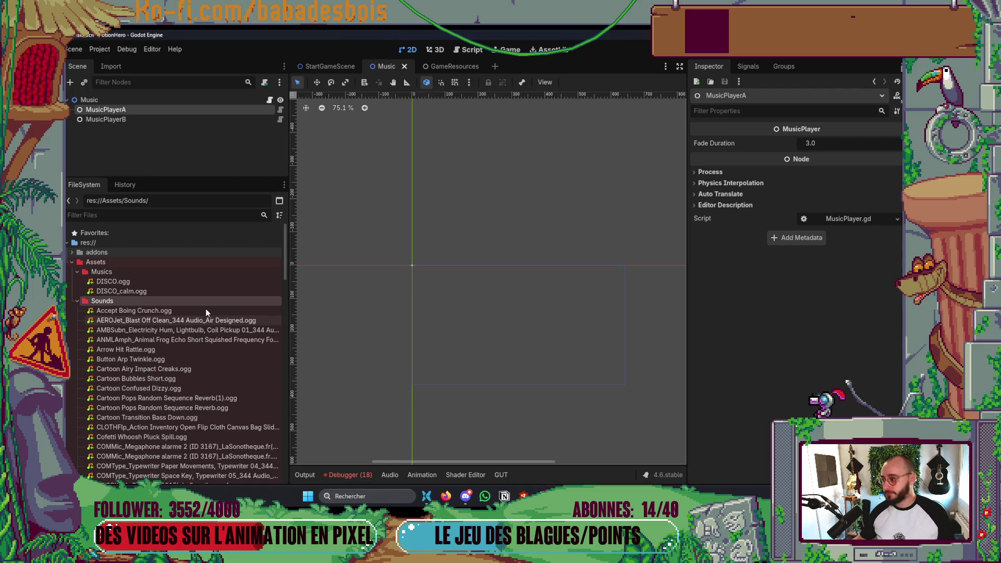
{"action": "scroll", "coordinate": [161, 367], "scroll_direction": "down", "scroll_amount": 1}
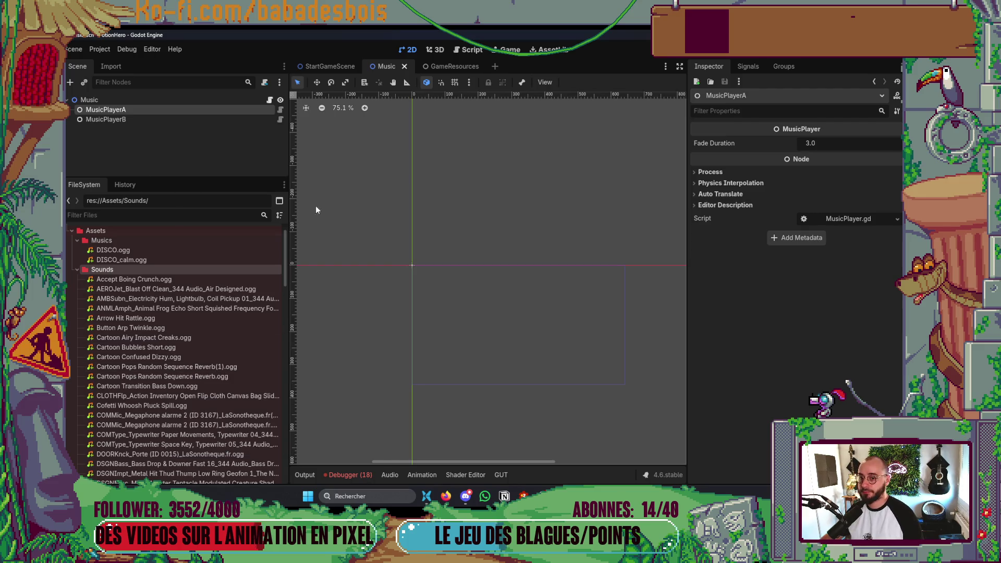
{"action": "left_click_drag", "start_coordinate": [292, 183], "coordinate": [230, 183]}
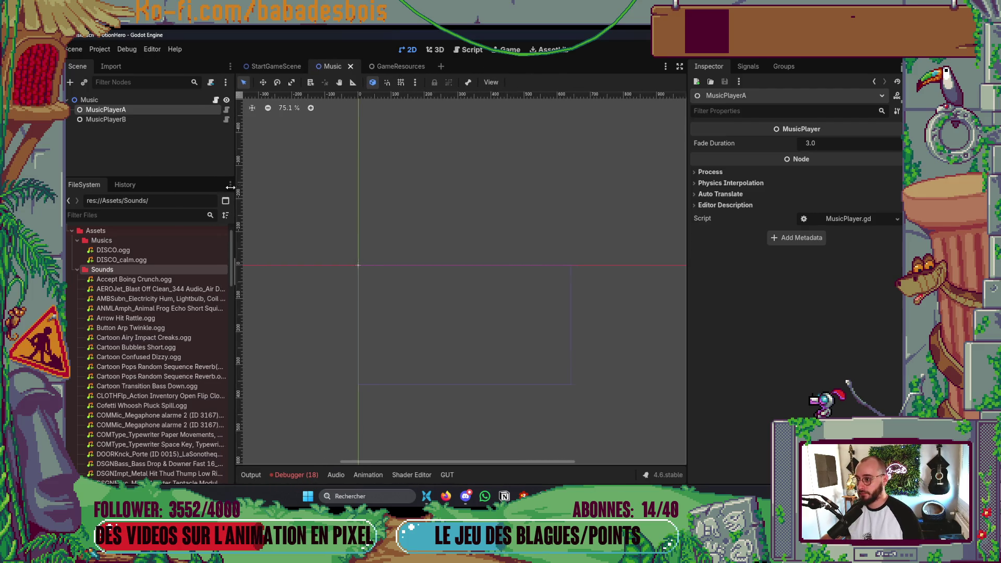
{"action": "left_click", "coordinate": [388, 66]}
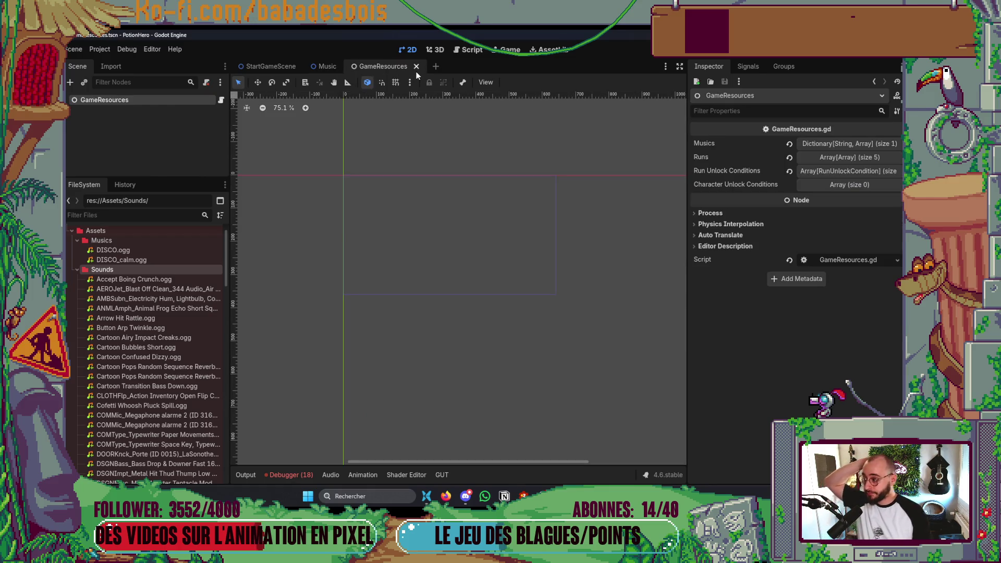
Step: Close the Drive and Super User tabs in the browser and flip through the remaining tabs
{"action": "mouse_move", "coordinate": [126, 340]}
{"action": "left_click", "coordinate": [446, 496]}
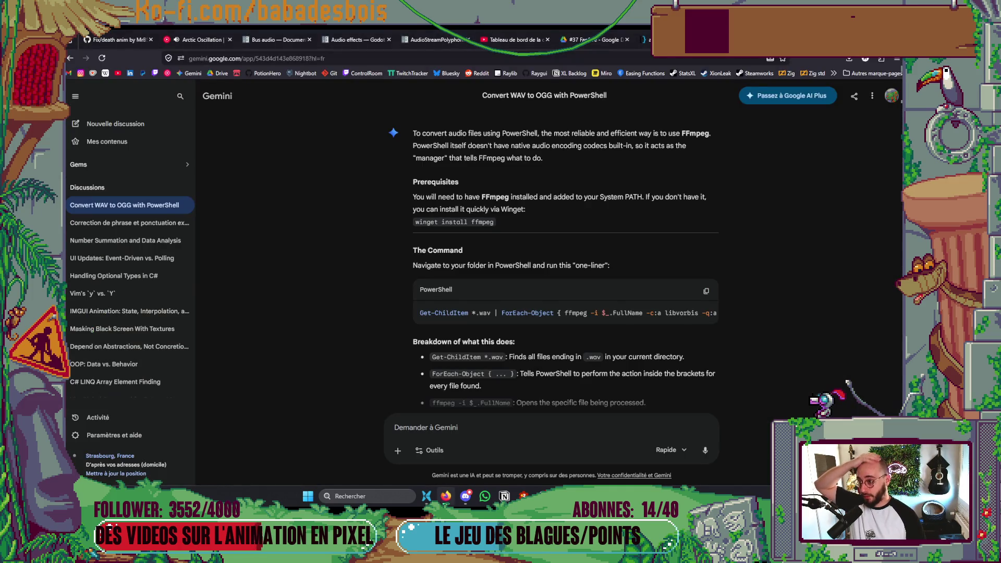
{"action": "left_click", "coordinate": [592, 39]}
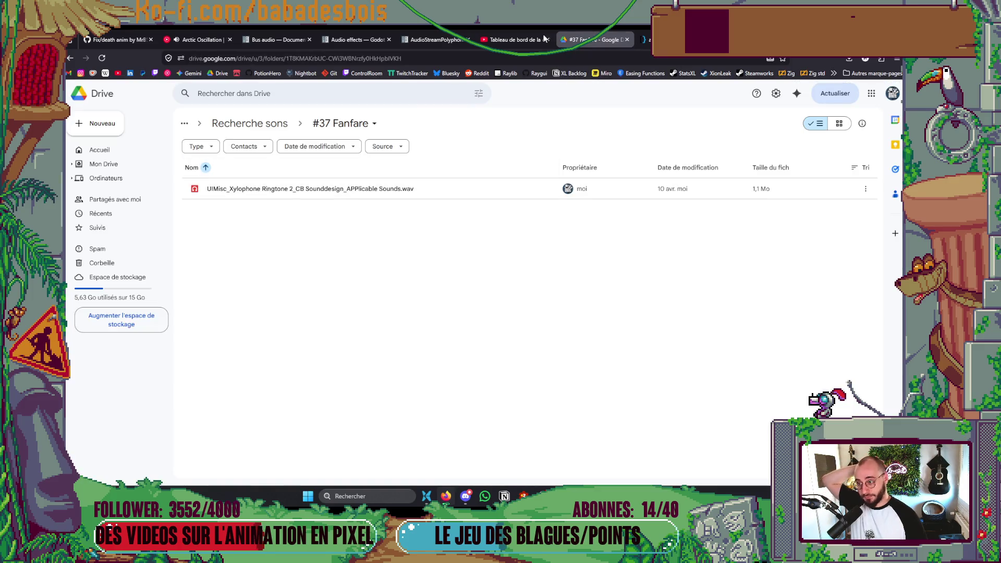
{"action": "left_click", "coordinate": [627, 40]}
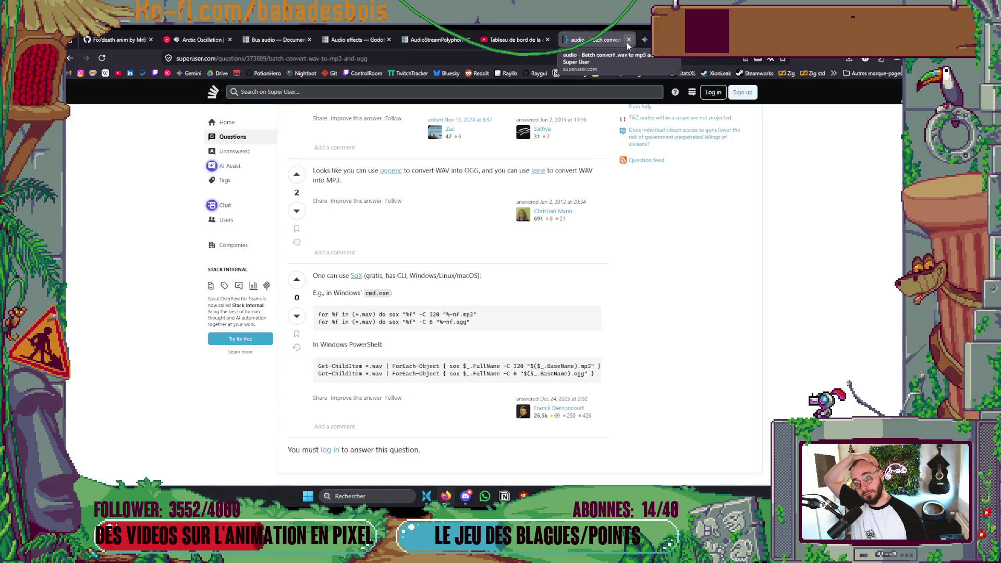
{"action": "left_click", "coordinate": [627, 41]}
{"action": "left_click", "coordinate": [511, 38]}
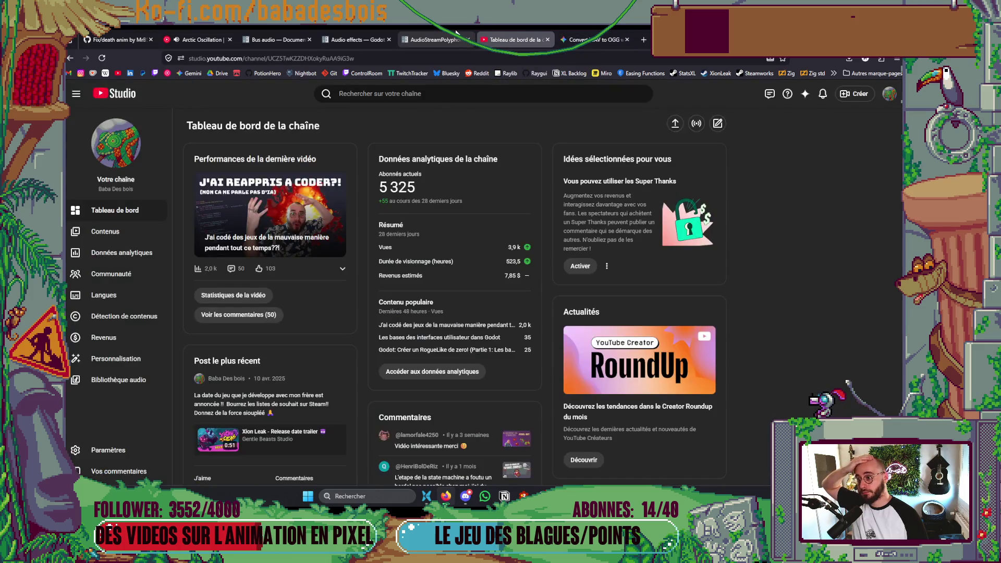
{"action": "left_click", "coordinate": [420, 37]}
{"action": "left_click", "coordinate": [354, 32]}
{"action": "left_click", "coordinate": [279, 32]}
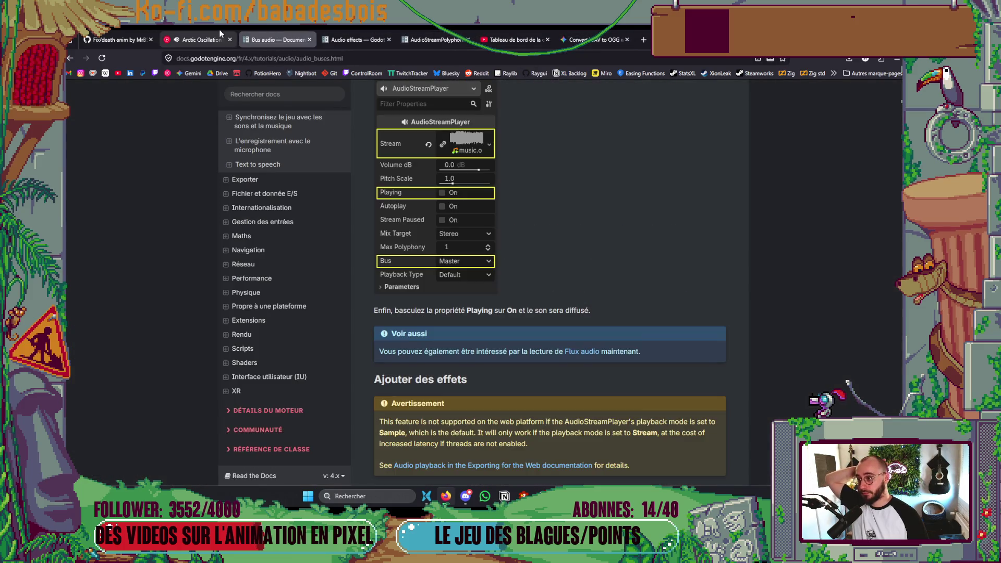
{"action": "left_click", "coordinate": [219, 34]}
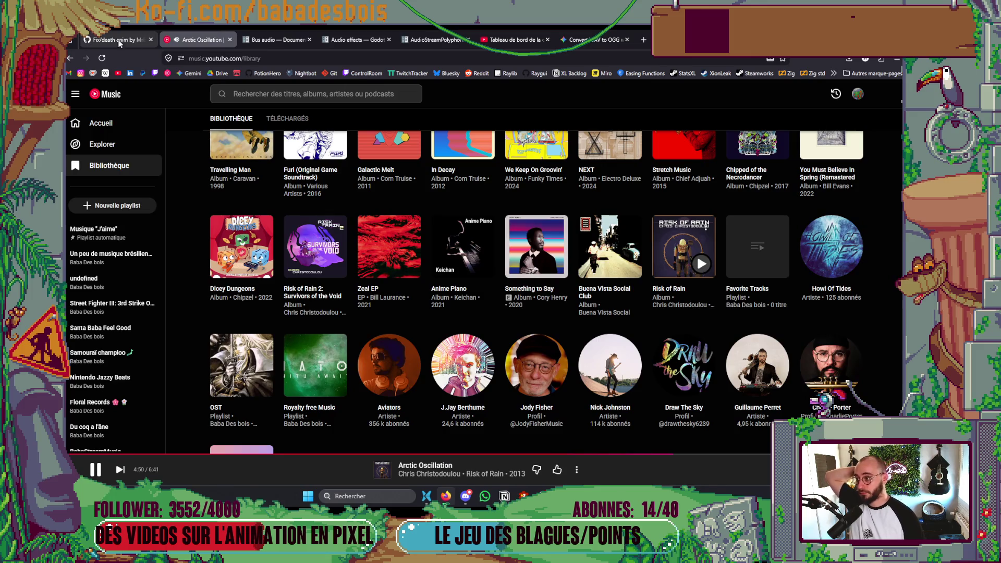
Step: Glance at Godot and the Notion sound list, then bring the Neovim terminal forward
{"action": "key", "text": "alt+Tab"}
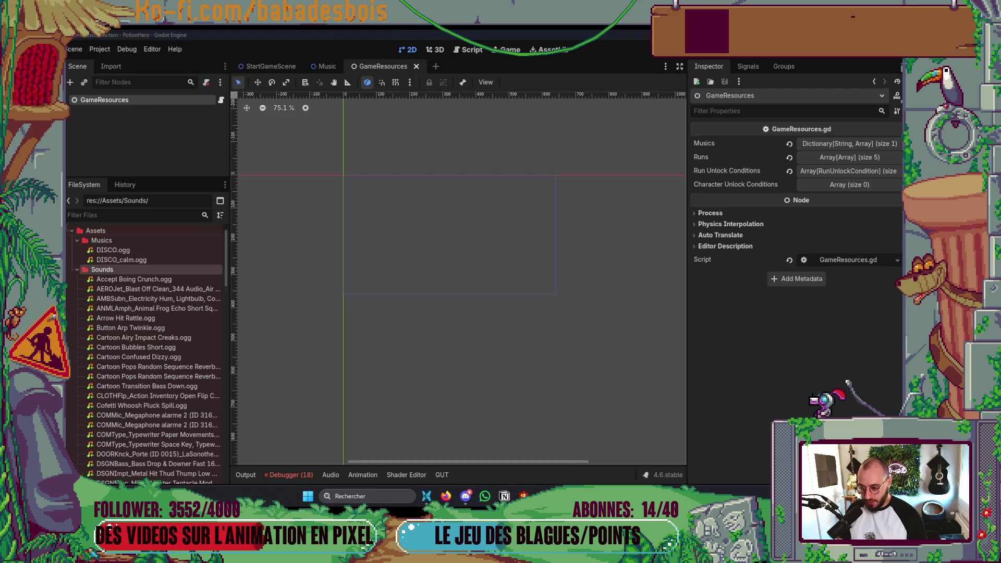
{"action": "key", "text": "alt+Tab"}
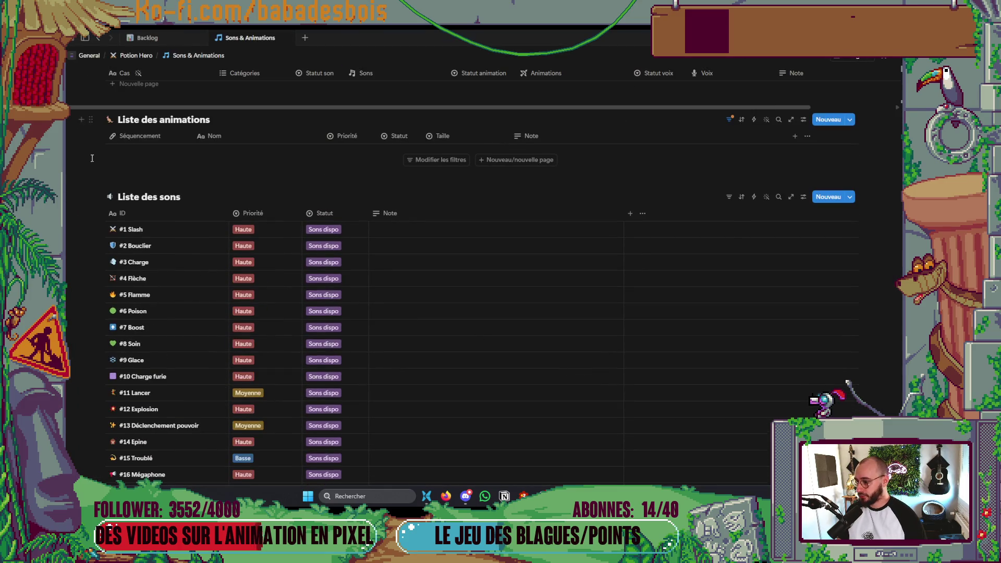
{"action": "scroll", "coordinate": [254, 296], "scroll_direction": "down", "scroll_amount": 5}
{"action": "key", "text": "alt+Tab"}
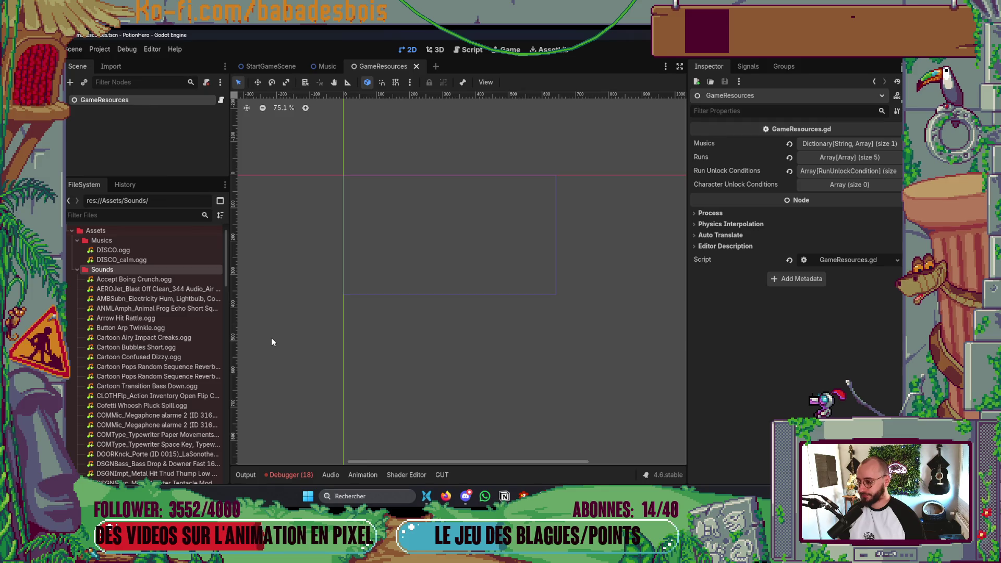
{"action": "key", "text": "alt+Tab"}
{"action": "key", "text": "Tab"}
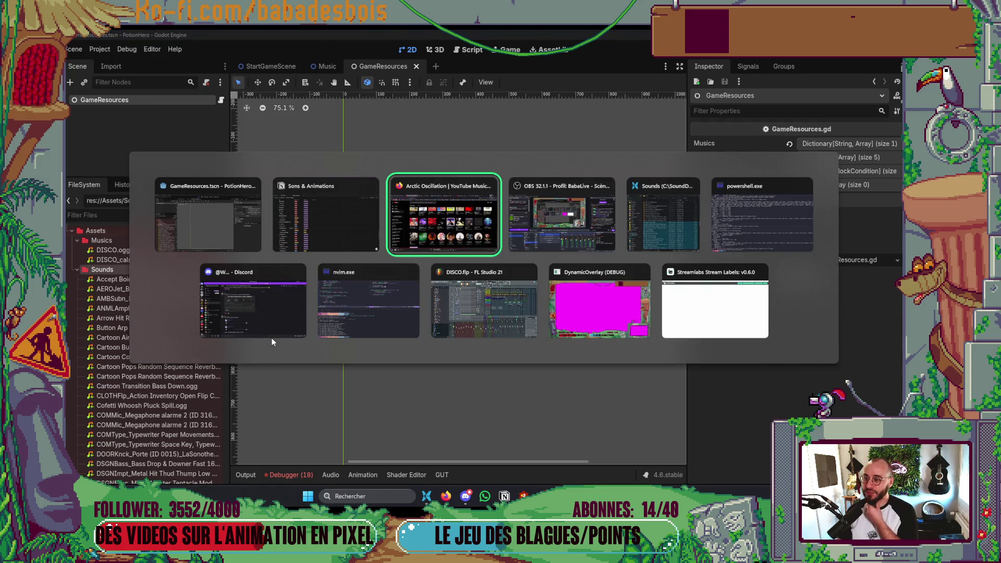
{"action": "key", "text": "Tab"}
{"action": "key", "text": "Tab"}
{"action": "key", "text": "Tab"}
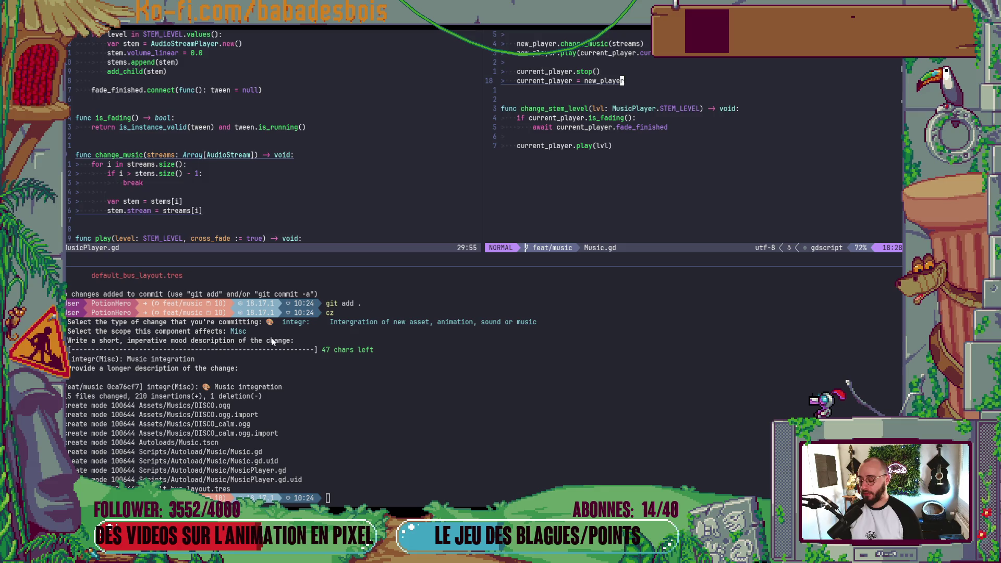
Step: Search Neovim's file finder for 'ActionAnimation', close it without opening anything, and return to Godot
{"action": "left_click", "coordinate": [573, 257]}
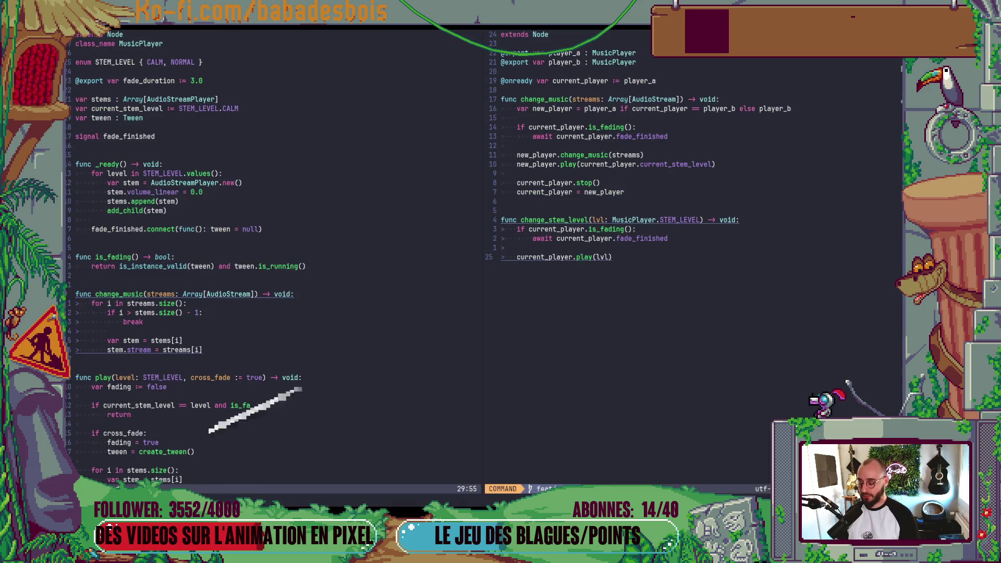
{"action": "key", "text": "space"}
{"action": "key", "text": "f"}
{"action": "key", "text": "f"}
{"action": "type", "text": "Animation"}
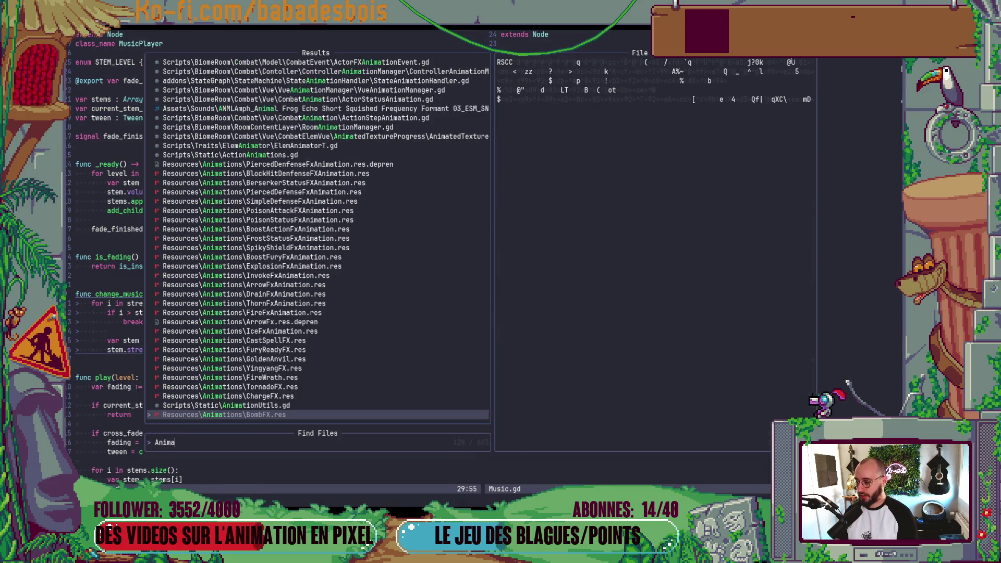
{"action": "key", "text": "Home"}
{"action": "type", "text": "Acto"}
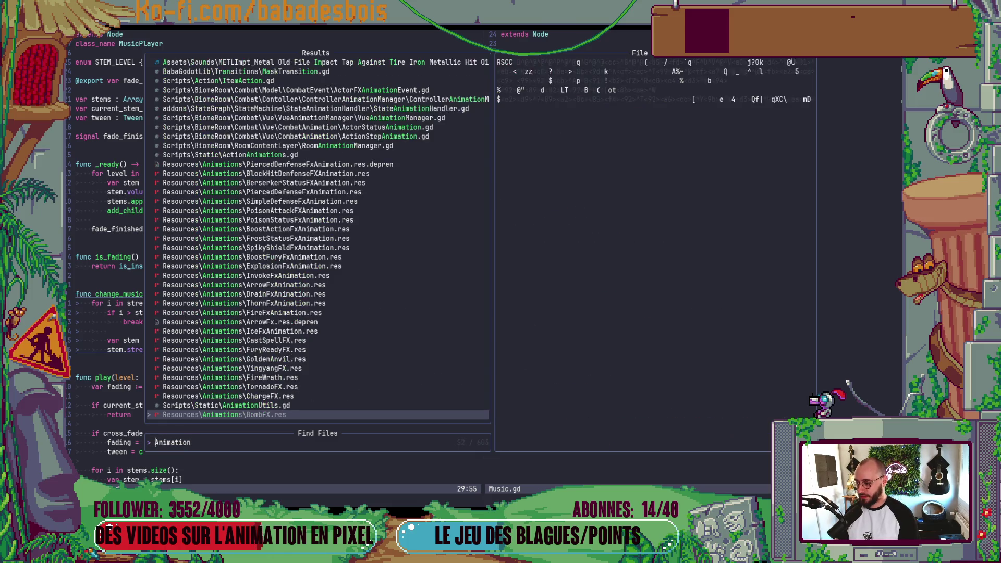
{"action": "key", "text": "BackSpace"}
{"action": "type", "text": "ion"}
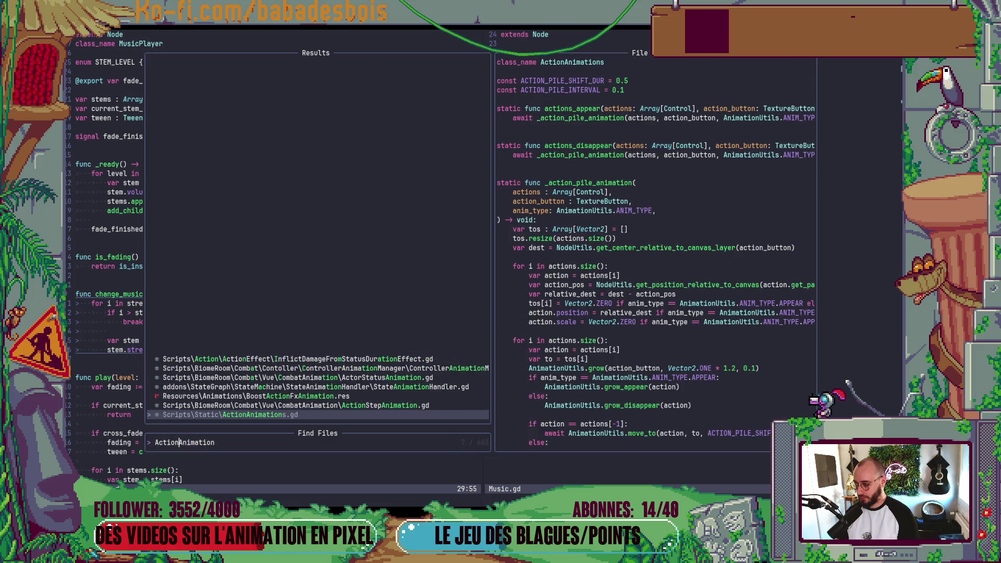
{"action": "key", "text": "Escape"}
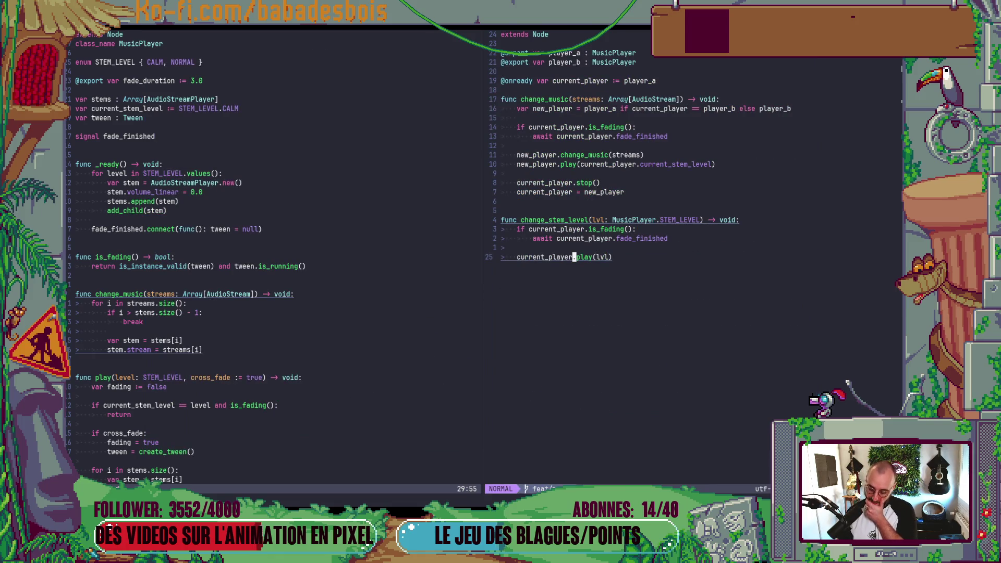
{"action": "key", "text": "alt+Tab"}
{"action": "key", "text": "alt+Tab"}
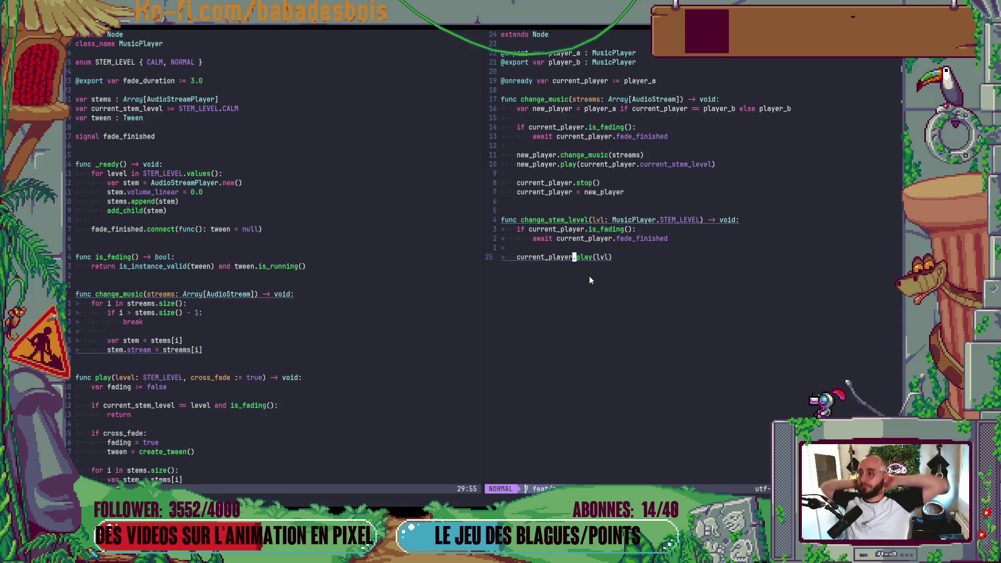
{"action": "key", "text": "alt+Tab"}
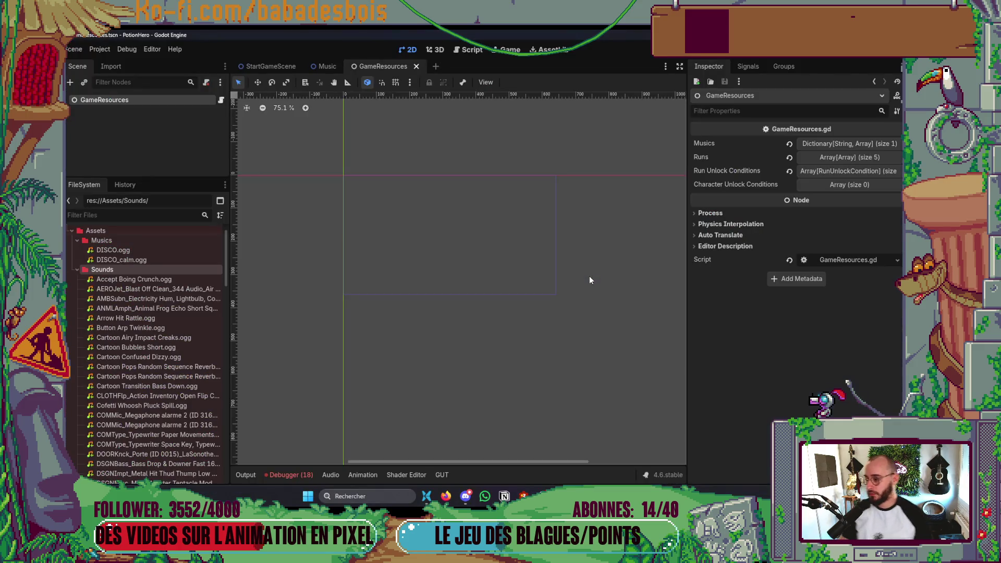
Step: Collapse the Sounds, Musics and Assets folders and give the scene tree panel more room
{"action": "left_click", "coordinate": [78, 270]}
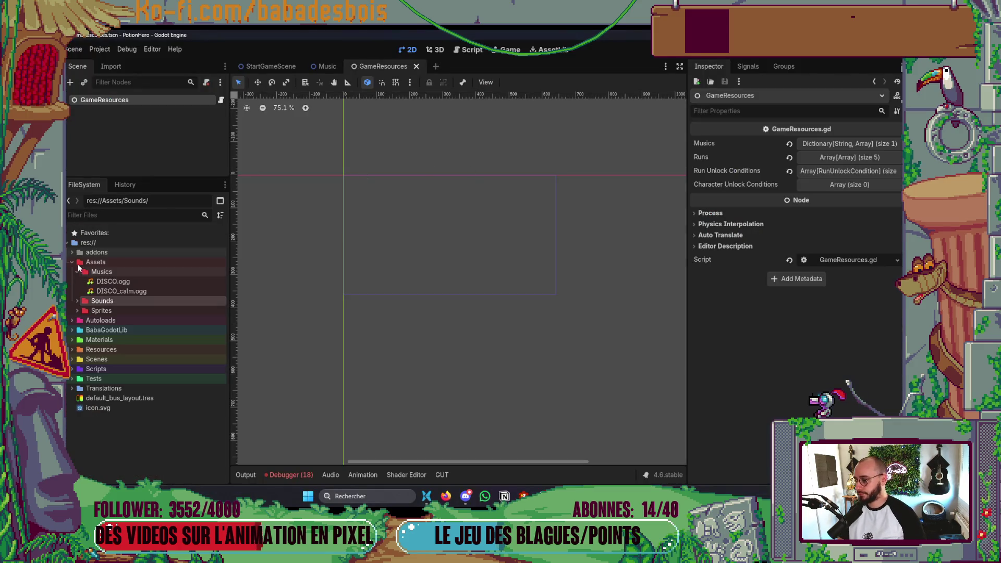
{"action": "left_click", "coordinate": [77, 271]}
{"action": "left_click", "coordinate": [73, 262]}
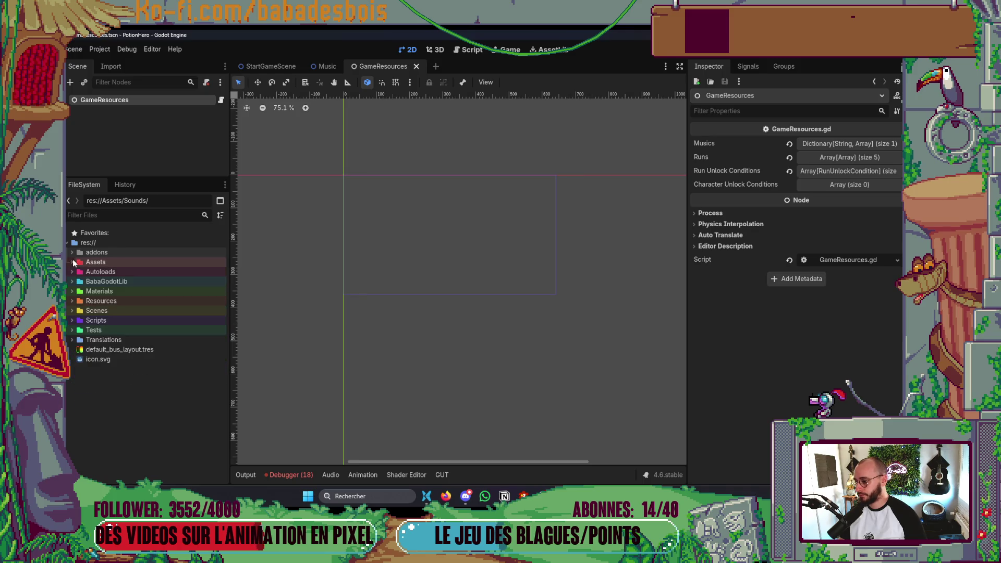
{"action": "left_click_drag", "start_coordinate": [218, 175], "coordinate": [219, 279]}
Step: Open Factories.tscn through Quick Open Scene, filtering with 'Fa'
{"action": "key", "text": "ctrl+shift+p"}
{"action": "key", "text": "Escape"}
{"action": "key", "text": "ctrl+shift+o"}
{"action": "type", "text": "Fa"}
{"action": "key", "text": "BackSpace"}
{"action": "key", "text": "BackSpace"}
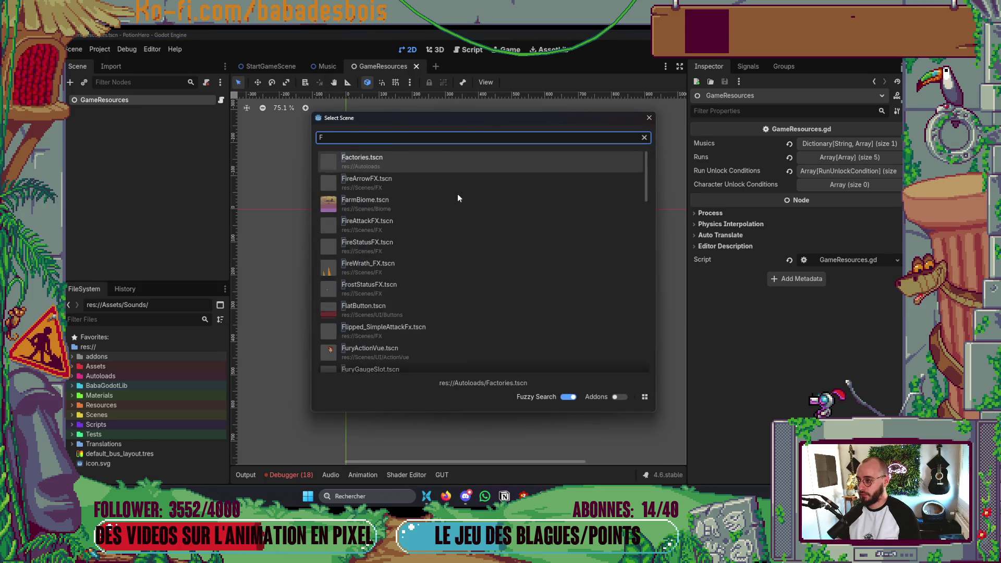
{"action": "key", "text": "Escape"}
{"action": "key", "text": "ctrl+shift+o"}
{"action": "type", "text": "Fac"}
{"action": "key", "text": "Return"}
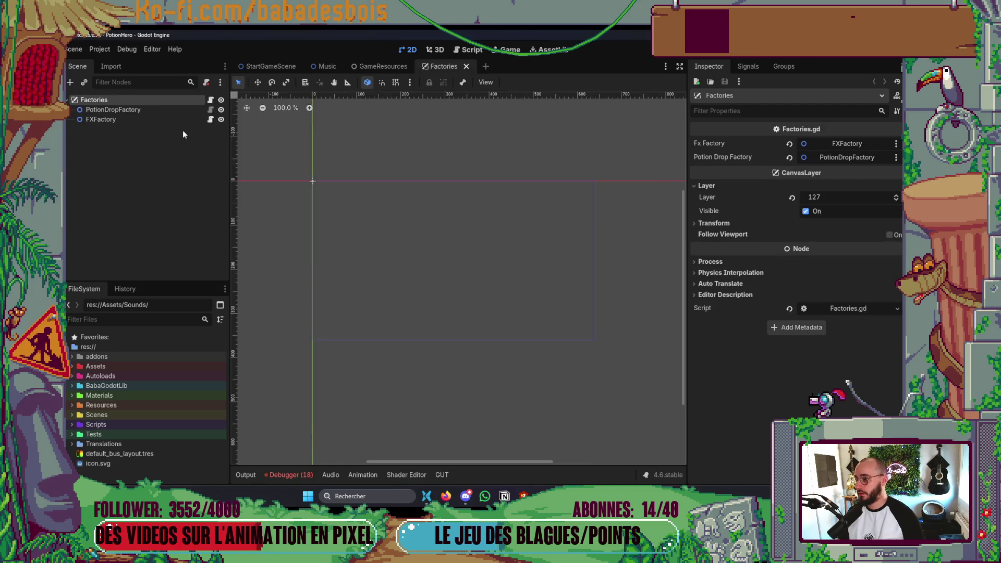
Step: Add a Node2D child named SoundFXFactory under Factories and save the scene
{"action": "right_click", "coordinate": [171, 98]}
{"action": "left_click", "coordinate": [205, 121]}
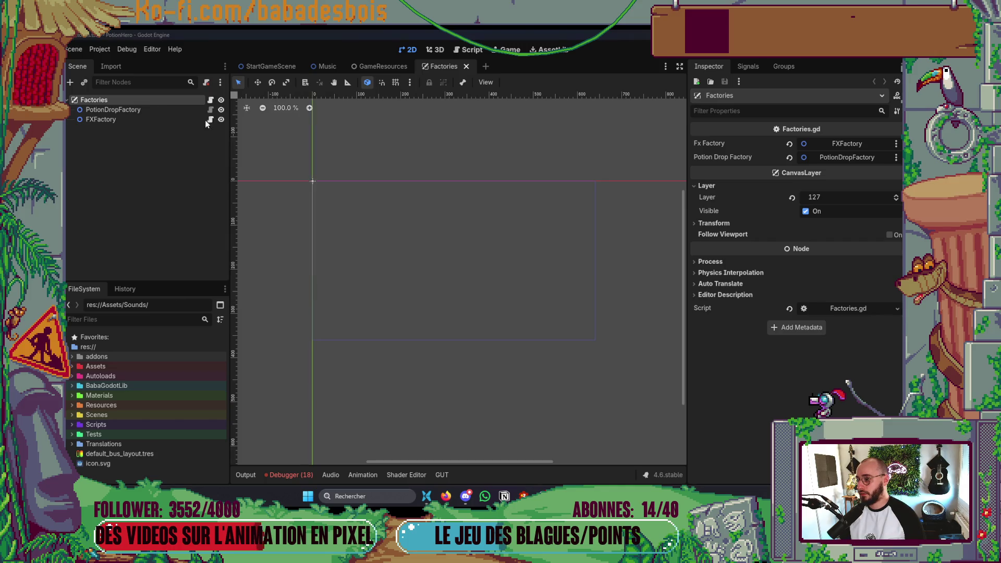
{"action": "type", "text": "Node2D"}
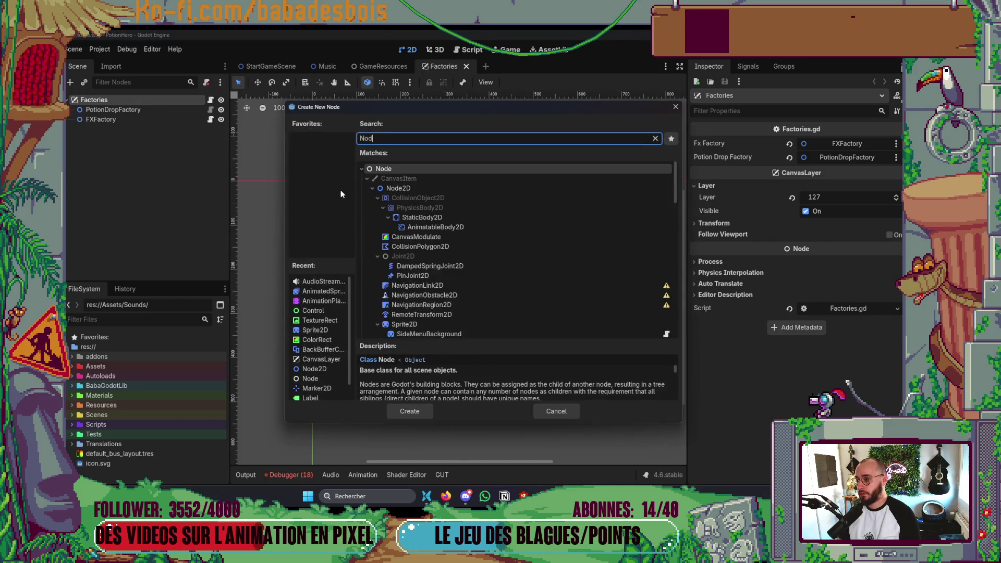
{"action": "key", "text": "Return"}
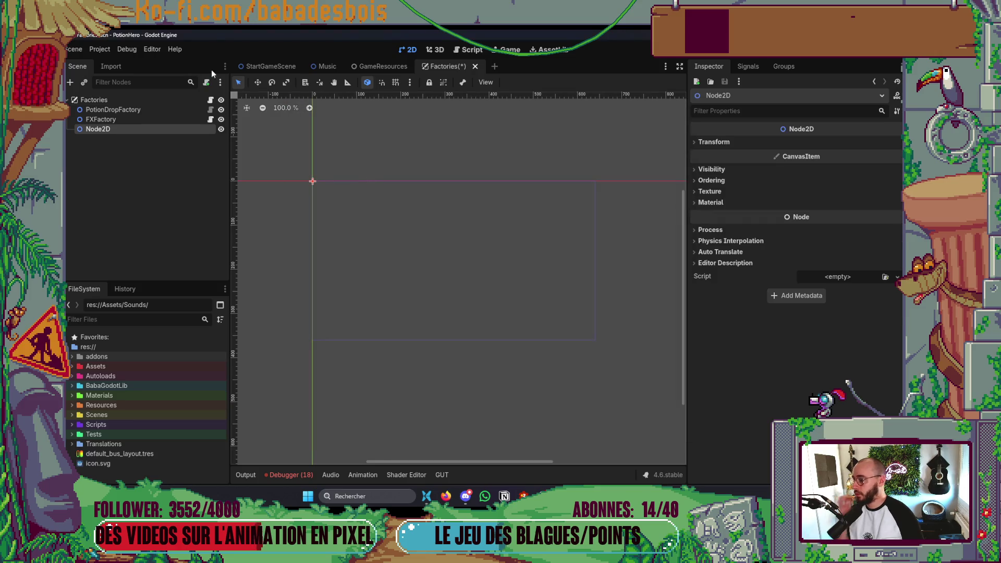
{"action": "double_click", "coordinate": [153, 129]}
{"action": "type", "text": "SoundFC"}
{"action": "key", "text": "BackSpace"}
{"action": "type", "text": "XFactory"}
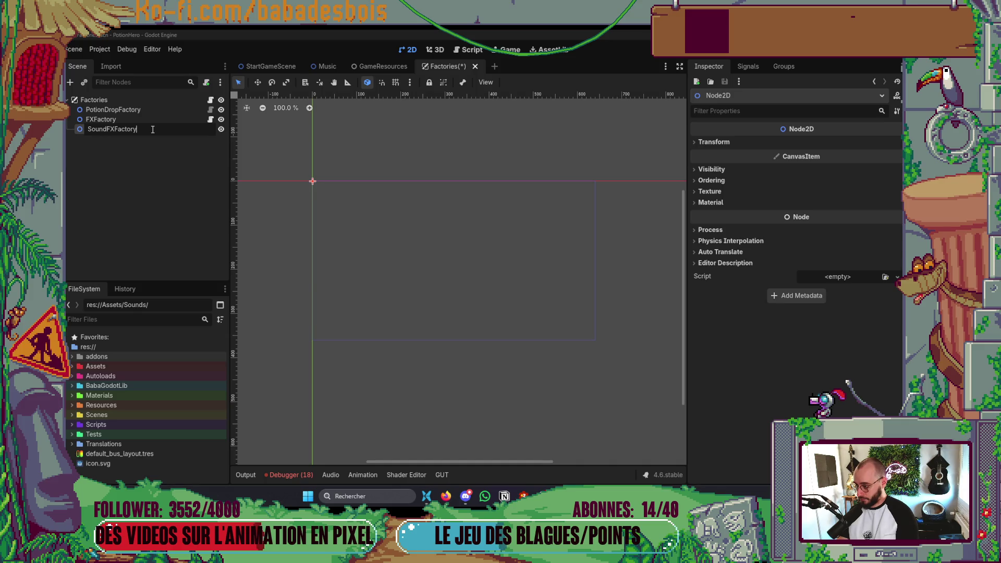
{"action": "key", "text": "Return"}
{"action": "key", "text": "ctrl+s"}
Step: Start and cancel adding a child under SoundFXFactory twice, then switch to Neovim
{"action": "right_click", "coordinate": [152, 130]}
{"action": "left_click", "coordinate": [190, 140]}
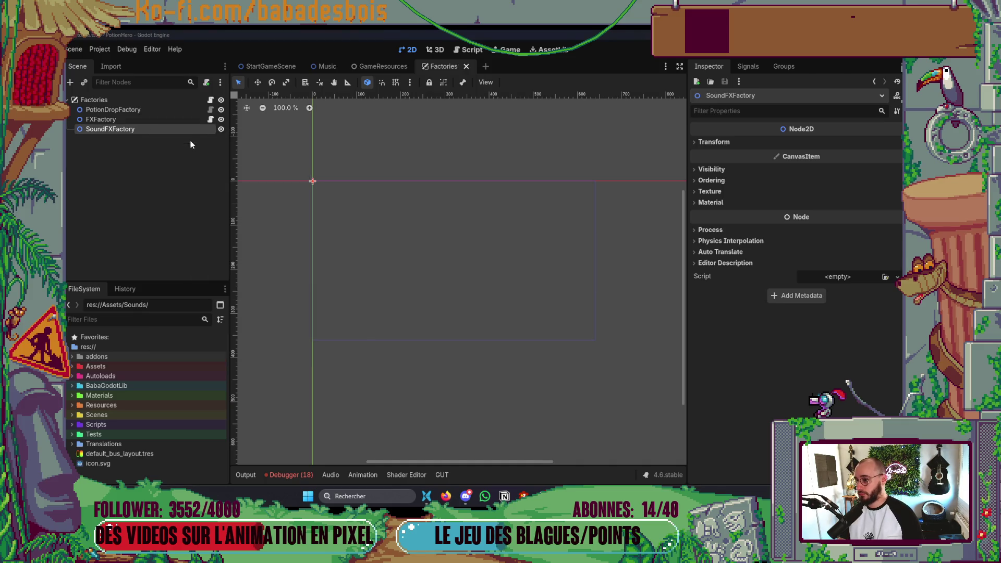
{"action": "key", "text": "Escape"}
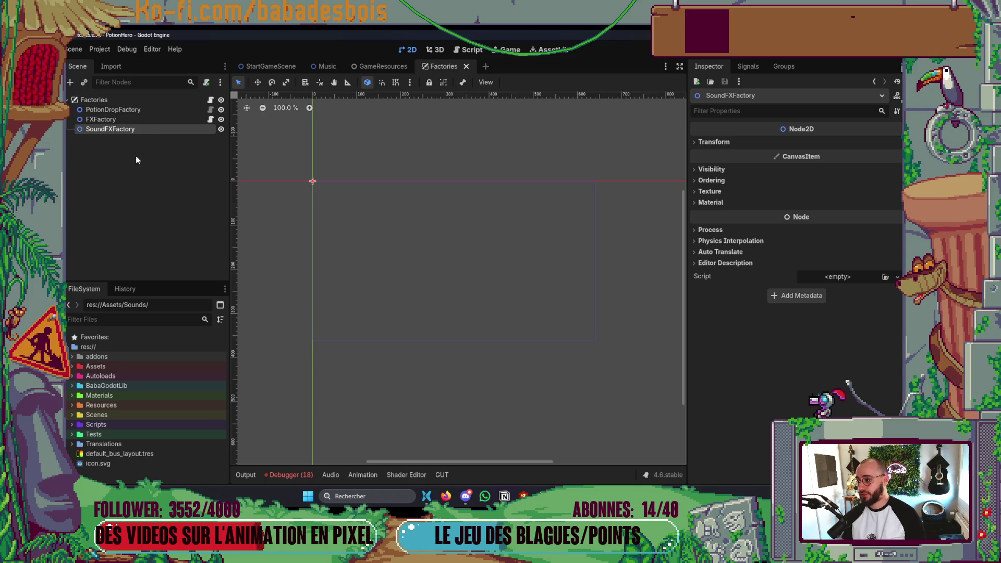
{"action": "right_click", "coordinate": [151, 131]}
{"action": "left_click", "coordinate": [178, 139]}
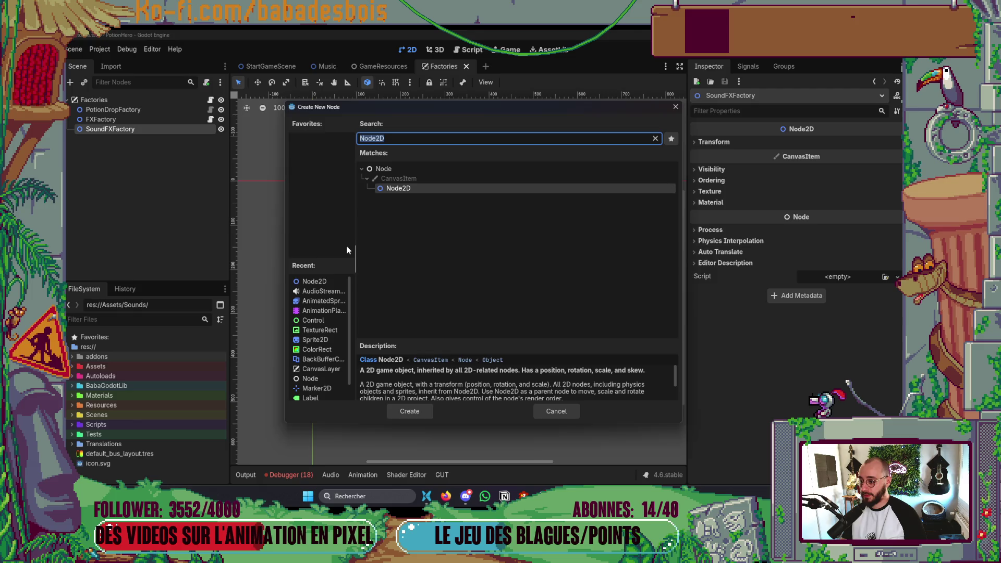
{"action": "key", "text": "Escape"}
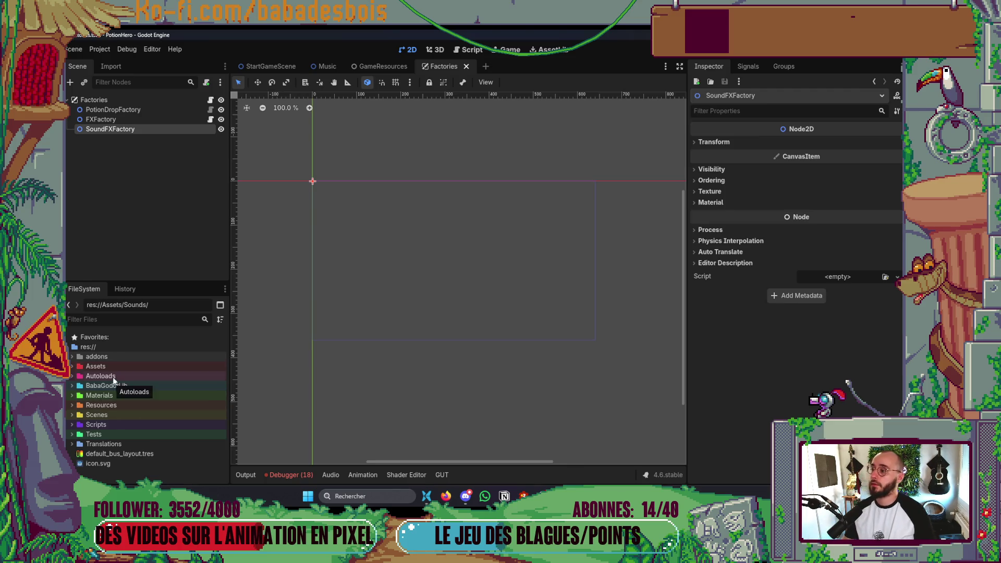
{"action": "key", "text": "alt+Tab"}
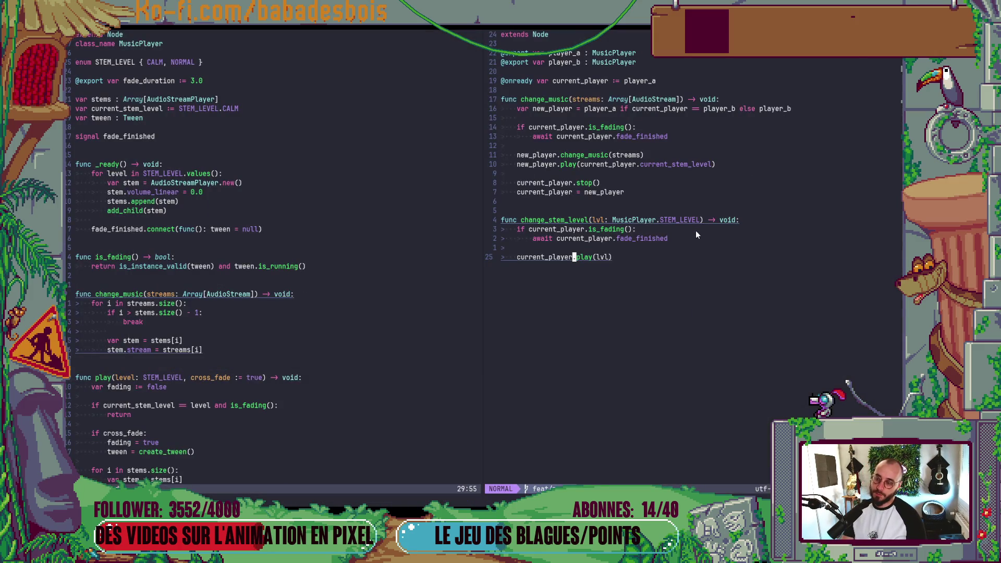
Step: Find and open Factories.gd, then show its Factories folder listing
{"action": "left_click", "coordinate": [267, 252]}
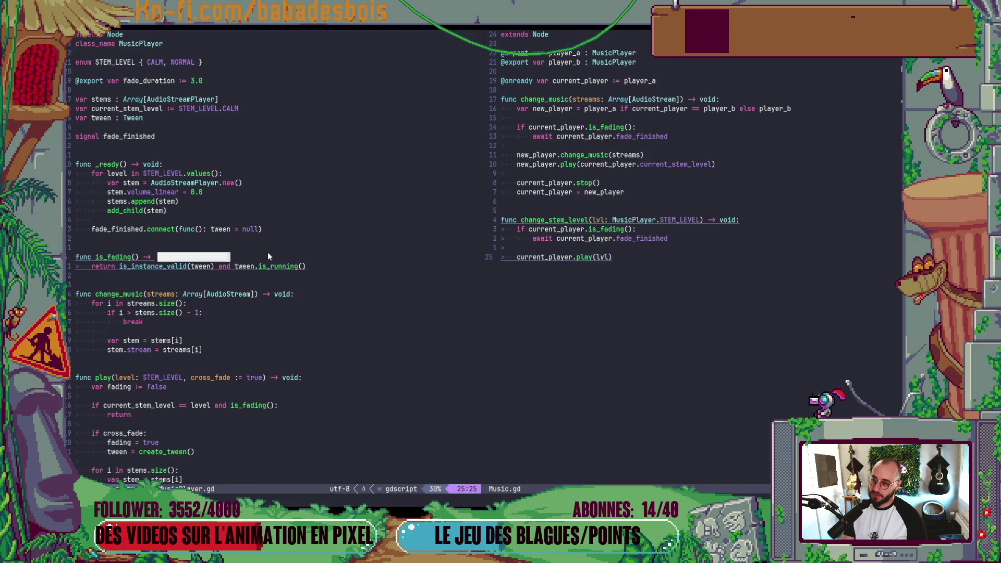
{"action": "key", "text": "space"}
{"action": "key", "text": "f"}
{"action": "key", "text": "f"}
{"action": "type", "text": "Factor"}
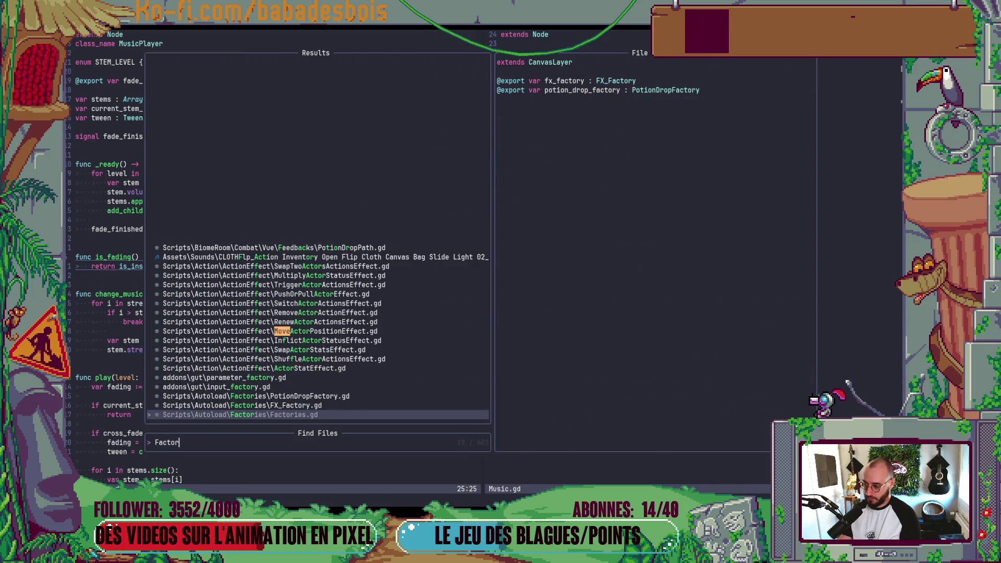
{"action": "key", "text": "Return"}
{"action": "key", "text": "minus"}
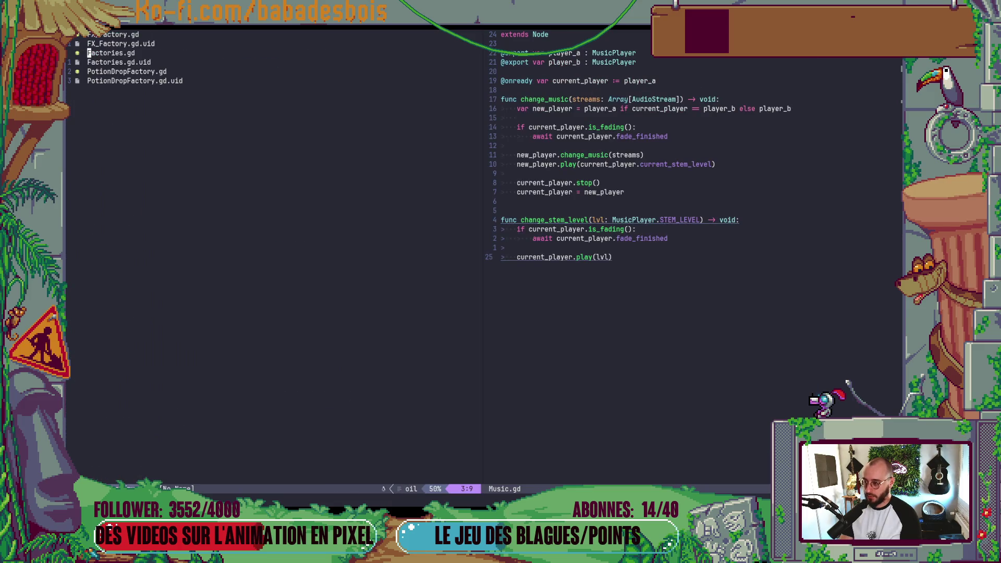
Step: Add a SoundFX_Factory entry to the Factories folder listing and write the change
{"action": "key", "text": "j"}
{"action": "key", "text": "j"}
{"action": "key", "text": "j"}
{"action": "type", "text": "o"}
{"action": "type", "text": "Sound"}
{"action": "type", "text": "F"}
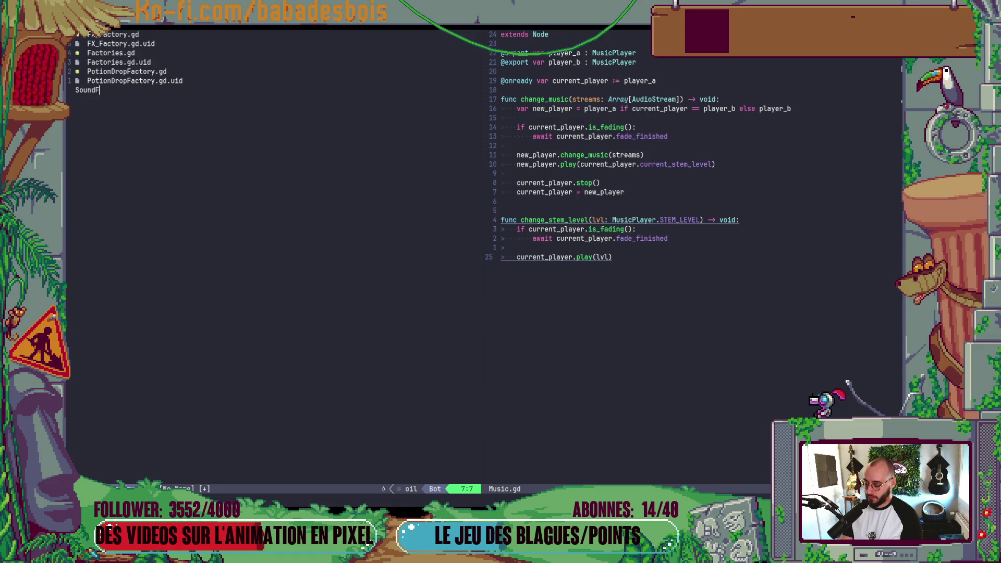
{"action": "type", "text": "XMana"}
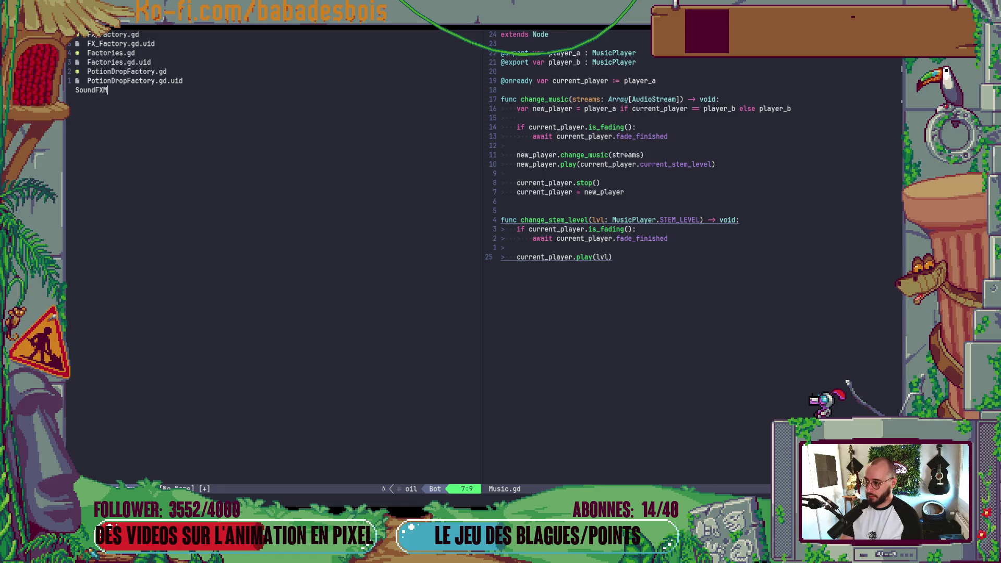
{"action": "key", "text": "BackSpace"}
{"action": "key", "text": "BackSpace"}
{"action": "key", "text": "BackSpace"}
{"action": "type", "text": "Factory"}
{"action": "key", "text": "Escape"}
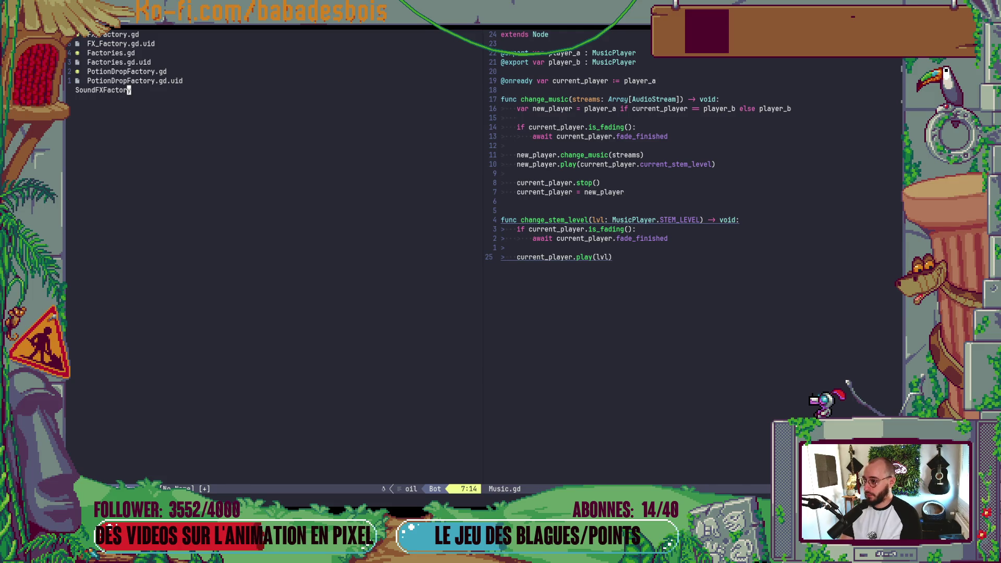
{"action": "key", "text": "h"}
{"action": "key", "text": "h"}
{"action": "key", "text": "h"}
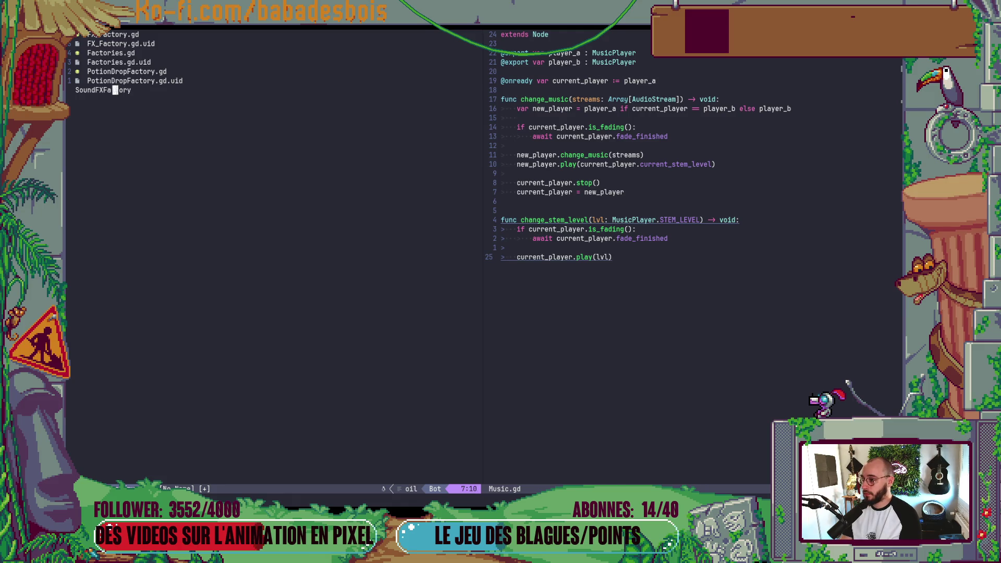
{"action": "type", "text": "a_"}
{"action": "key", "text": "Escape"}
{"action": "type", "text": ":w"}
{"action": "key", "text": "Return"}
{"action": "key", "text": "y"}
Step: Complete the name as SoundFX_Factory.gd, confirm creation, and open the empty script
{"action": "key", "text": "A"}
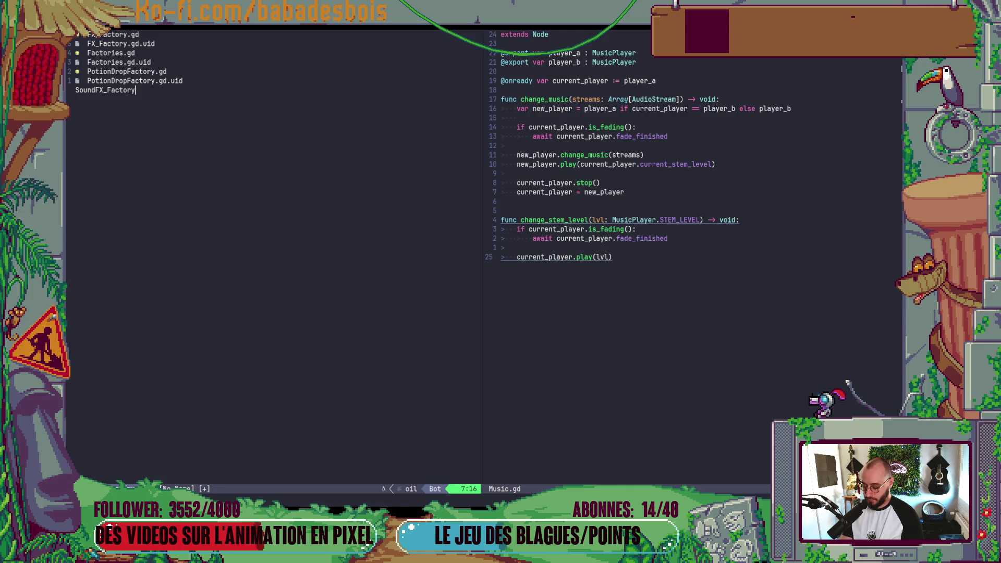
{"action": "type", "text": ".gd"}
{"action": "key", "text": "Escape"}
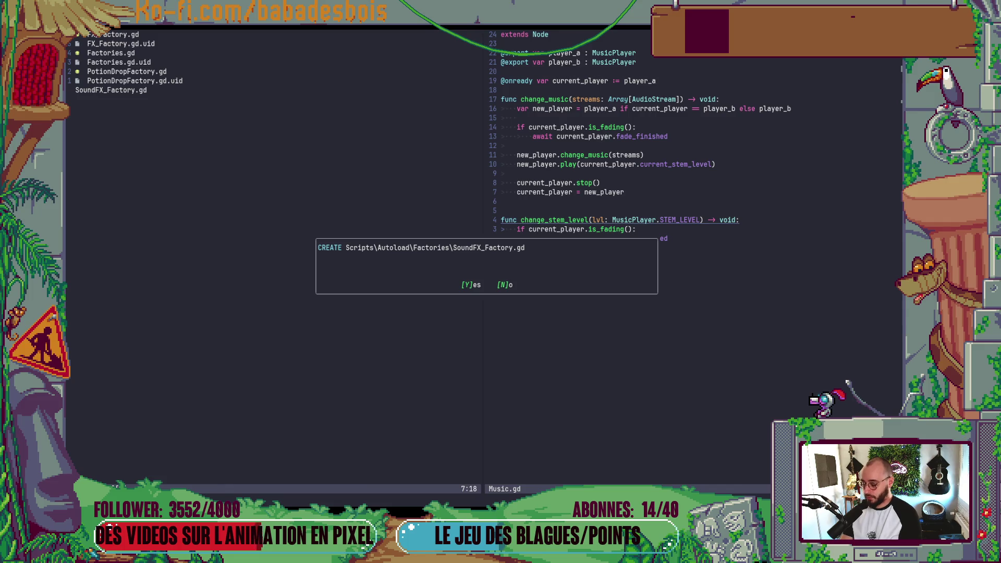
{"action": "key", "text": "y"}
{"action": "key", "text": "Return"}
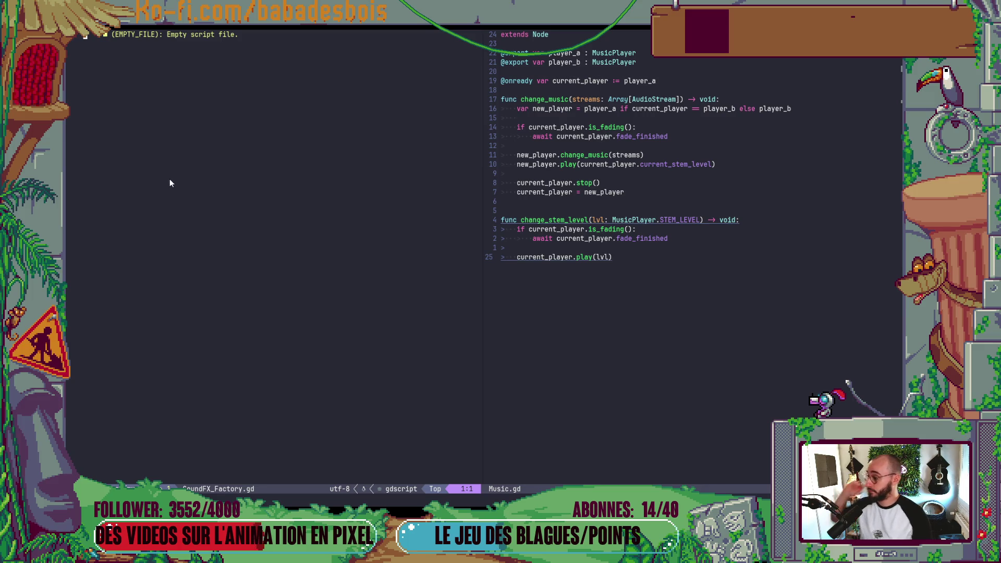
Step: Write the header lines 'extends Node2D' and 'class_name SoundFX_Factory' and save the script
{"action": "type", "text": "ie"}
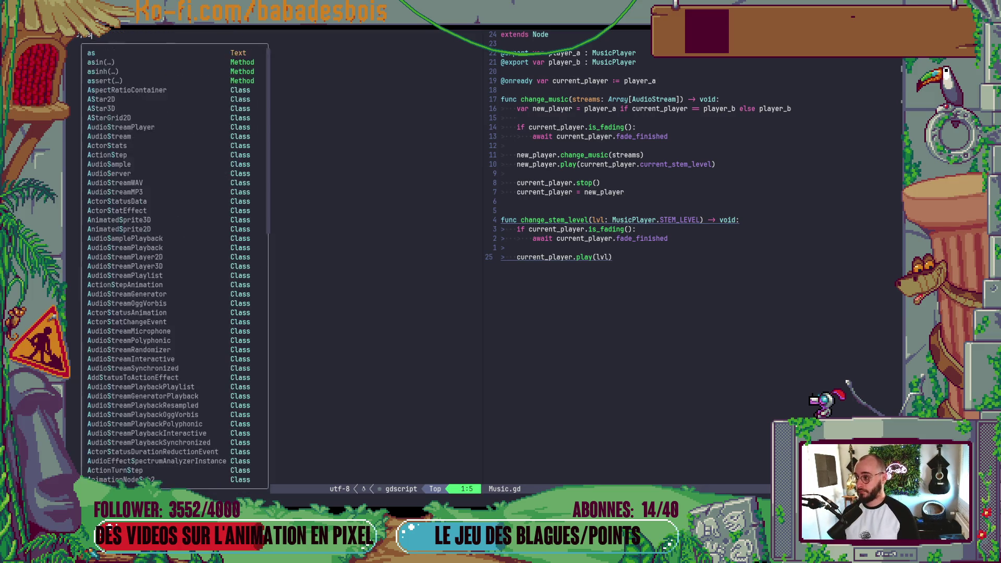
{"action": "type", "text": "extends Node"}
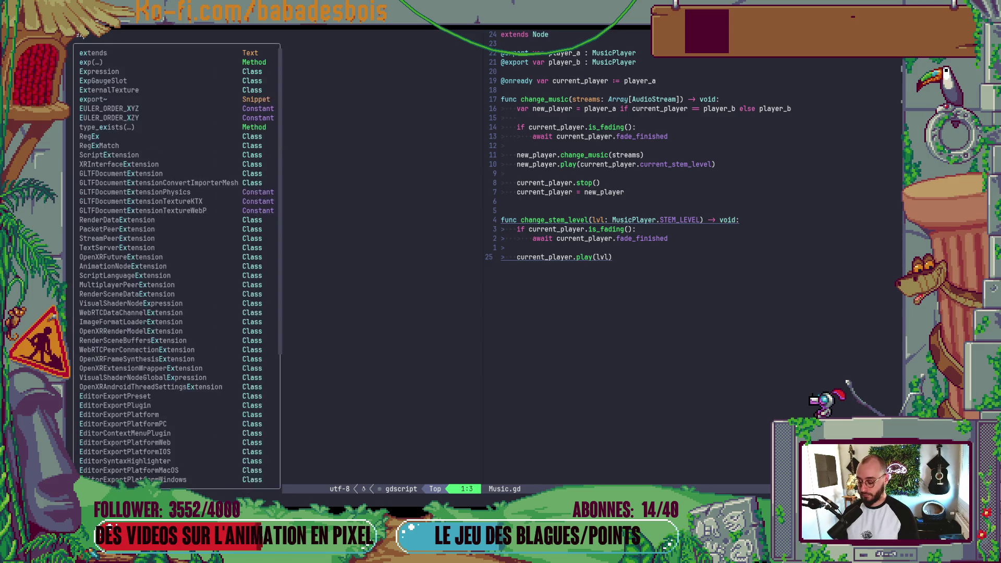
{"action": "type", "text": "2D"}
{"action": "key", "text": "Escape"}
{"action": "type", "text": ":w"}
{"action": "key", "text": "Return"}
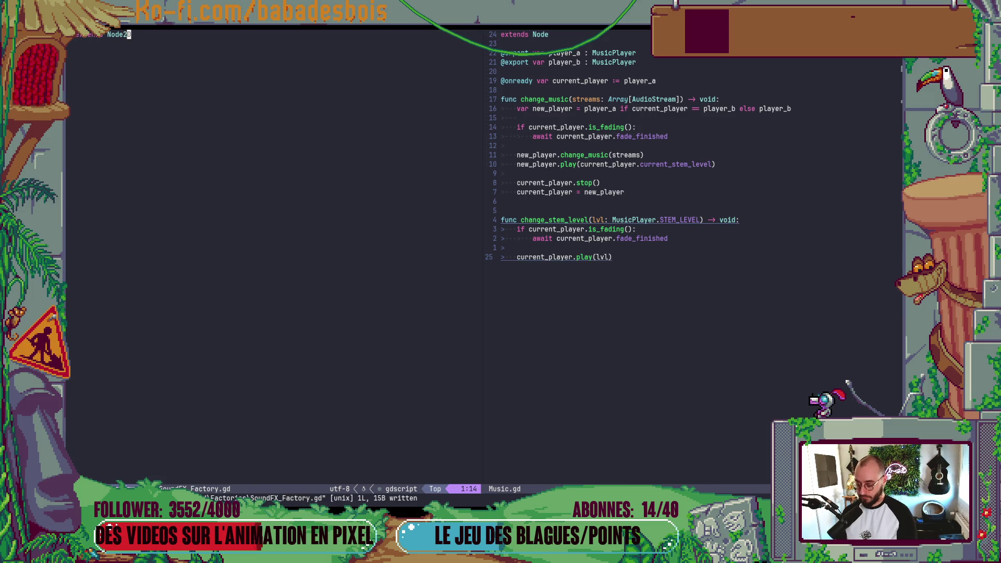
{"action": "type", "text": "class_name SoundFX_Factoryo"}
{"action": "key", "text": "Return"}
{"action": "key", "text": "Escape"}
{"action": "type", "text": ":w"}
{"action": "key", "text": "Return"}
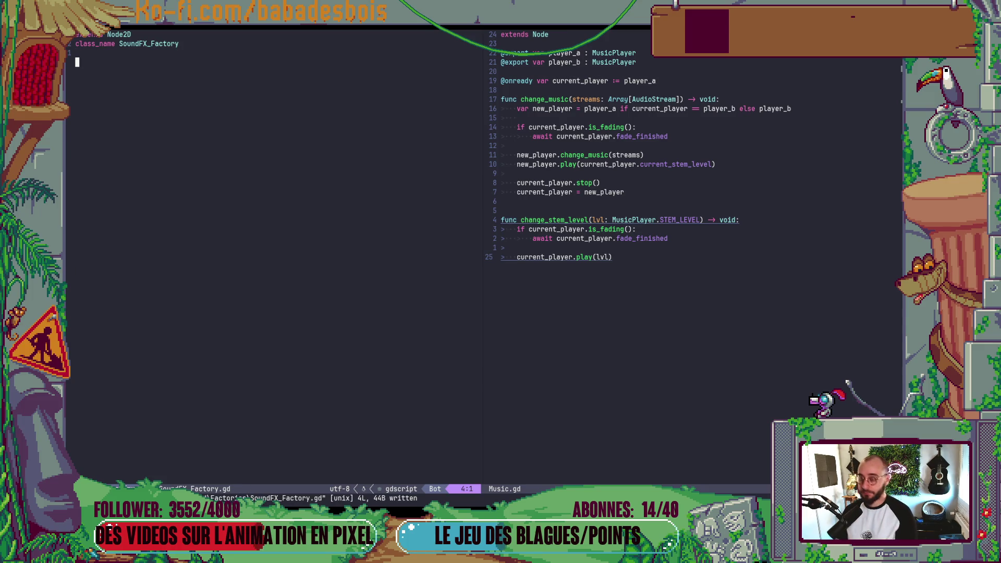
Step: Move to the right-hand split and bring up the project file finder
{"action": "key", "text": "ctrl+w"}
{"action": "key", "text": "l"}
{"action": "key", "text": "space"}
Step: Search 'FX' and open FX_Factory.gd in the right-hand split
{"action": "key", "text": "f"}
{"action": "key", "text": "f"}
{"action": "type", "text": "F"}
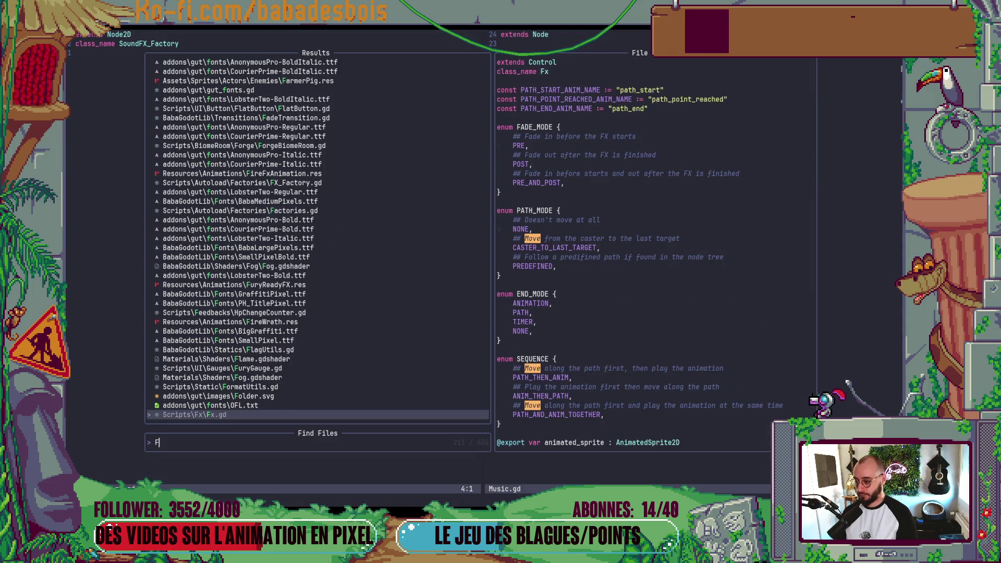
{"action": "type", "text": "X"}
{"action": "key", "text": "Up"}
{"action": "key", "text": "Return"}
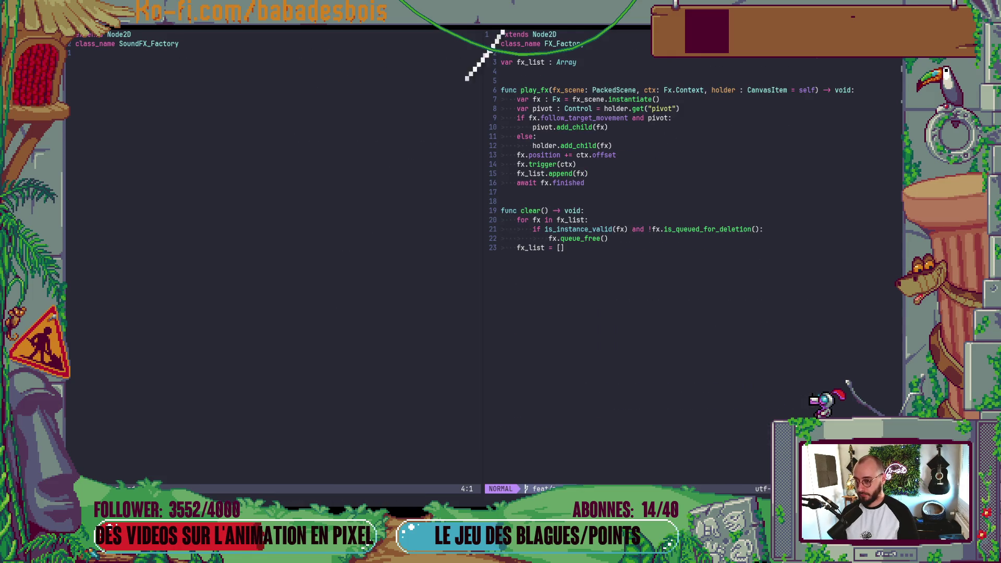
{"action": "key", "text": "ctrl+w"}
{"action": "key", "text": "h"}
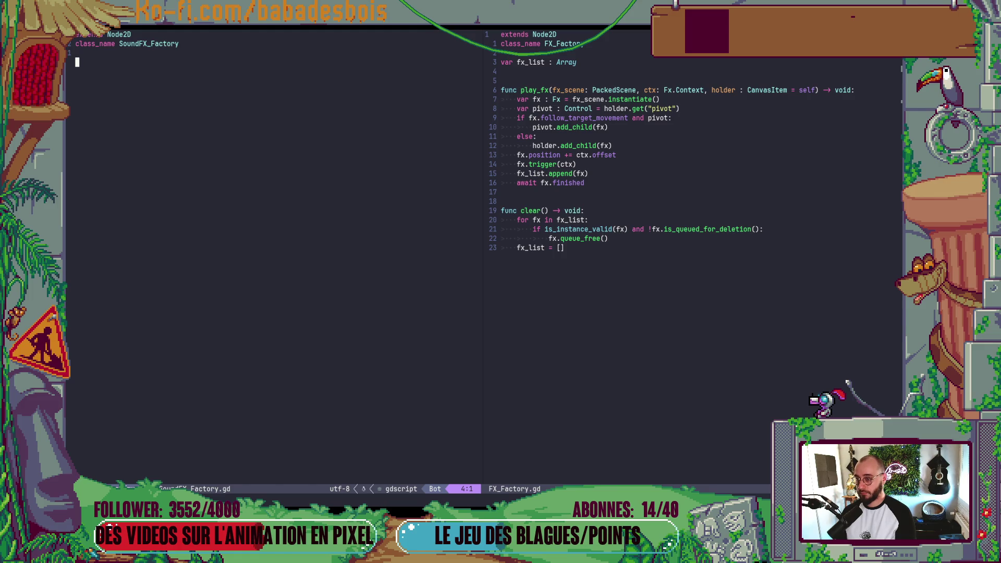
Step: Copy the play_fx function lines, through await fx.finished, from FX_Factory.gd
{"action": "key", "text": "ctrl+w"}
{"action": "key", "text": "l"}
{"action": "key", "text": "j"}
{"action": "key", "text": "j"}
{"action": "key", "text": "j"}
{"action": "key", "text": "d"}
{"action": "key", "text": "d"}
{"action": "key", "text": "colon"}
{"action": "key", "text": "Escape"}
{"action": "key", "text": "j"}
{"action": "key", "text": "shift+v"}
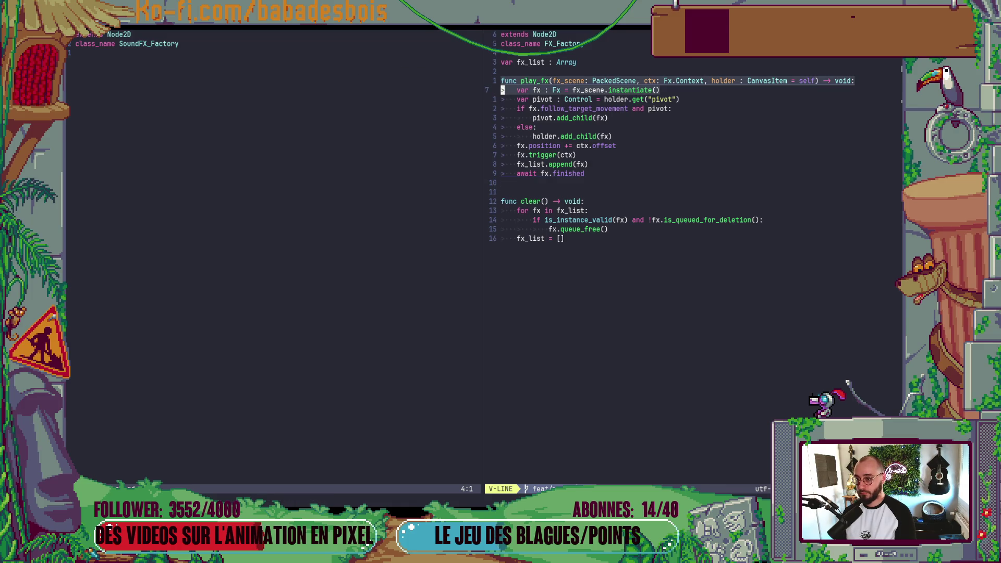
{"action": "key", "text": "j"}
{"action": "key", "text": "j"}
{"action": "key", "text": "j"}
{"action": "key", "text": "j"}
{"action": "key", "text": "j"}
{"action": "key", "text": "j"}
{"action": "key", "text": "k"}
{"action": "key", "text": "k"}
{"action": "key", "text": "j"}
{"action": "key", "text": "j"}
{"action": "key", "text": "j"}
{"action": "key", "text": "y"}
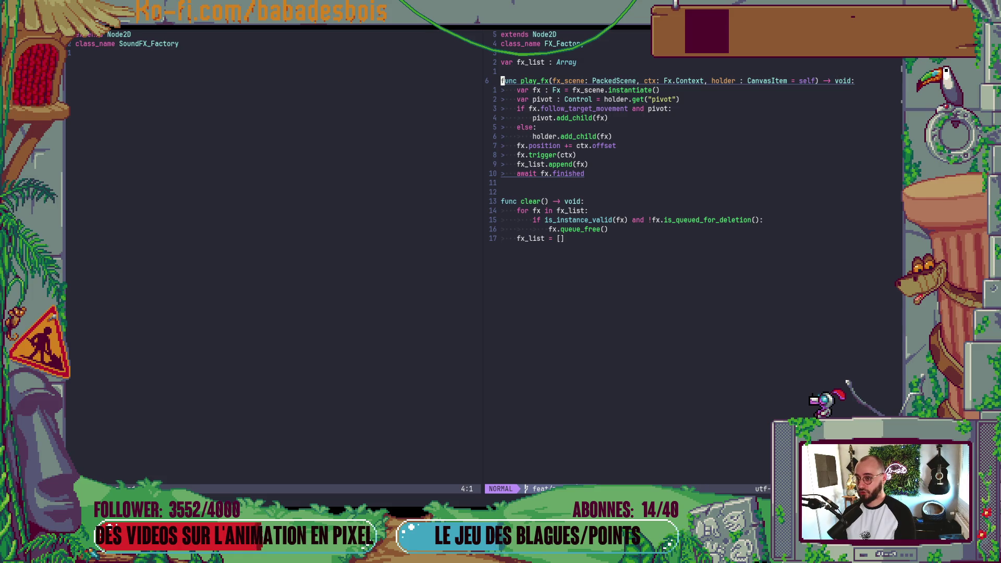
Step: Begin a play_sound function in SoundFX_Factory.gd with an audio_str parameter
{"action": "key", "text": "ctrl+w"}
{"action": "key", "text": "h"}
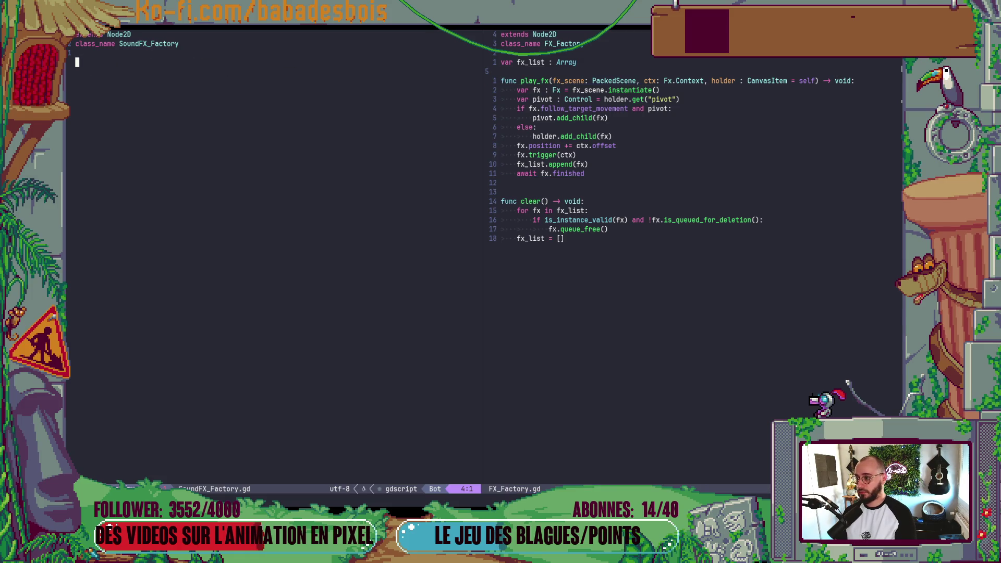
{"action": "type", "text": "ifunc play"}
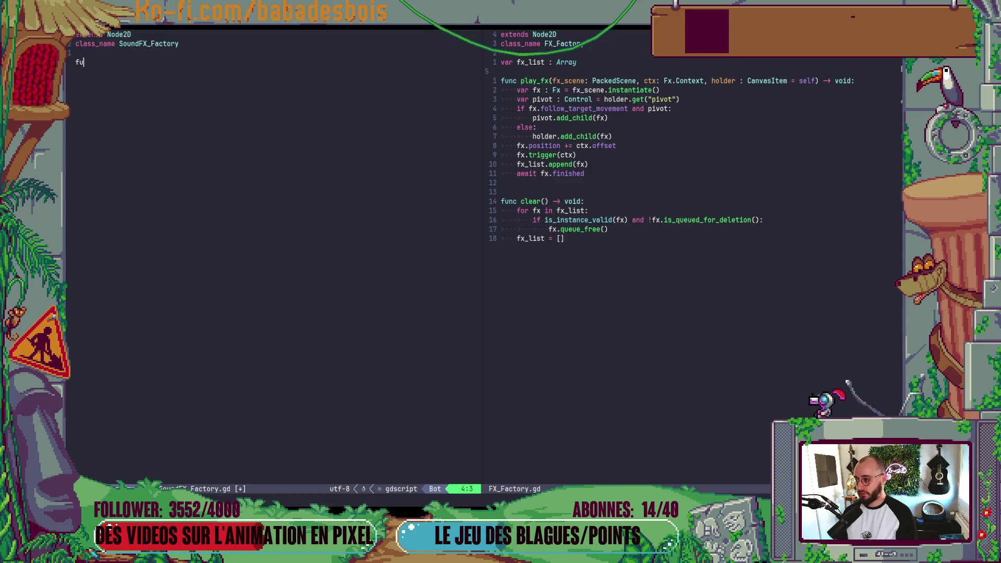
{"action": "type", "text": "_sound"}
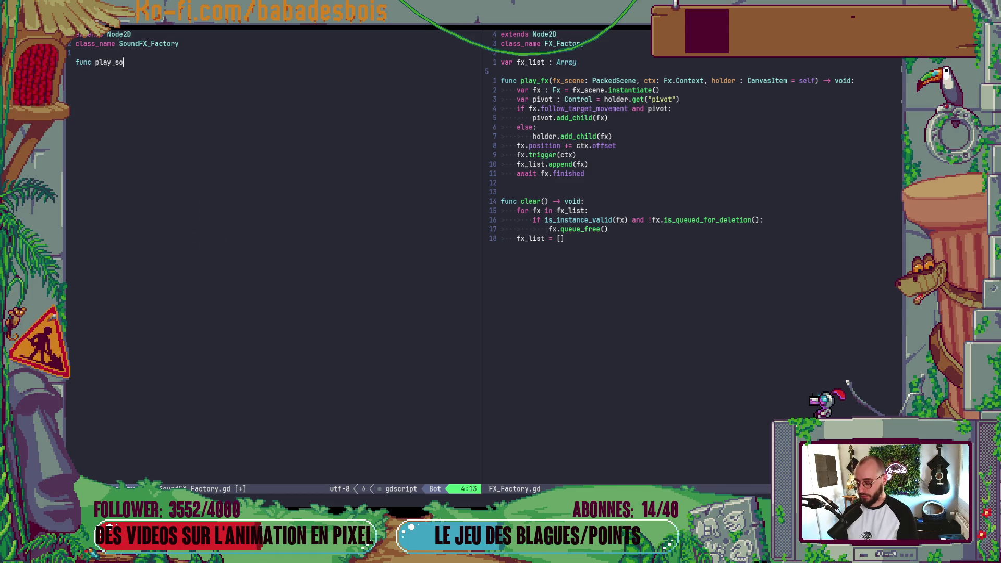
{"action": "type", "text": "()"}
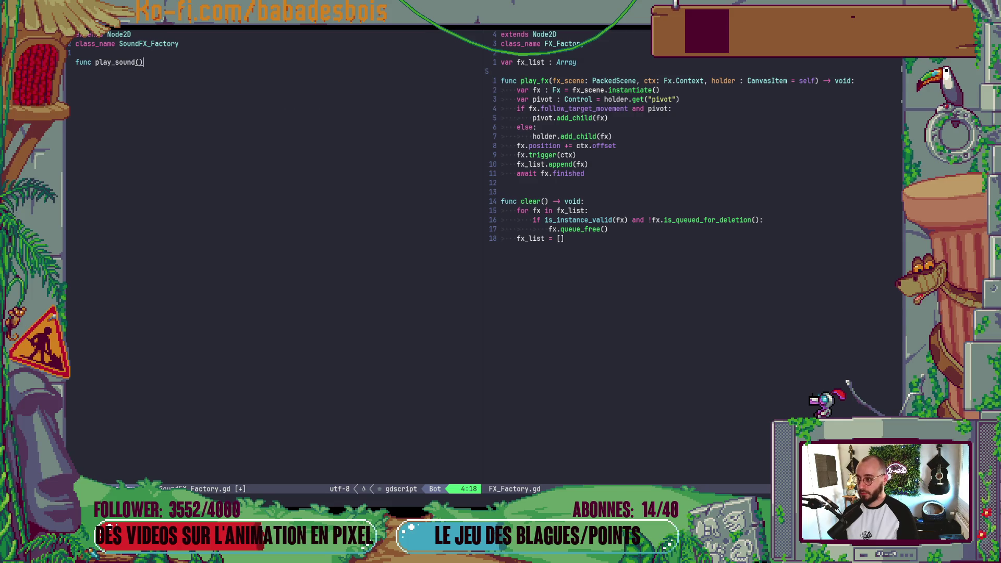
{"action": "key", "text": "Escape"}
{"action": "key", "text": "K"}
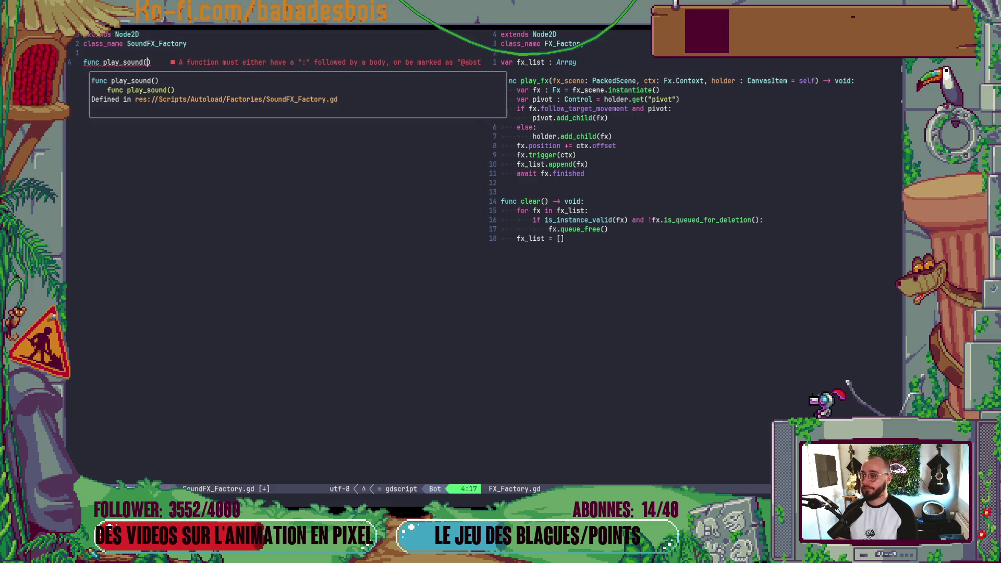
{"action": "type", "text": "iaudi"}
{"action": "type", "text": "o_str"}
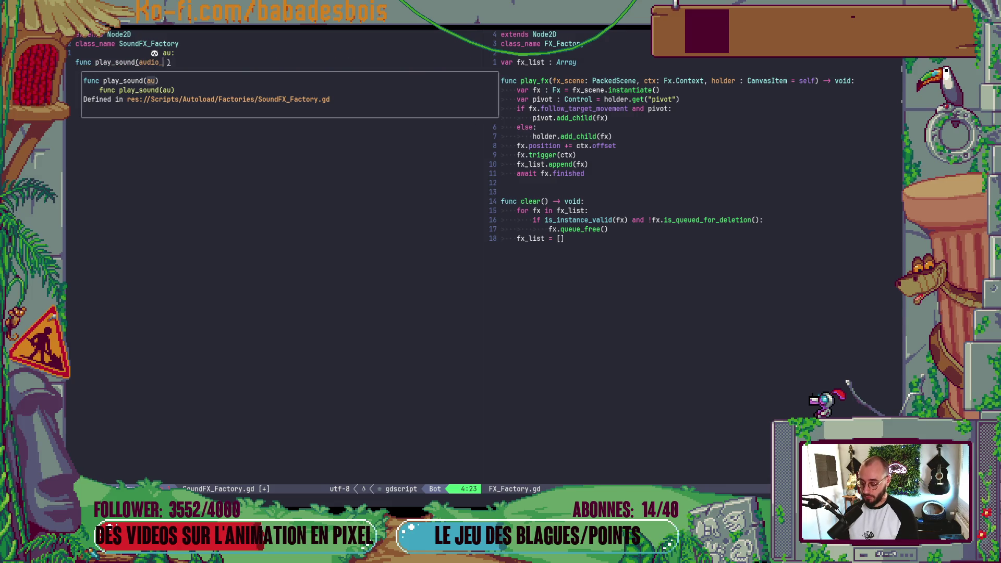
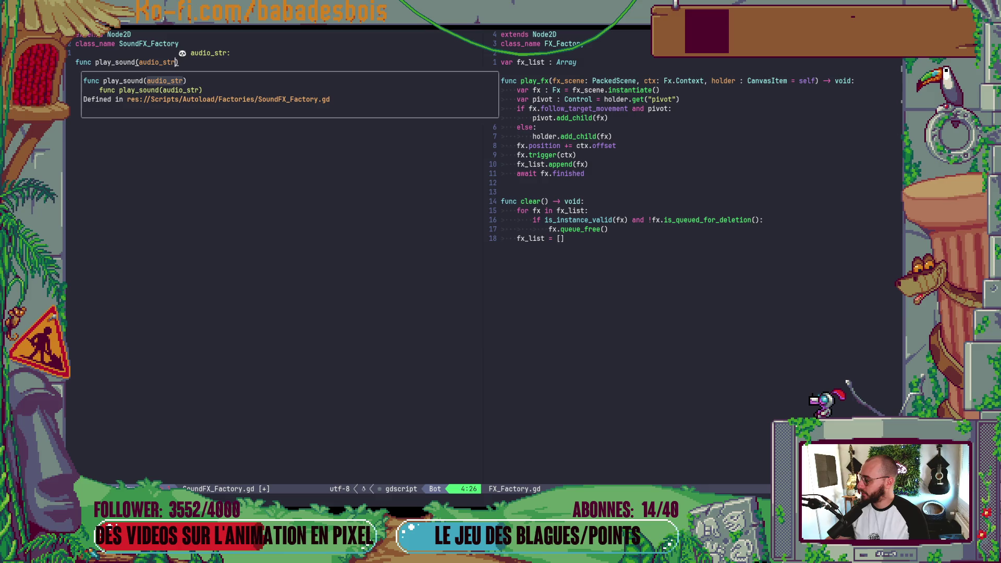
Step: Switch from Neovim to Firefox, where YouTube Music is playing
{"action": "left_click", "coordinate": [445, 496]}
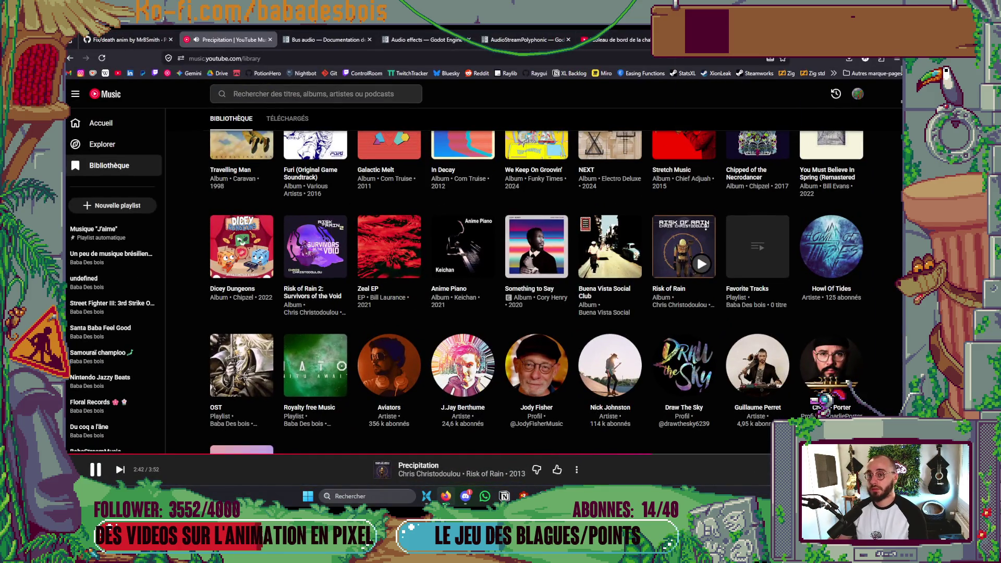
Step: Search Google for 'switch ram' in a new browser tab
{"action": "key", "text": "ctrl+t"}
{"action": "type", "text": "switch ram"}
{"action": "key", "text": "Return"}
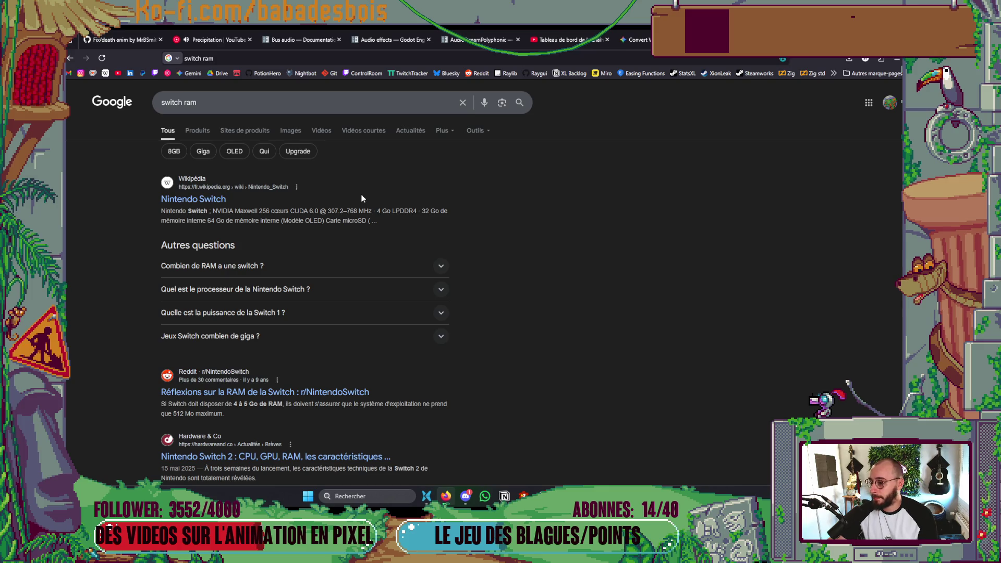
Step: Read the Nintendo Switch Wikipedia article's hardware and memory details, then return to Neovim
{"action": "left_click", "coordinate": [201, 203]}
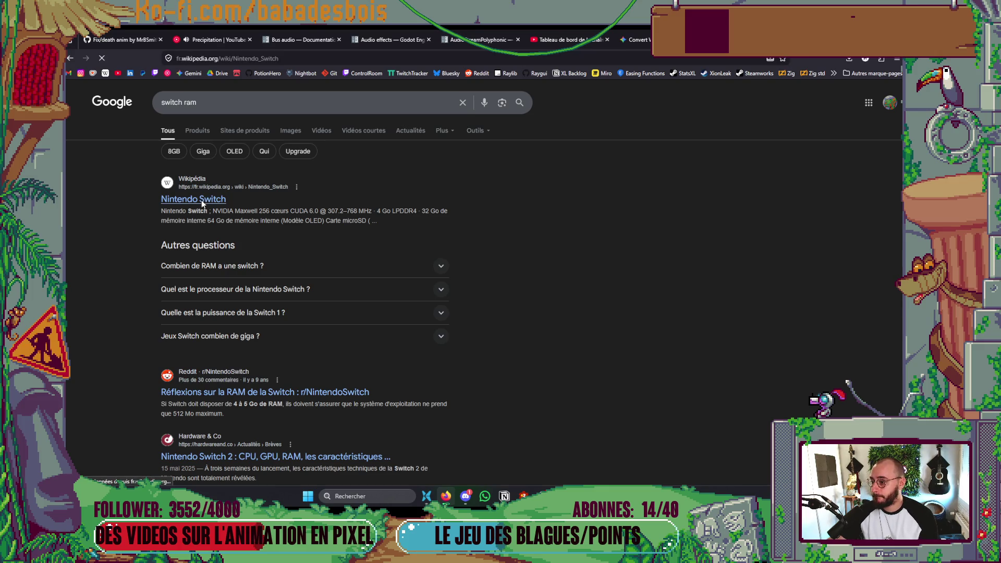
{"action": "scroll", "coordinate": [343, 357], "scroll_direction": "down", "scroll_amount": 3}
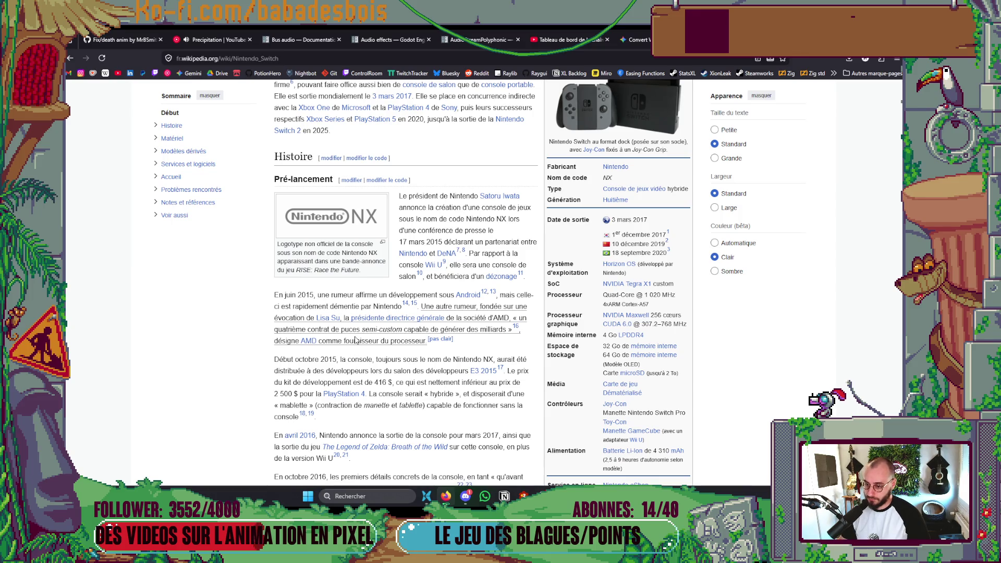
{"action": "scroll", "coordinate": [355, 338], "scroll_direction": "down", "scroll_amount": 1}
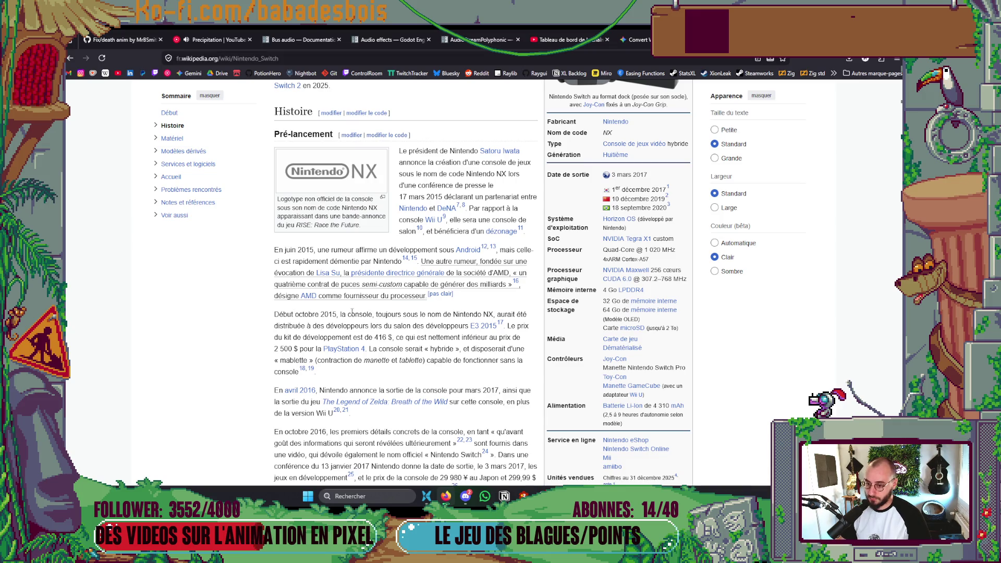
{"action": "scroll", "coordinate": [353, 311], "scroll_direction": "down", "scroll_amount": 2}
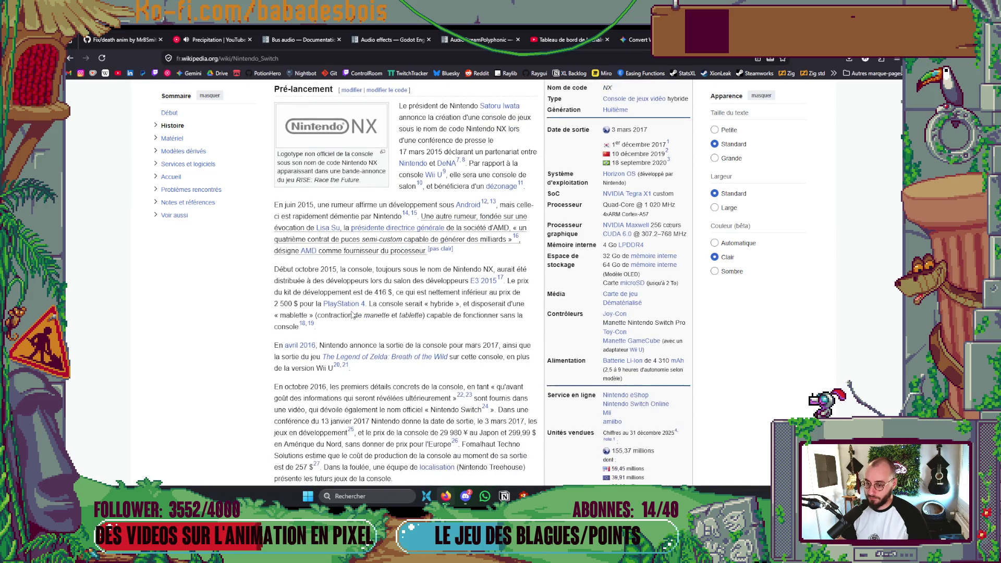
{"action": "scroll", "coordinate": [352, 297], "scroll_direction": "down", "scroll_amount": 6}
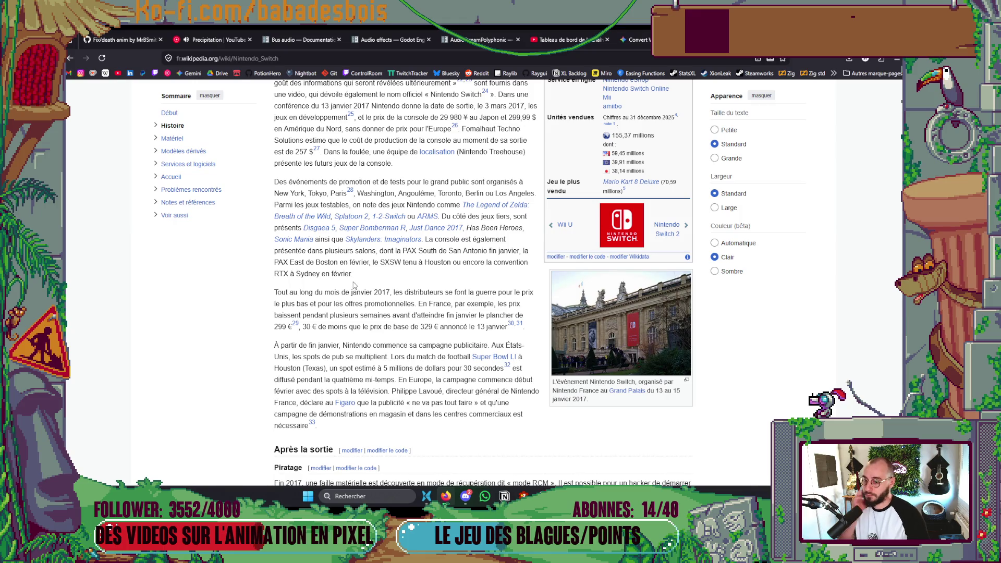
{"action": "scroll", "coordinate": [352, 290], "scroll_direction": "up", "scroll_amount": 4}
{"action": "scroll", "coordinate": [354, 282], "scroll_direction": "up", "scroll_amount": 8}
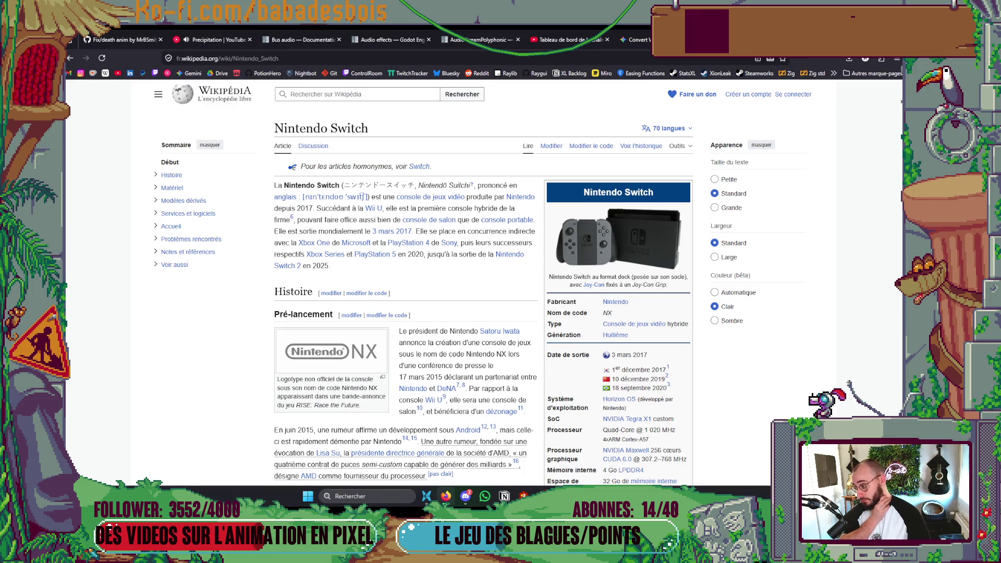
{"action": "key", "text": "alt+Tab"}
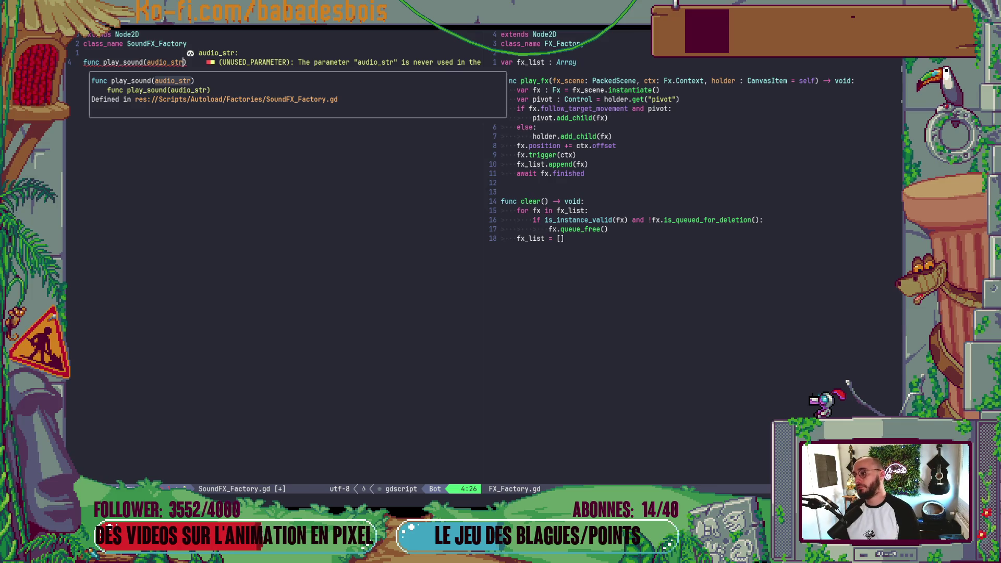
Step: Replace the play_sound parameter audio_str with stream
{"action": "key", "text": "BackSpace"}
{"action": "key", "text": "BackSpace"}
{"action": "key", "text": "BackSpace"}
{"action": "type", "text": ":"}
{"action": "key", "text": "BackSpace"}
{"action": "key", "text": "BackSpace"}
{"action": "key", "text": "BackSpace"}
{"action": "type", "text": "stream"}
{"action": "key", "text": "BackSpace"}
{"action": "type", "text": ":"}
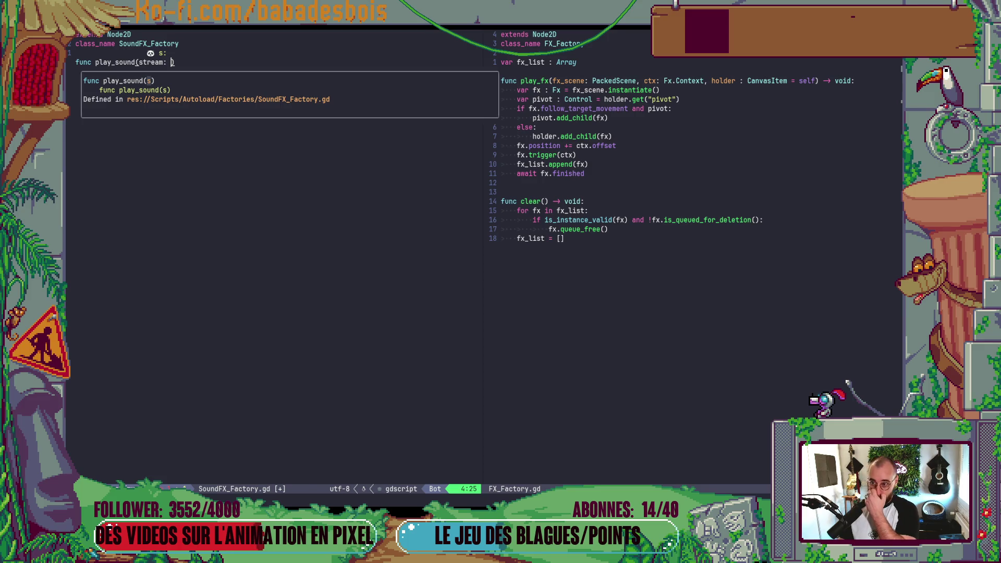
{"action": "key", "text": "BackSpace"}
{"action": "key", "text": "BackSpace"}
Step: Open blank lines above the play_sound function for a new declaration
{"action": "key", "text": "Escape"}
{"action": "key", "text": "O"}
{"action": "key", "text": "Return"}
{"action": "key", "text": "Up"}
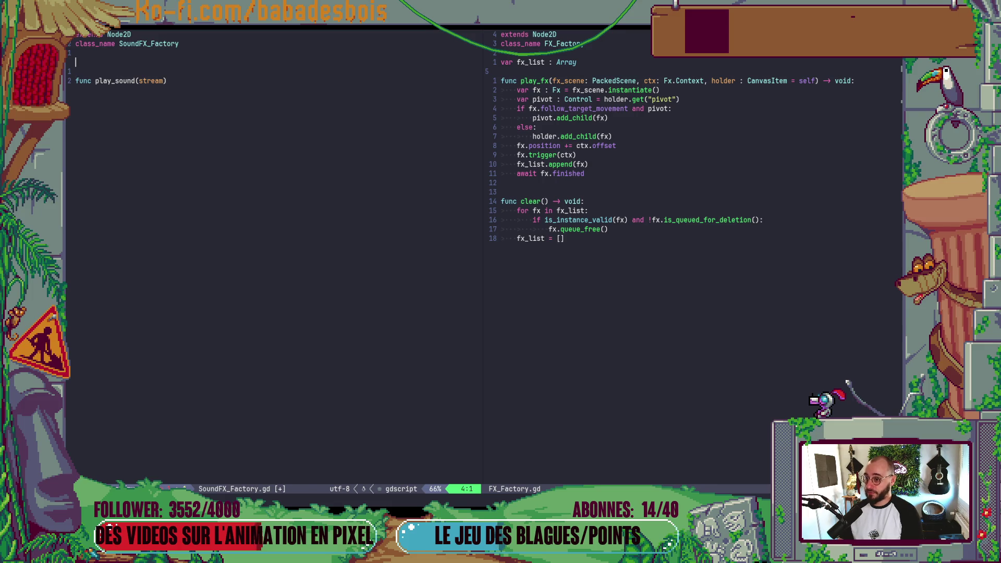
{"action": "type", "text": "@expor"}
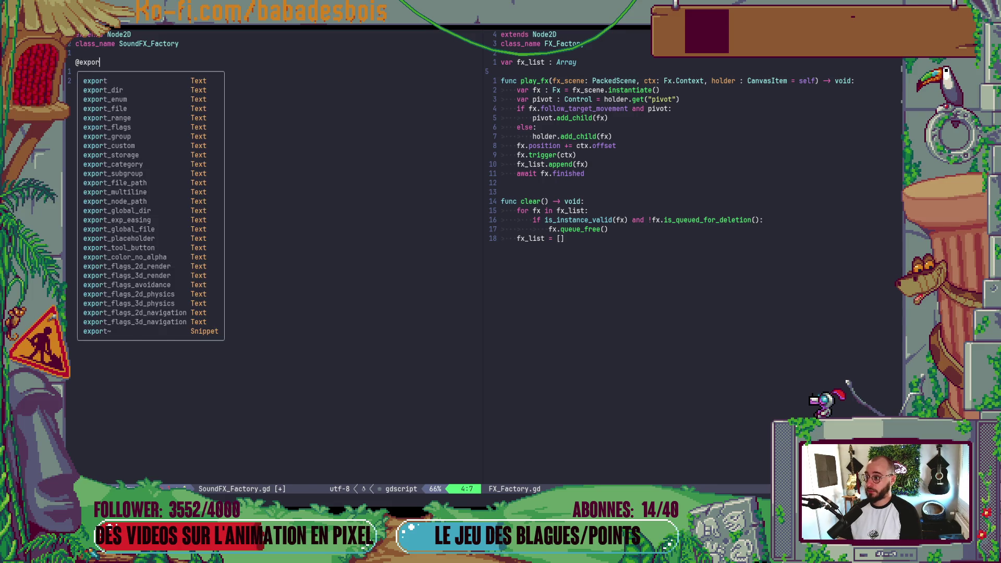
{"action": "type", "text": "t var "}
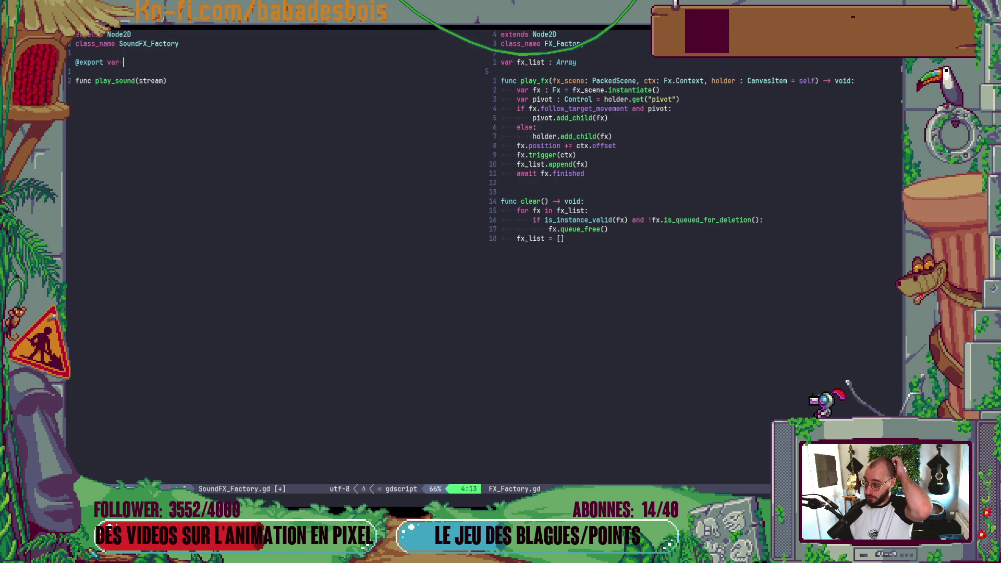
{"action": "type", "text": "sounds"}
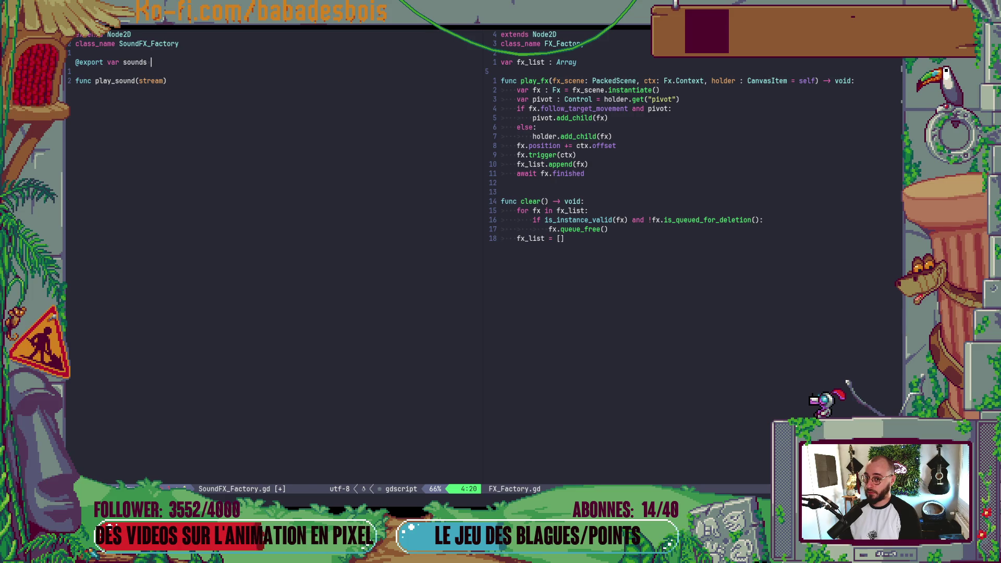
{"action": "type", "text": ":"}
{"action": "type", "text": " Dic"}
{"action": "key", "text": "Return"}
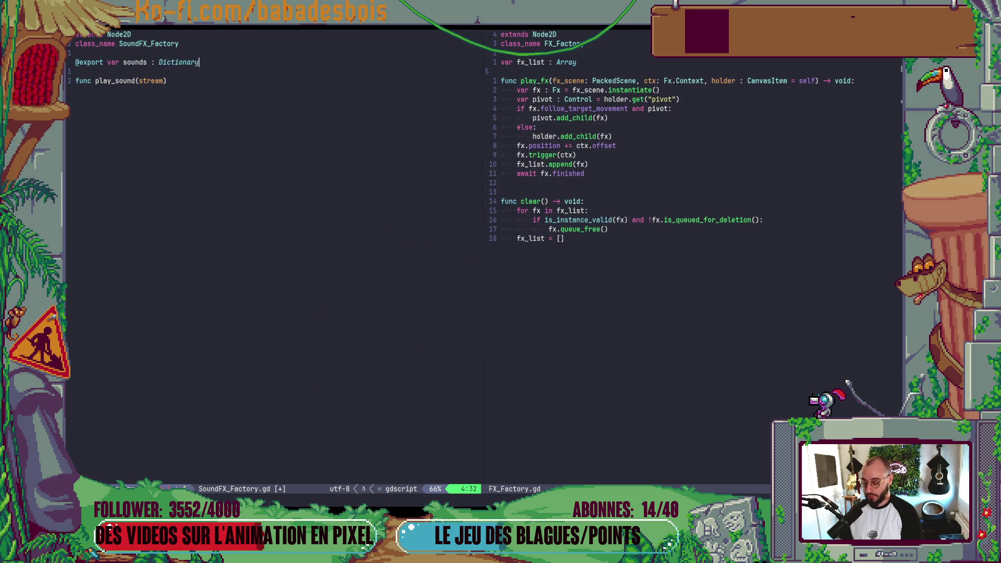
{"action": "type", "text": "[String, "}
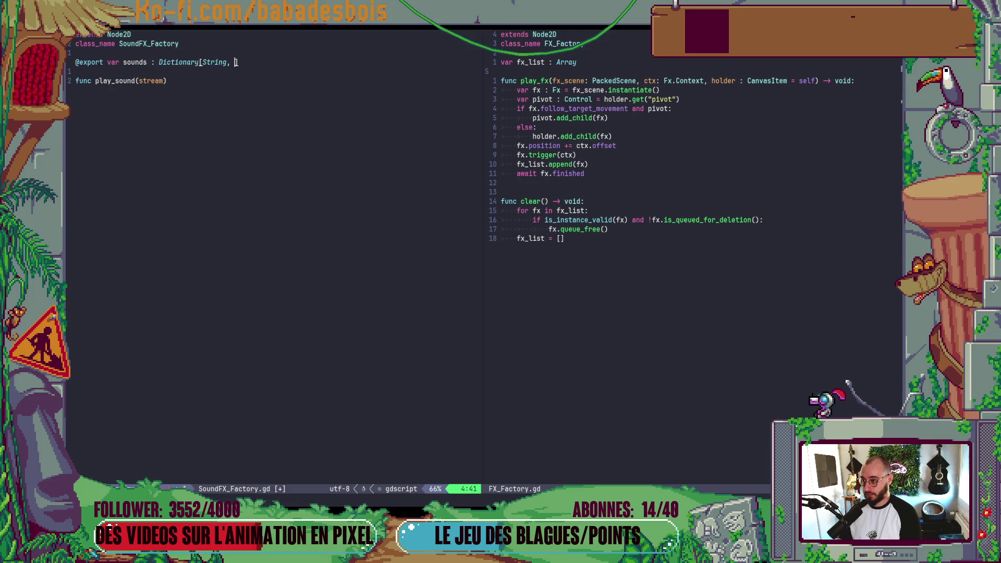
{"action": "type", "text": "Audi"}
{"action": "key", "text": "Return"}
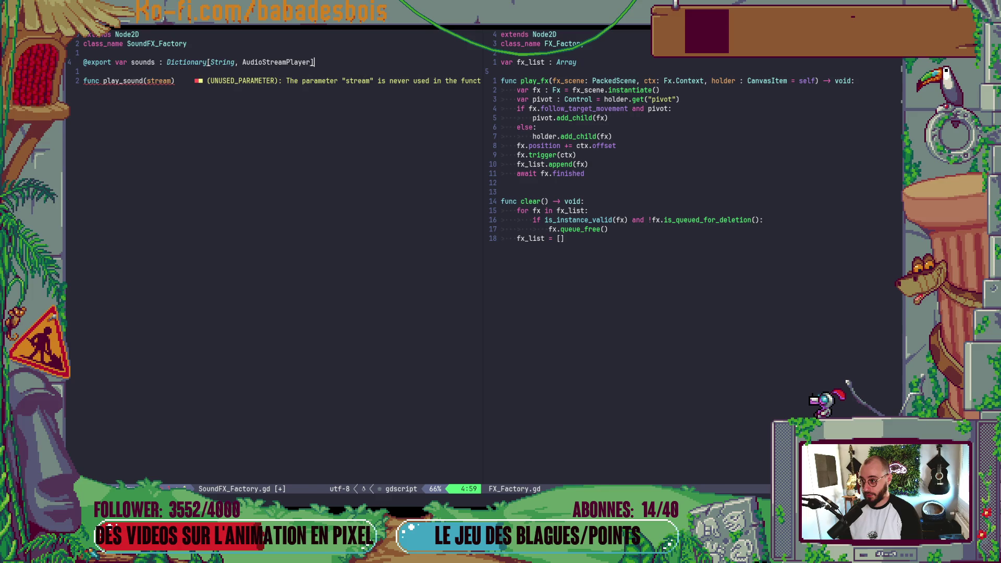
{"action": "type", "text": "] = ["}
{"action": "key", "text": "Escape"}
{"action": "type", "text": ":w"}
{"action": "key", "text": "Return"}
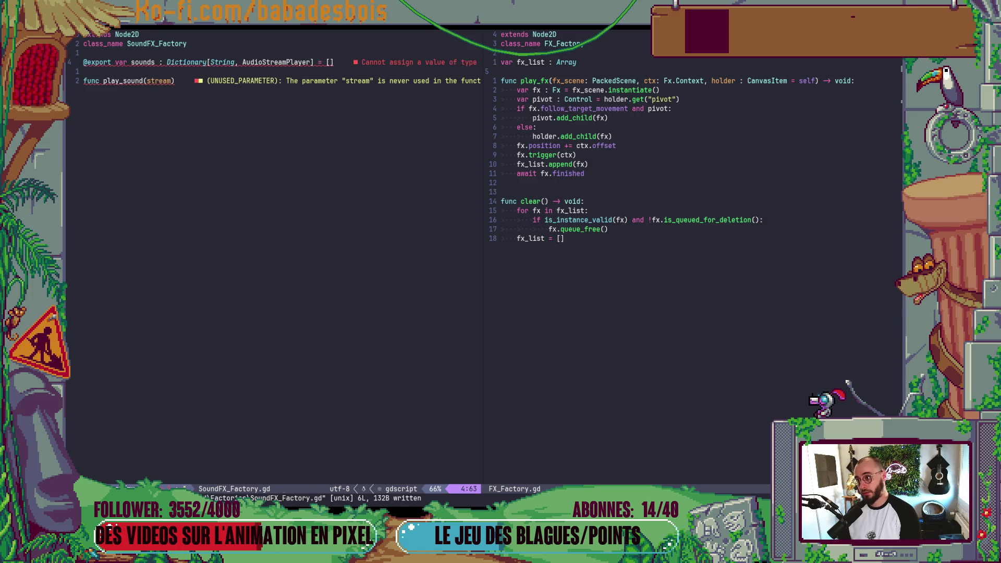
Step: Change the sounds default to an empty {} dictionary, save, and start play_sound's -> void return
{"action": "type", "text": "ca["}
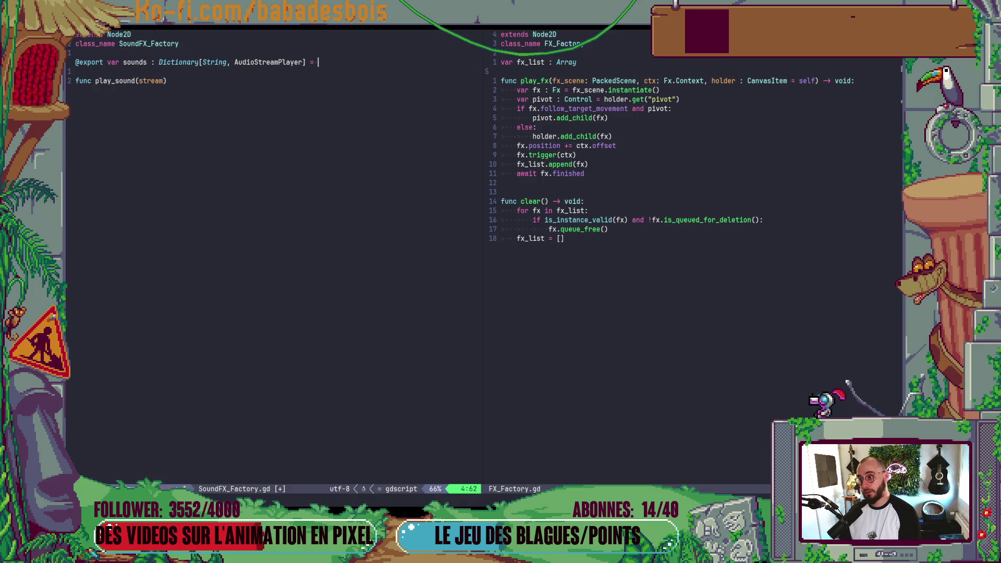
{"action": "type", "text": "["}
{"action": "key", "text": "Escape"}
{"action": "type", "text": ":w"}
{"action": "key", "text": "Return"}
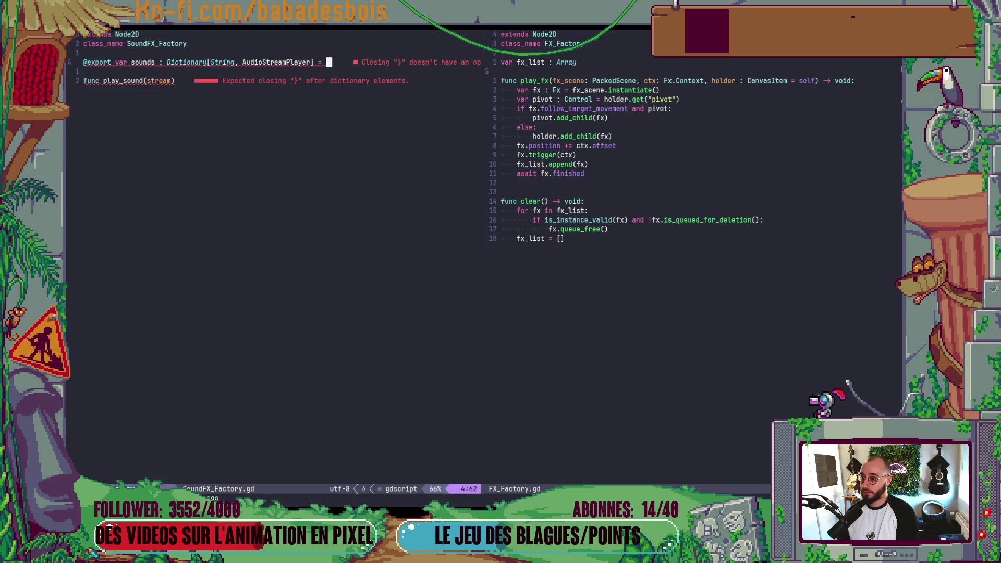
{"action": "type", "text": "l"}
{"action": "type", "text": "ca[{"}
{"action": "key", "text": "Escape"}
{"action": "type", "text": ":w"}
{"action": "key", "text": "Return"}
{"action": "key", "text": "j"}
{"action": "key", "text": "j"}
{"action": "type", "text": "am) -> v"}
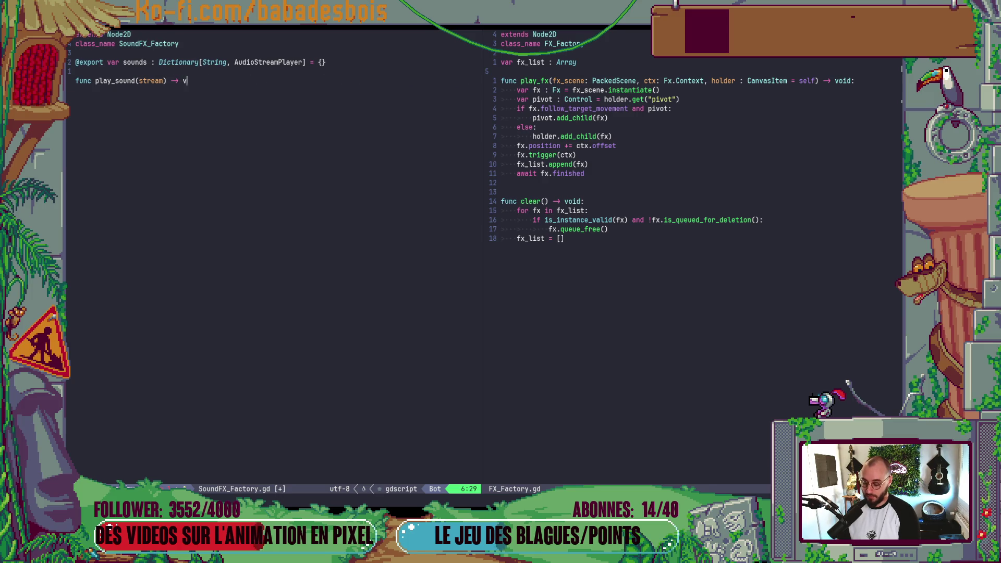
{"action": "type", "text": "oid:"}
Step: Give play_sound a -> void return type and a placeholder pass body
{"action": "key", "text": "Return"}
{"action": "type", "text": "as"}
{"action": "key", "text": "BackSpace"}
{"action": "key", "text": "BackSpace"}
{"action": "type", "text": "pass"}
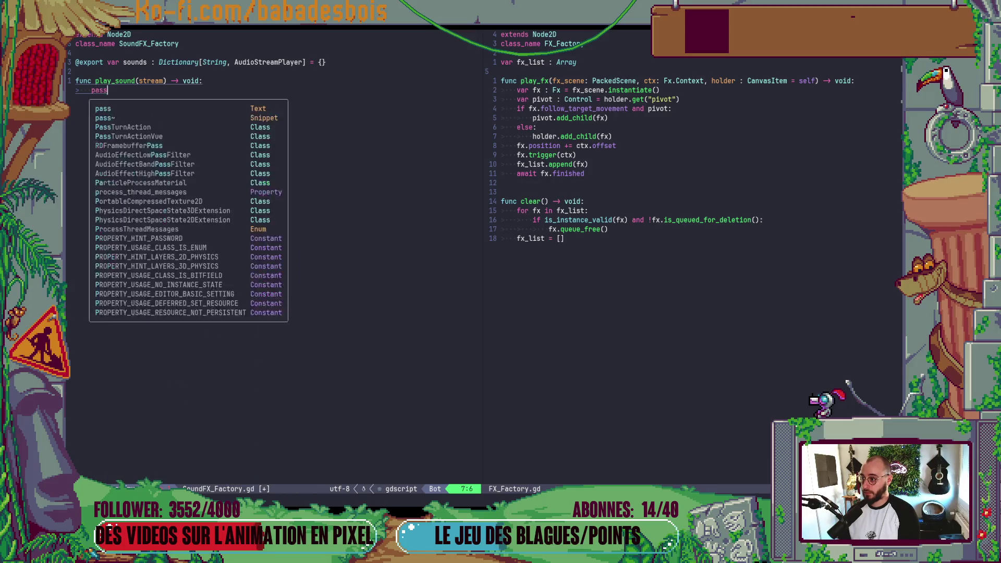
{"action": "key", "text": "Escape"}
Step: Type the stream parameter as AudioStream and save SoundFX_Factory.gd
{"action": "key", "text": "k"}
{"action": "key", "text": "dollar"}
{"action": "key", "text": "b"}
{"action": "key", "text": "b"}
{"action": "key", "text": "b"}
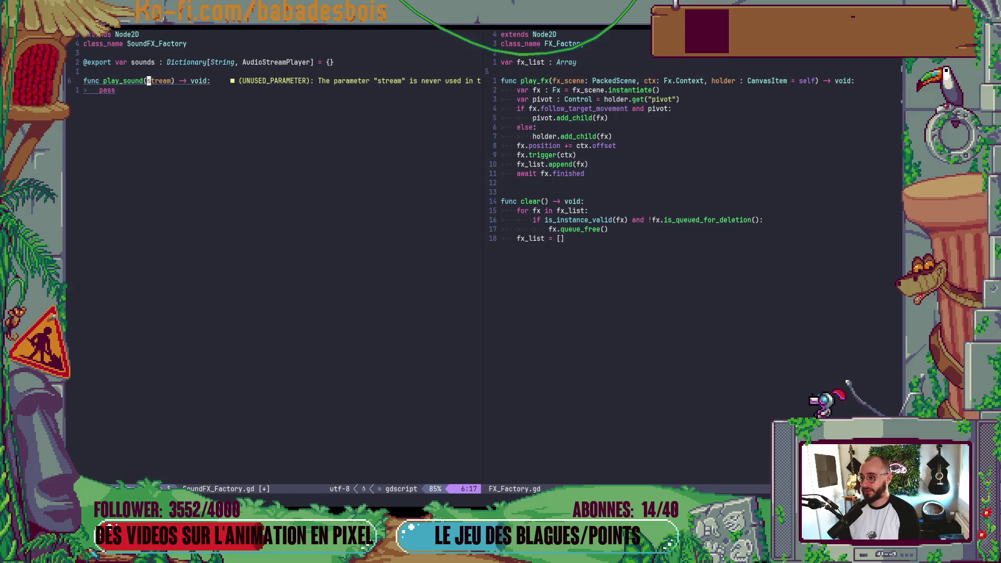
{"action": "key", "text": "l"}
{"action": "key", "text": "l"}
{"action": "key", "text": "l"}
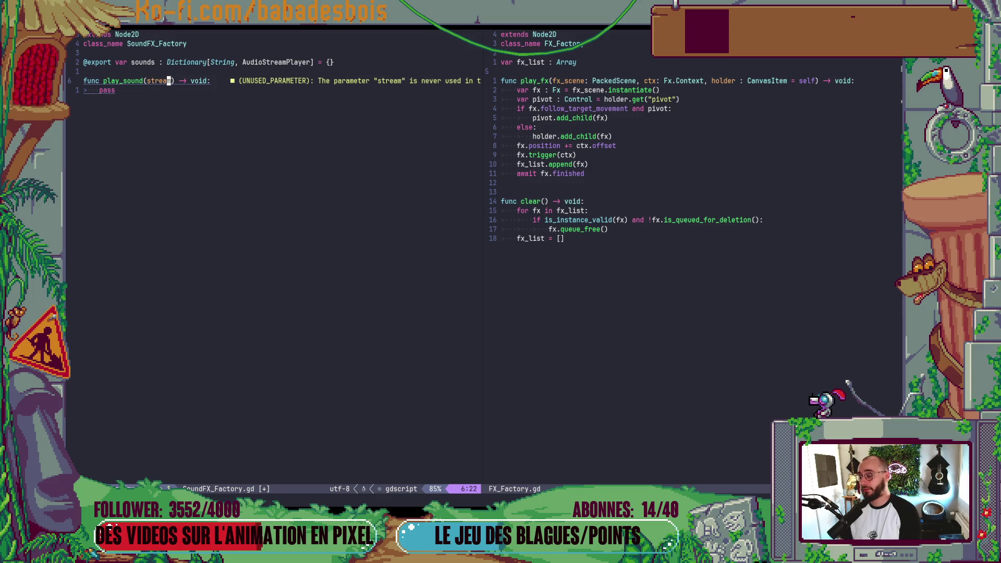
{"action": "type", "text": "am"}
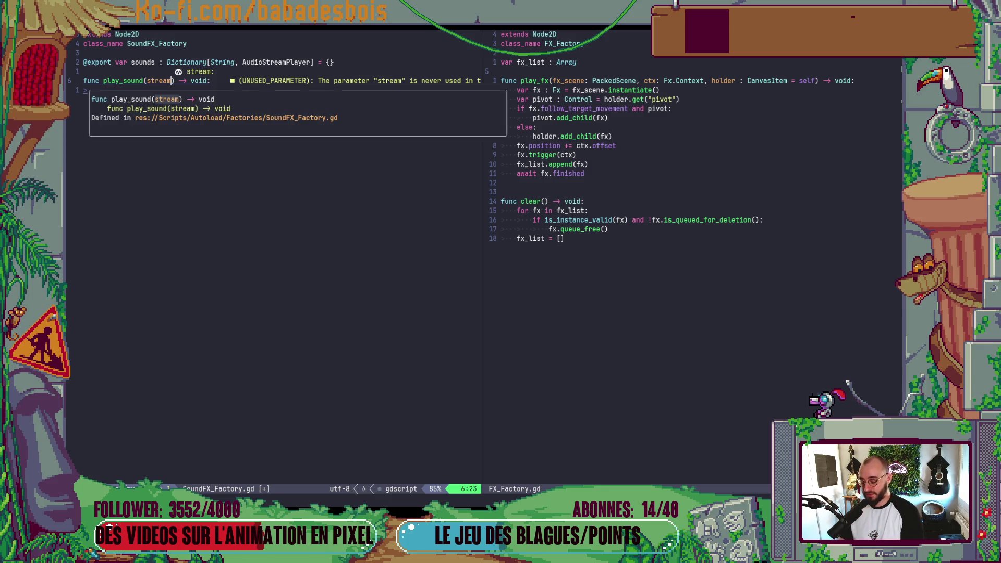
{"action": "type", "text": " :"}
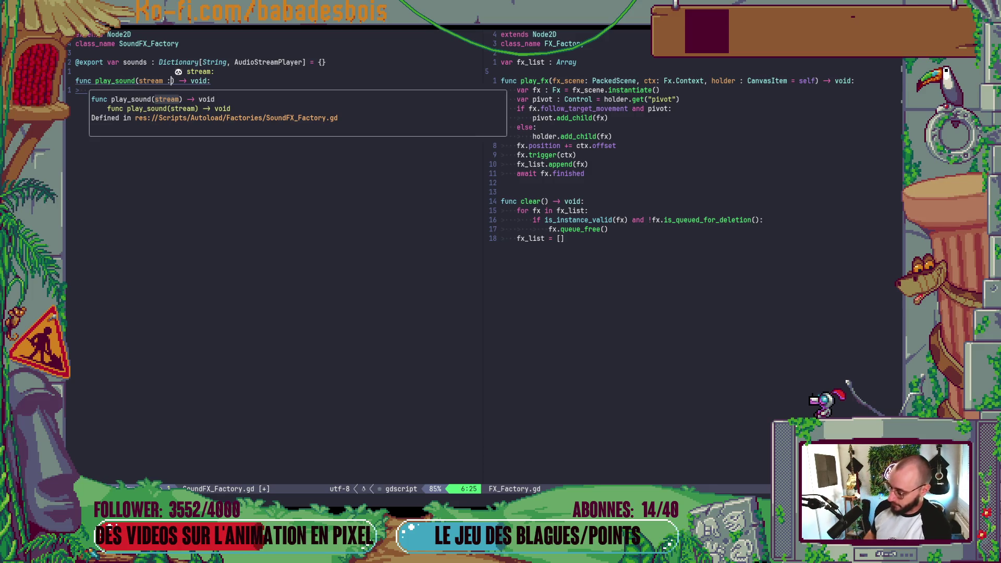
{"action": "type", "text": "Audio"}
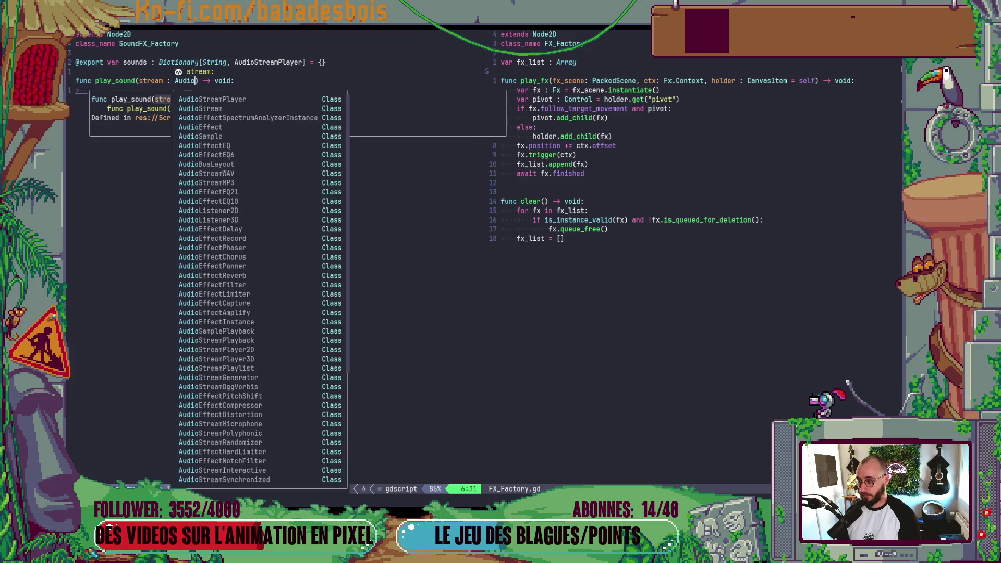
{"action": "type", "text": "Stream"}
{"action": "key", "text": "Escape"}
{"action": "type", "text": ":w"}
{"action": "key", "text": "Return"}
{"action": "key", "text": "j"}
{"action": "key", "text": "b"}
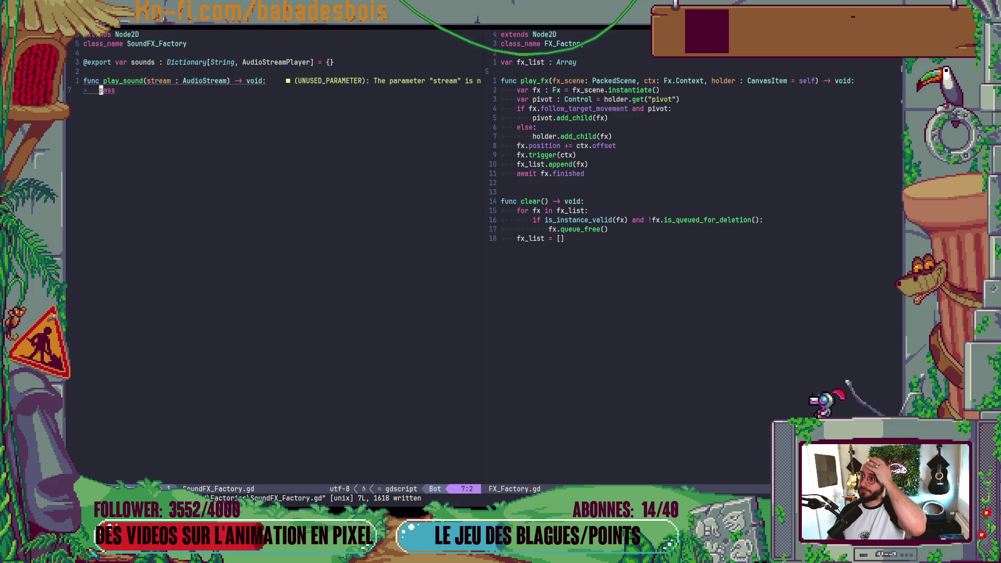
{"action": "key", "text": "braceleft"}
Step: Rename the function to _play_sound with an underscore prefix and save
{"action": "type", "text": "jwi_"}
{"action": "key", "text": "Escape"}
{"action": "type", "text": ":w"}
{"action": "key", "text": "Return"}
{"action": "key", "text": "j"}
Step: Duplicate the _play_sound function block directly below itself
{"action": "key", "text": "h"}
{"action": "key", "text": "k"}
Step: Insert a blank line separating the two duplicate functions
{"action": "key", "text": "k"}
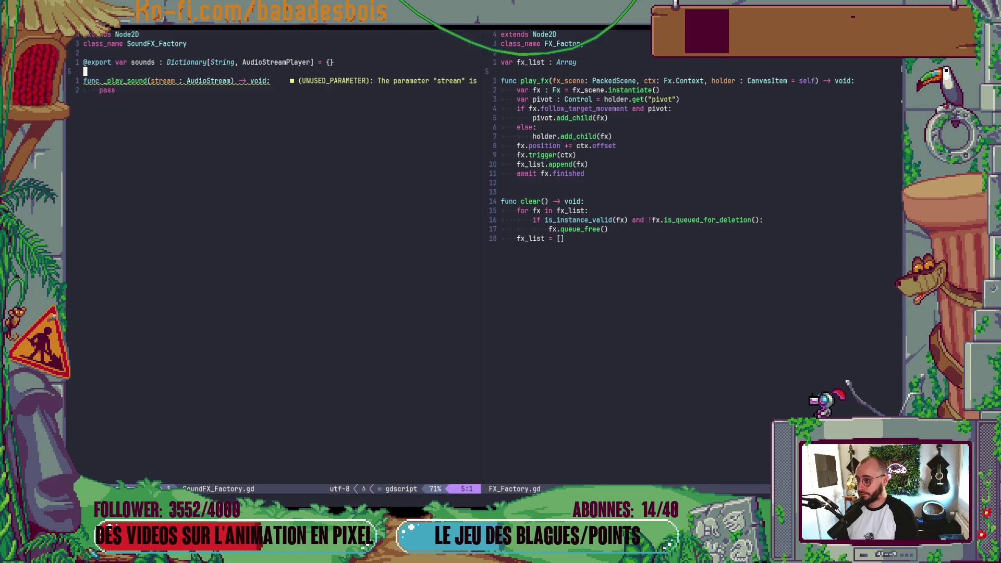
{"action": "key", "text": "y"}
{"action": "key", "text": "a"}
{"action": "key", "text": "p"}
{"action": "key", "text": "P"}
{"action": "key", "text": "j"}
{"action": "key", "text": "j"}
{"action": "key", "text": "j"}
{"action": "key", "text": "k"}
{"action": "key", "text": "k"}
{"action": "key", "text": "k"}
{"action": "key", "text": "f-"}
{"action": "key", "text": "k"}
{"action": "key", "text": "k"}
{"action": "key", "text": "j"}
{"action": "key", "text": "j"}
{"action": "key", "text": "0"}
{"action": "key", "text": "x"}
{"action": "key", "text": "u"}
{"action": "key", "text": "l"}
{"action": "key", "text": "l"}
{"action": "key", "text": "l"}
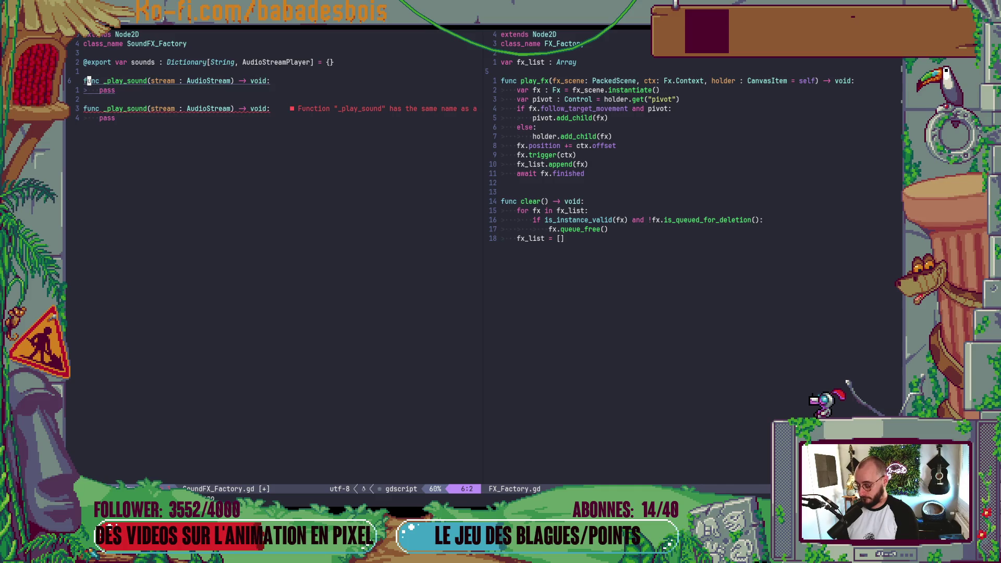
{"action": "key", "text": "j"}
{"action": "key", "text": "j"}
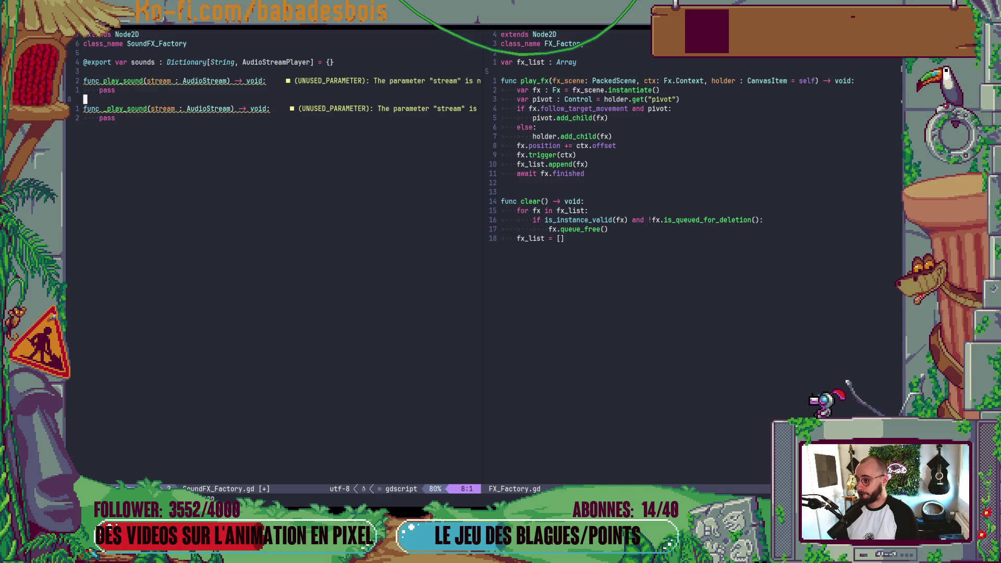
{"action": "key", "text": "o"}
{"action": "key", "text": "Escape"}
Step: Append _by_key to the first function's name, making it play_sound_by_key
{"action": "key", "text": "k"}
{"action": "key", "text": "k"}
{"action": "key", "text": "k"}
{"action": "key", "text": "dollar"}
{"action": "key", "text": "b"}
{"action": "key", "text": "b"}
{"action": "key", "text": "b"}
{"action": "key", "text": "b"}
{"action": "key", "text": "b"}
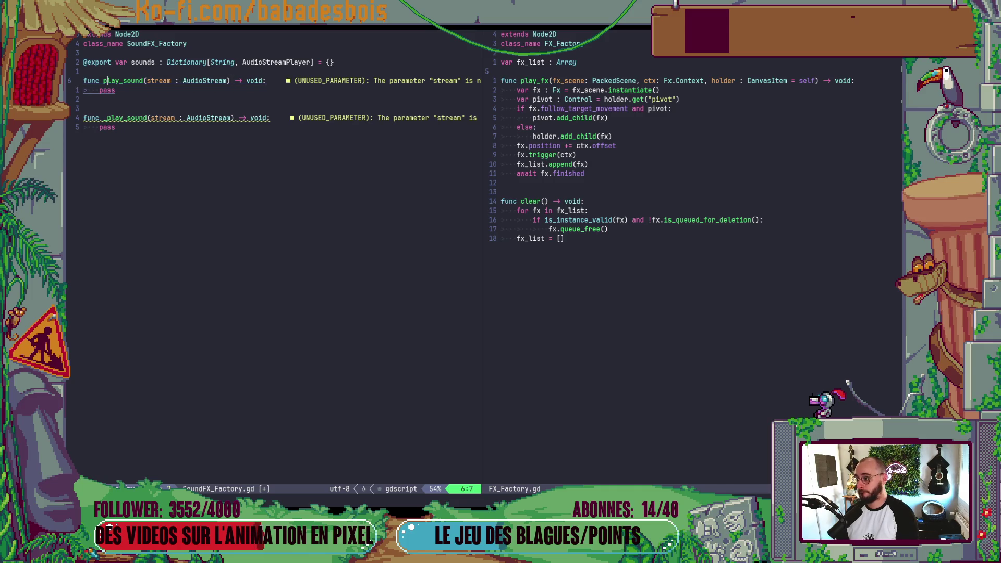
{"action": "type", "text": "ea_b"}
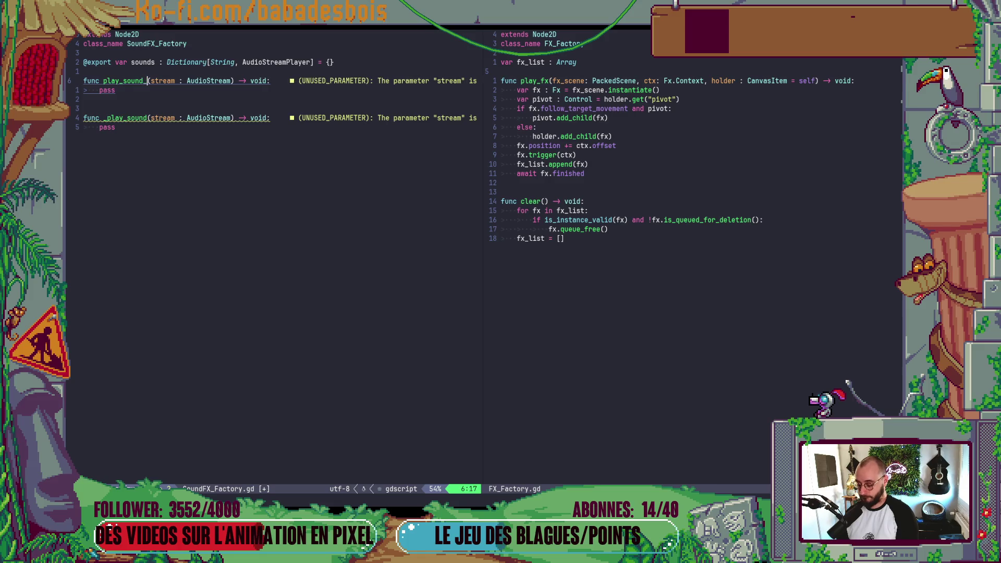
{"action": "type", "text": "y_key"}
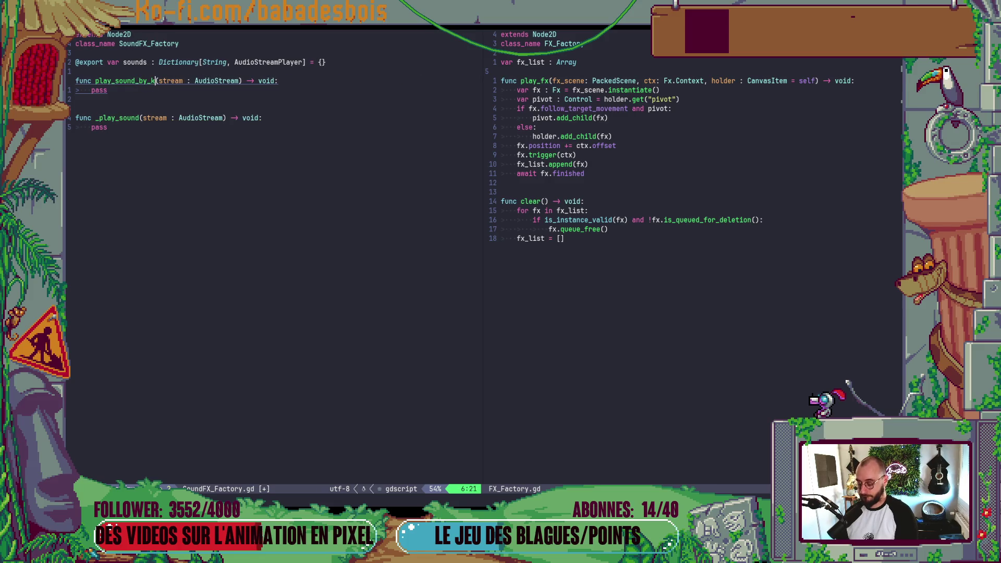
Step: Change play_sound_by_key's parameter to sound_key: String
{"action": "key", "text": "Escape"}
{"action": "key", "text": "l"}
{"action": "key", "text": "l"}
{"action": "key", "text": "c"}
{"action": "key", "text": "i"}
{"action": "key", "text": "parenleft"}
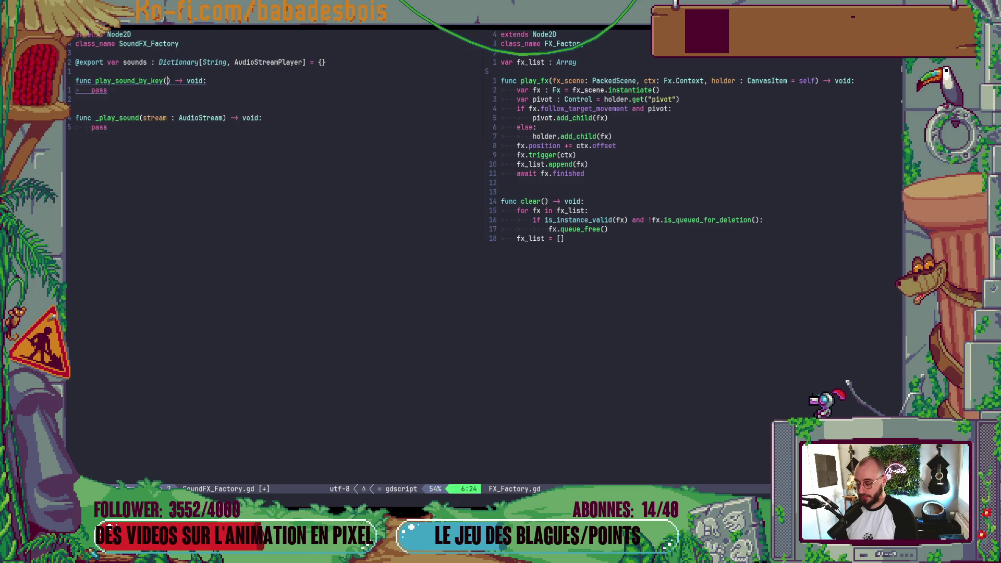
{"action": "type", "text": "k"}
{"action": "key", "text": "BackSpace"}
{"action": "type", "text": "sound_"}
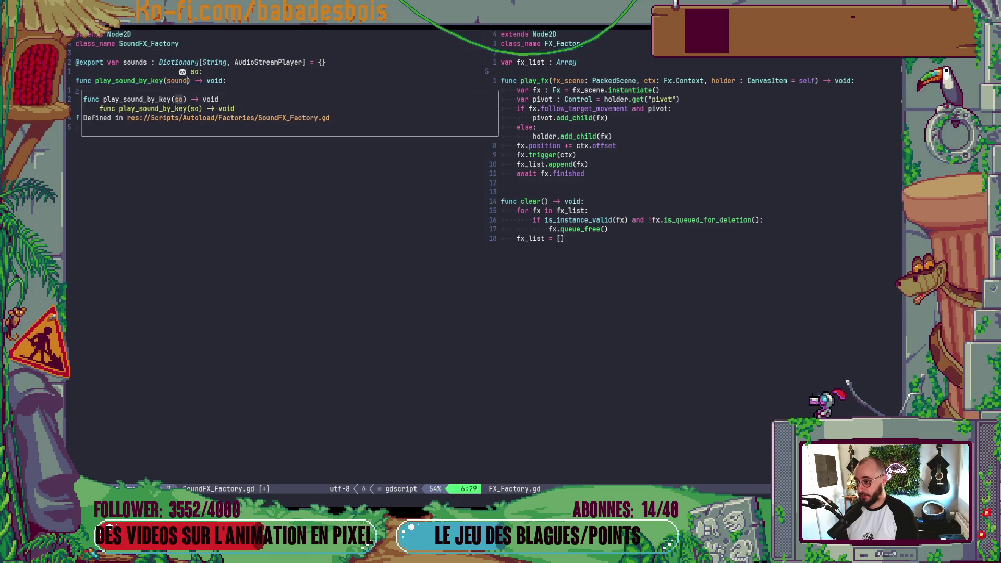
{"action": "type", "text": "key: String"}
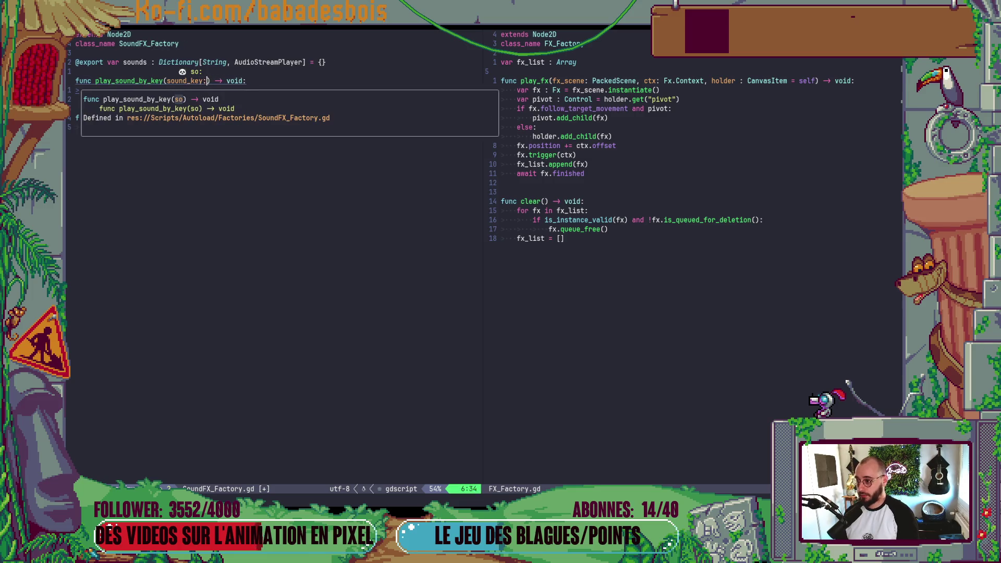
{"action": "key", "text": "Escape"}
Step: Remove the underscore so _play_sound becomes play_sound, and save
{"action": "key", "text": "j"}
{"action": "key", "text": "j"}
{"action": "key", "text": "j"}
{"action": "key", "text": "b"}
{"action": "key", "text": "b"}
{"action": "key", "text": "b"}
{"action": "key", "text": "b"}
{"action": "key", "text": "b"}
{"action": "type", "text": "x:w"}
{"action": "key", "text": "Return"}
Step: Replace the pass body with var sound = sounds.get(sound_key)
{"action": "key", "text": "j"}
{"action": "key", "text": "k"}
{"action": "key", "text": "k"}
{"action": "key", "text": "k"}
{"action": "key", "text": "c"}
{"action": "key", "text": "c"}
{"action": "type", "text": "p"}
{"action": "key", "text": "BackSpace"}
{"action": "type", "text": "var sound = "}
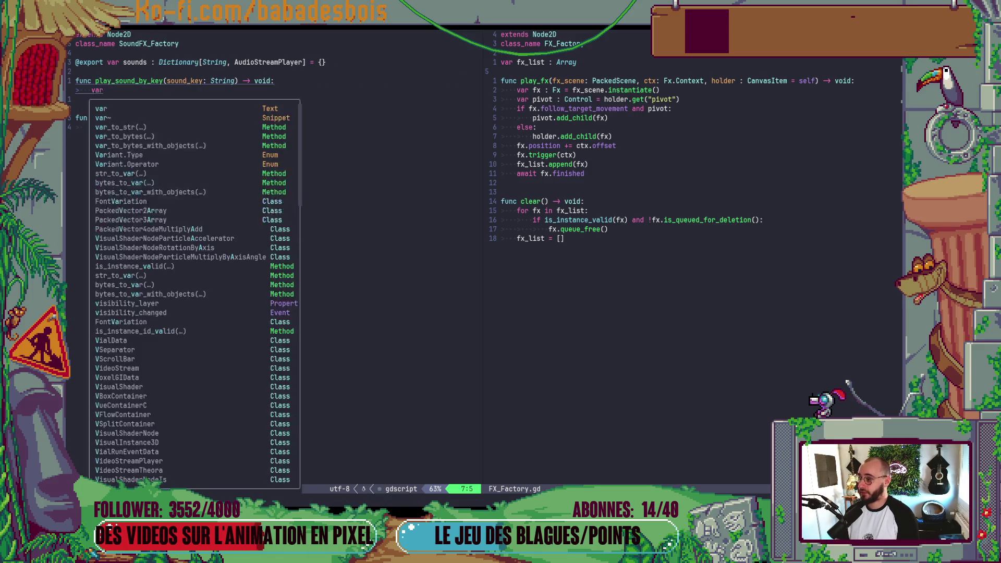
{"action": "type", "text": "sounds["}
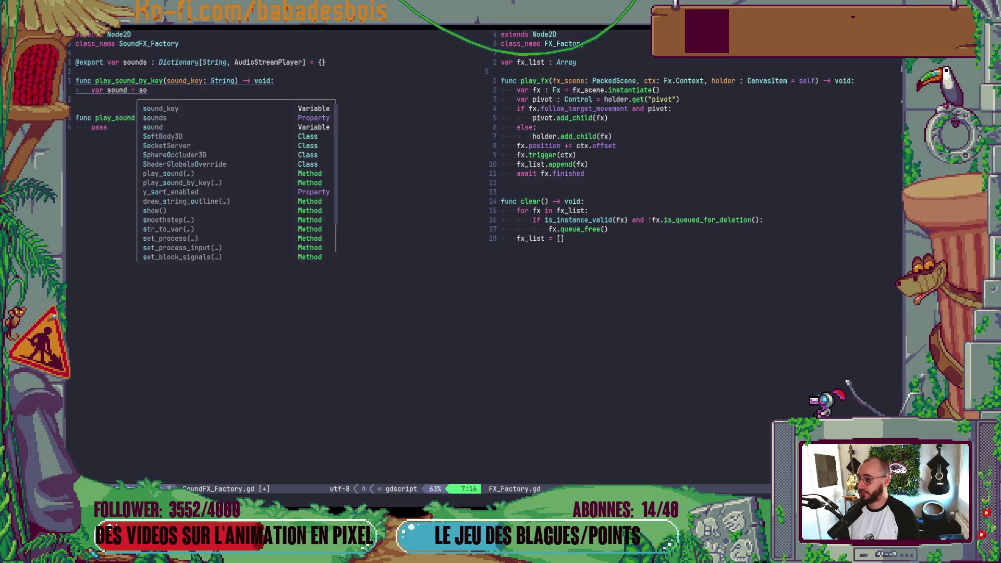
{"action": "type", "text": "sound_key"}
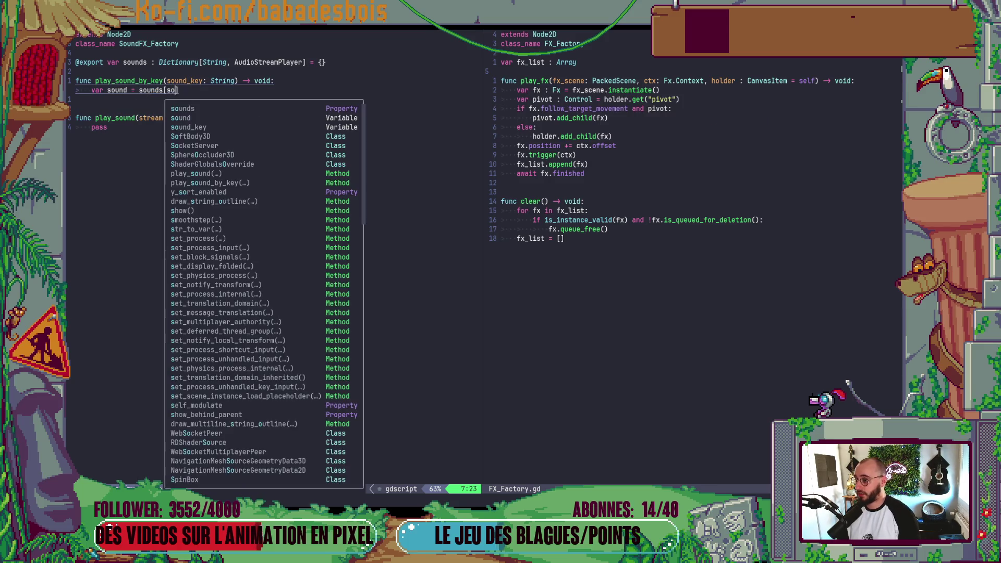
{"action": "key", "text": "Escape"}
{"action": "key", "text": "b"}
{"action": "key", "text": "b"}
{"action": "key", "text": "shift+c"}
{"action": "type", "text": ".get"}
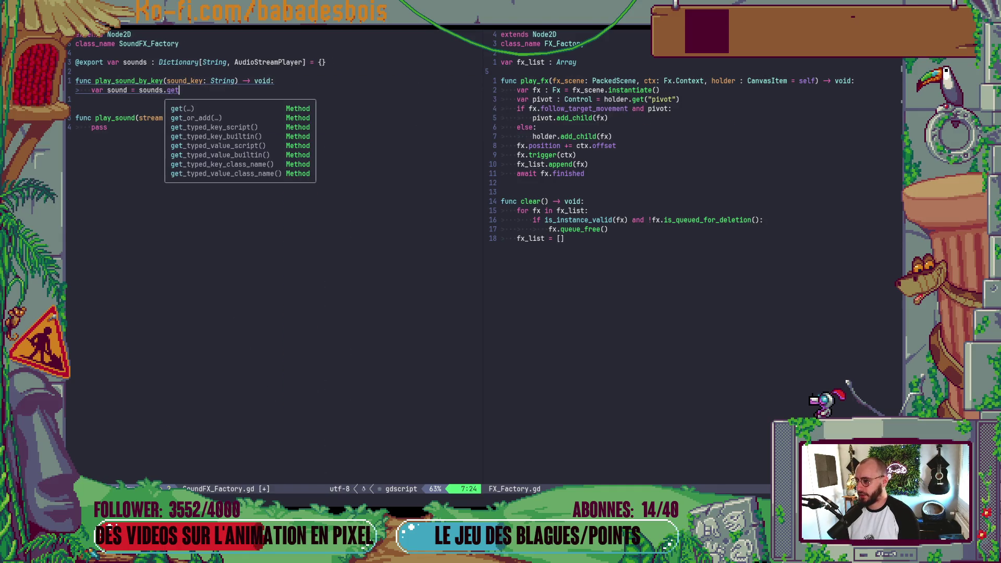
{"action": "key", "text": "Tab"}
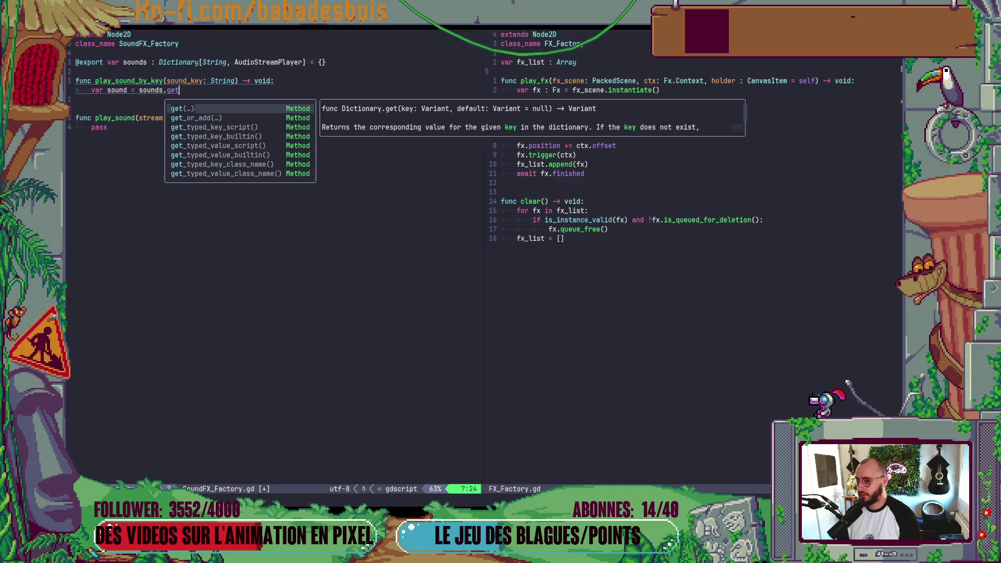
{"action": "type", "text": "(s"}
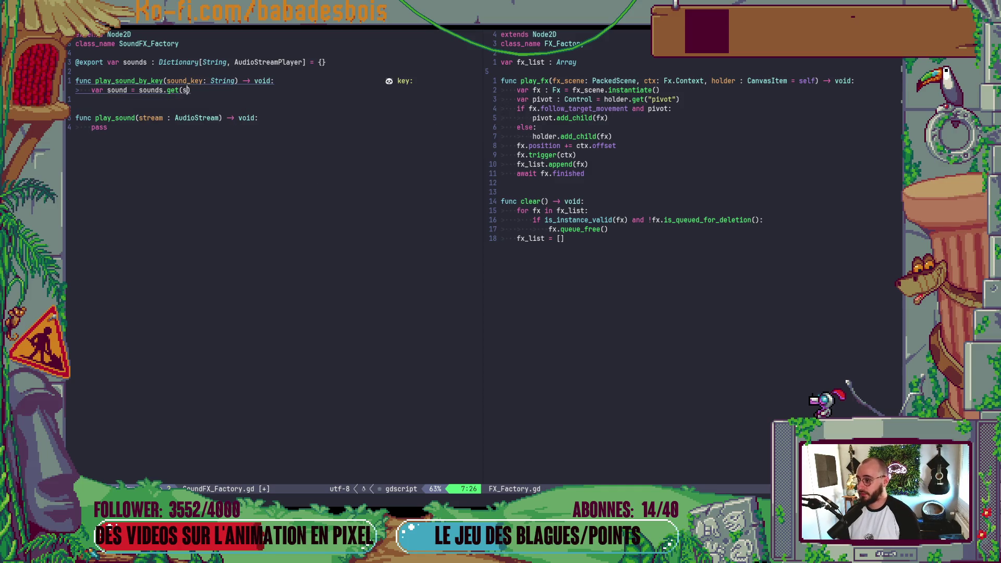
{"action": "type", "text": "ound"}
{"action": "key", "text": "Tab"}
{"action": "key", "text": "Tab"}
Step: Add an if !sound: guard that returns when the sound is missing
{"action": "key", "text": "Escape"}
{"action": "key", "text": "o"}
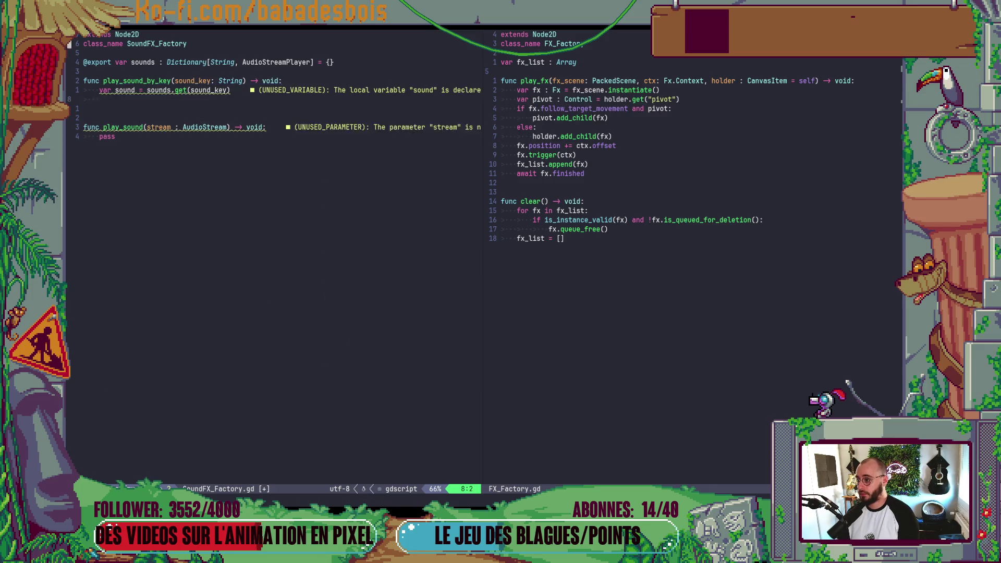
{"action": "key", "text": "Return"}
{"action": "type", "text": "if !"}
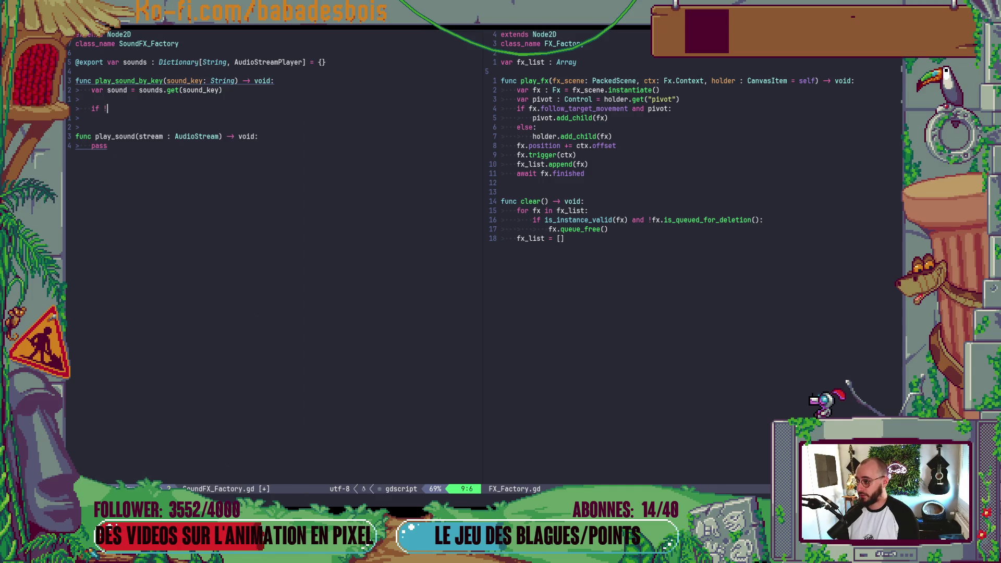
{"action": "type", "text": "sound:"}
{"action": "key", "text": "Return"}
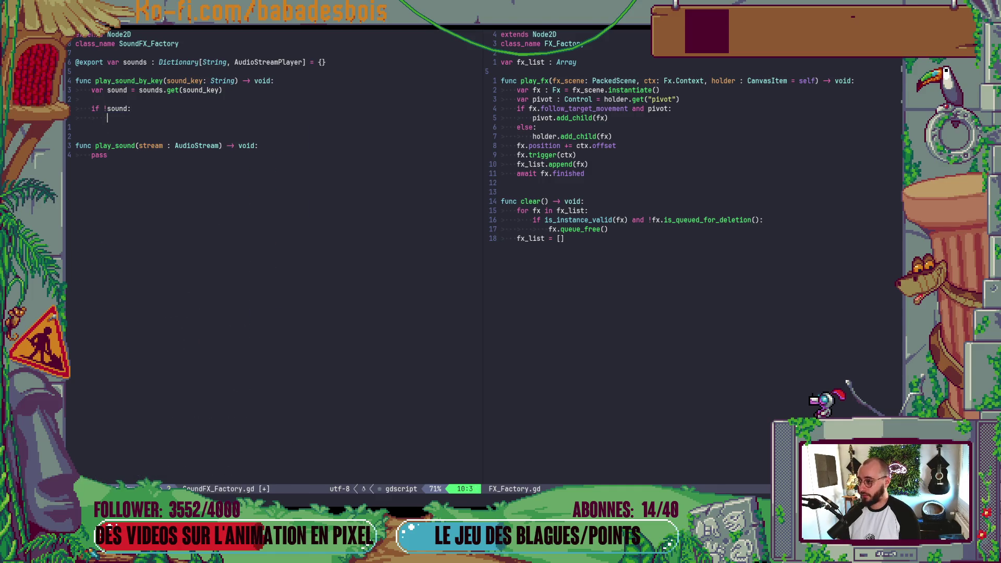
{"action": "type", "text": "re"}
{"action": "key", "text": "Return"}
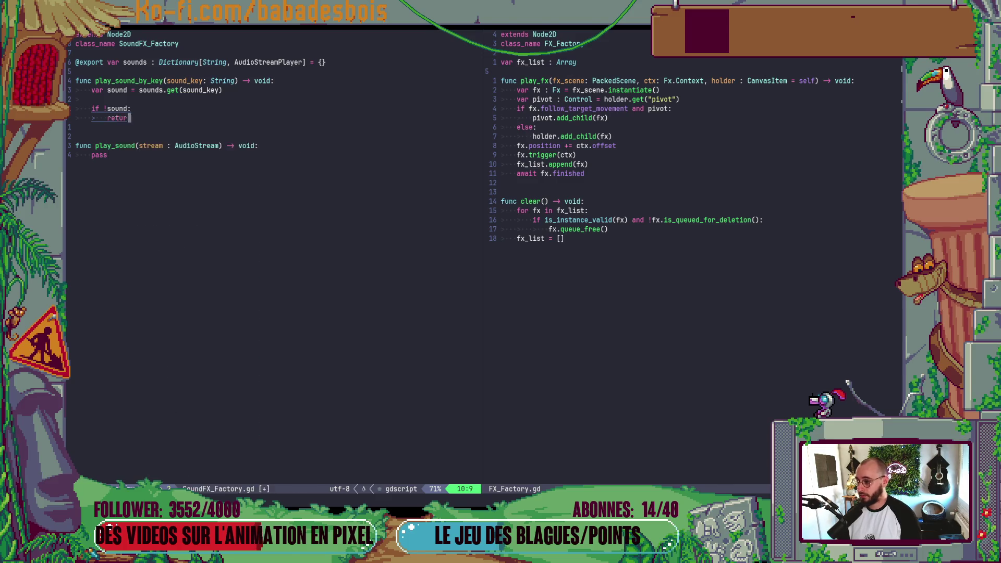
Step: Push the error "Couldn't find sound with key %s" % sound_key before the return
{"action": "key", "text": "Escape"}
{"action": "type", "text": "Opu"}
{"action": "key", "text": "BackSpace"}
{"action": "type", "text": "sh"}
{"action": "key", "text": "Return"}
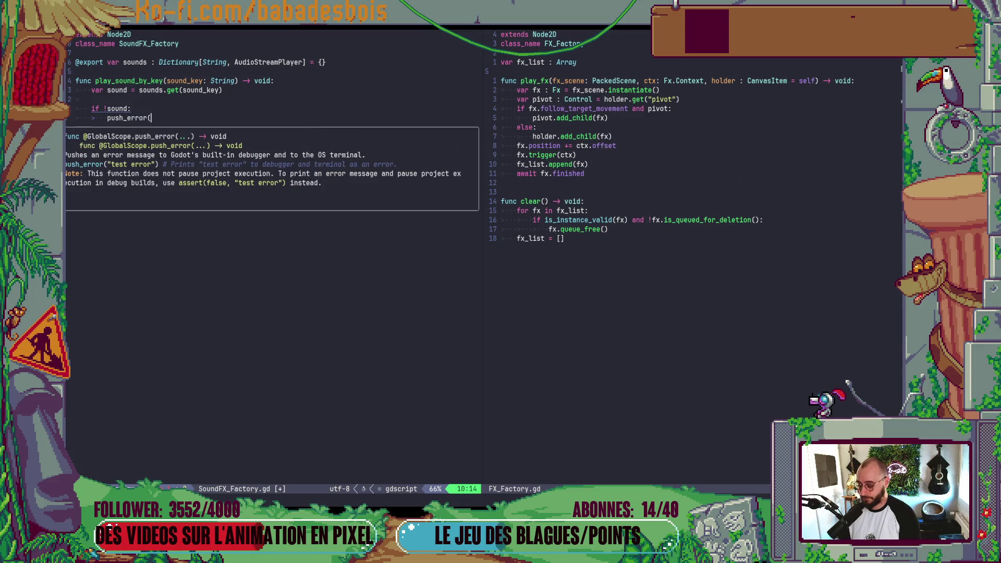
{"action": "type", "text": "\"2"}
{"action": "key", "text": "BackSpace"}
{"action": "type", "text": "Couln"}
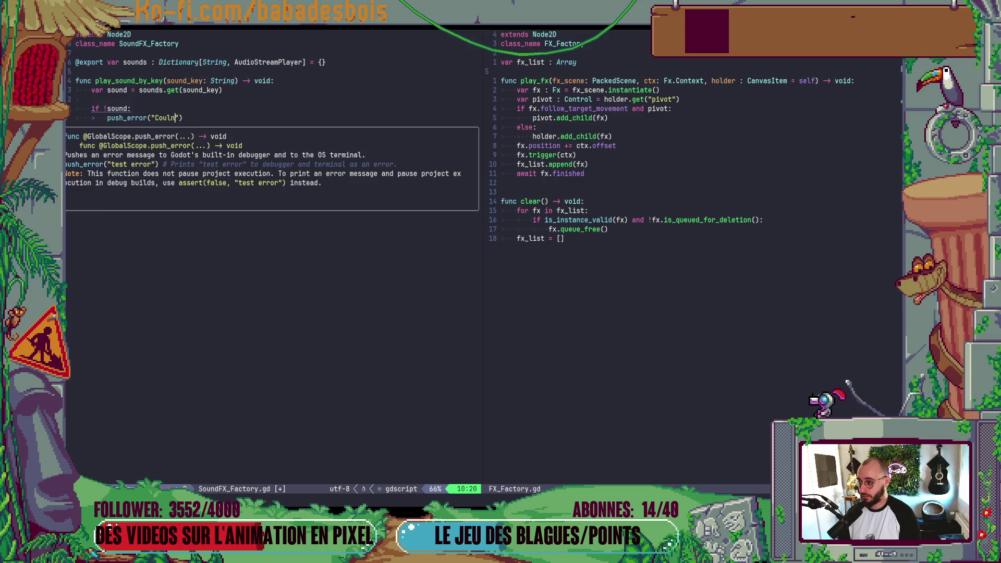
{"action": "type", "text": "d'"}
{"action": "key", "text": "BackSpace"}
{"action": "key", "text": "BackSpace"}
{"action": "key", "text": "BackSpace"}
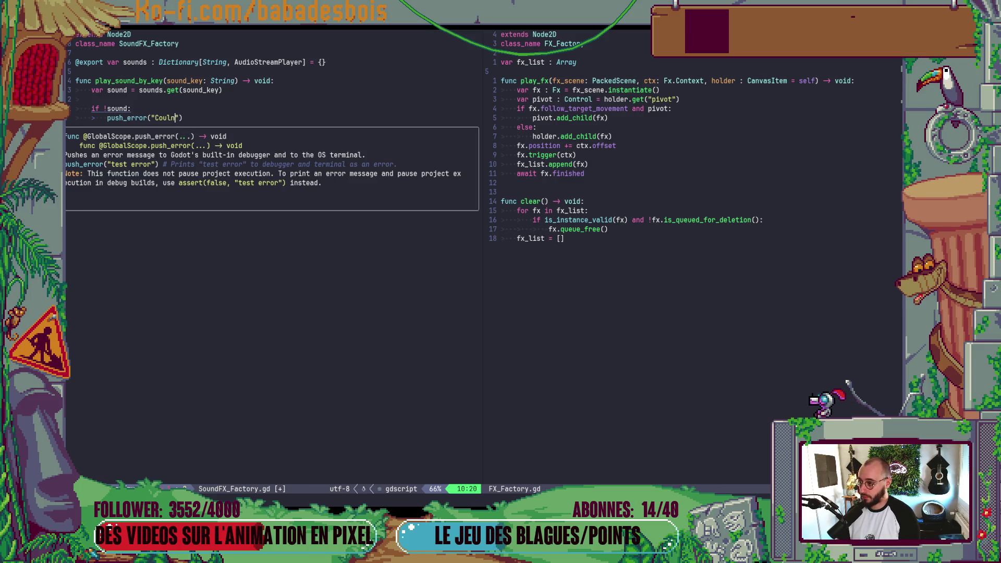
{"action": "type", "text": "d"}
{"action": "type", "text": "n't fui"}
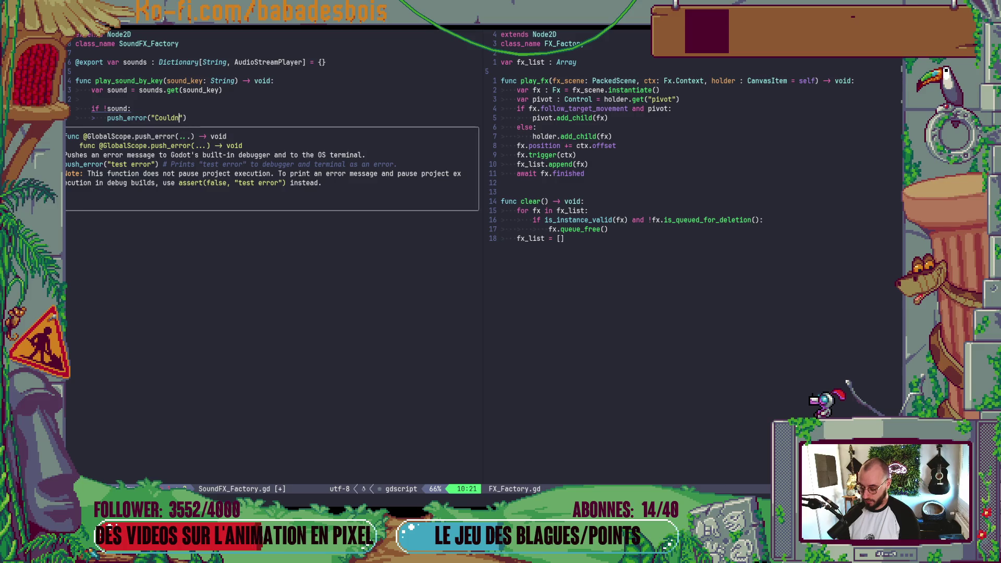
{"action": "key", "text": "BackSpace"}
{"action": "key", "text": "BackSpace"}
{"action": "type", "text": "ind so"}
{"action": "type", "text": "und with "}
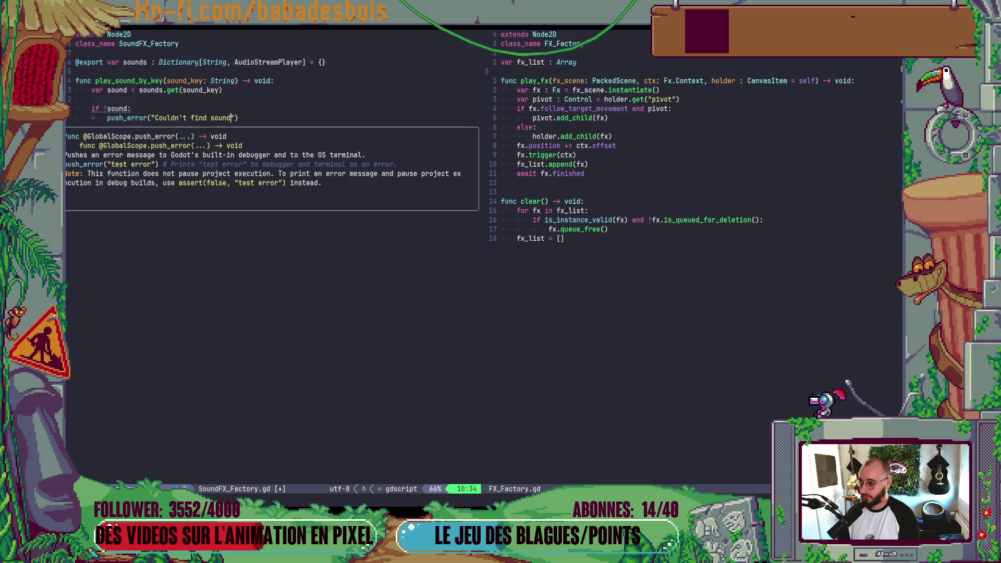
{"action": "type", "text": "key %s"}
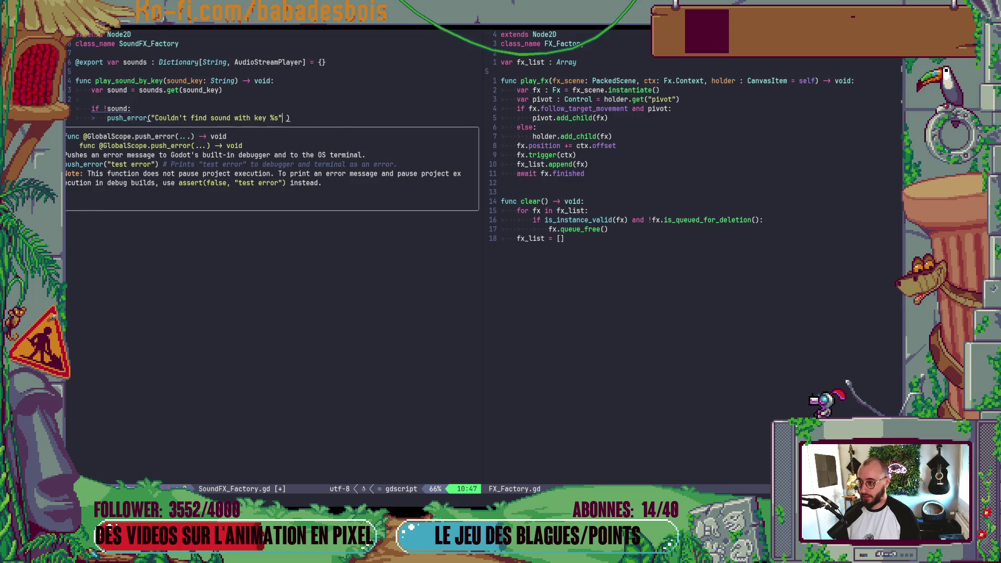
{"action": "type", "text": "\" % "}
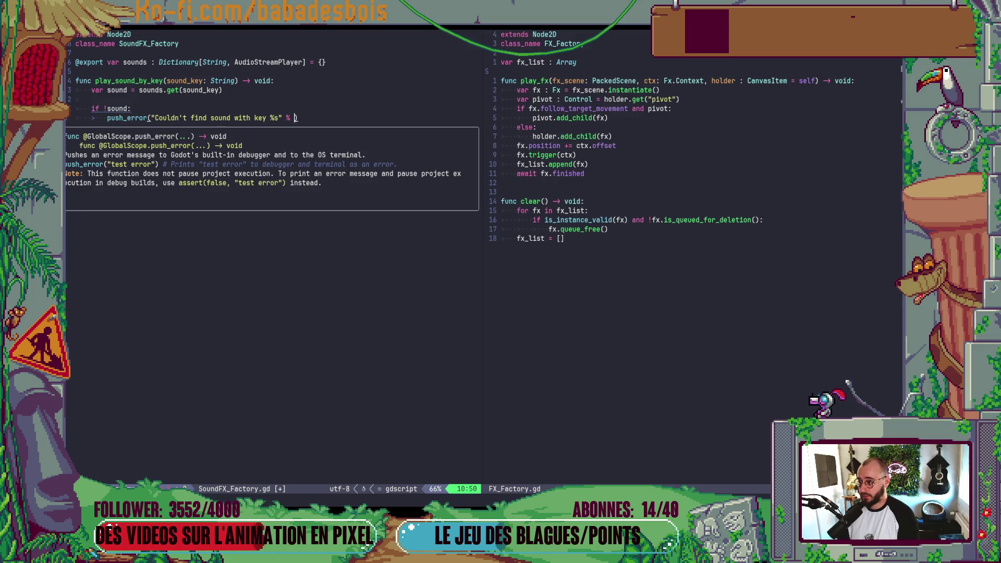
{"action": "type", "text": "sound_key"}
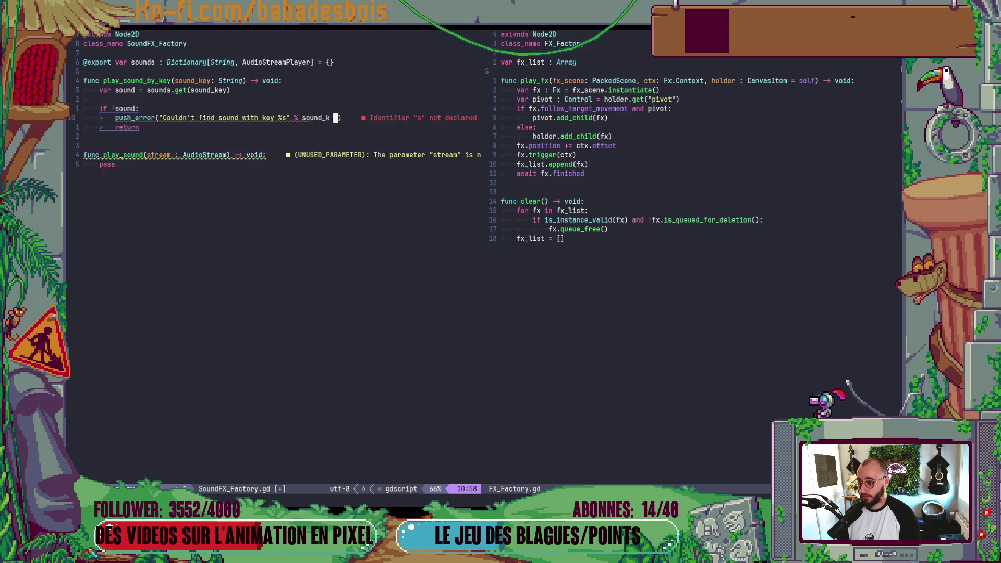
{"action": "key", "text": "Escape"}
Step: Begin a play_sound(sound) call after the missing-sound guard
{"action": "key", "text": "j"}
{"action": "key", "text": "o"}
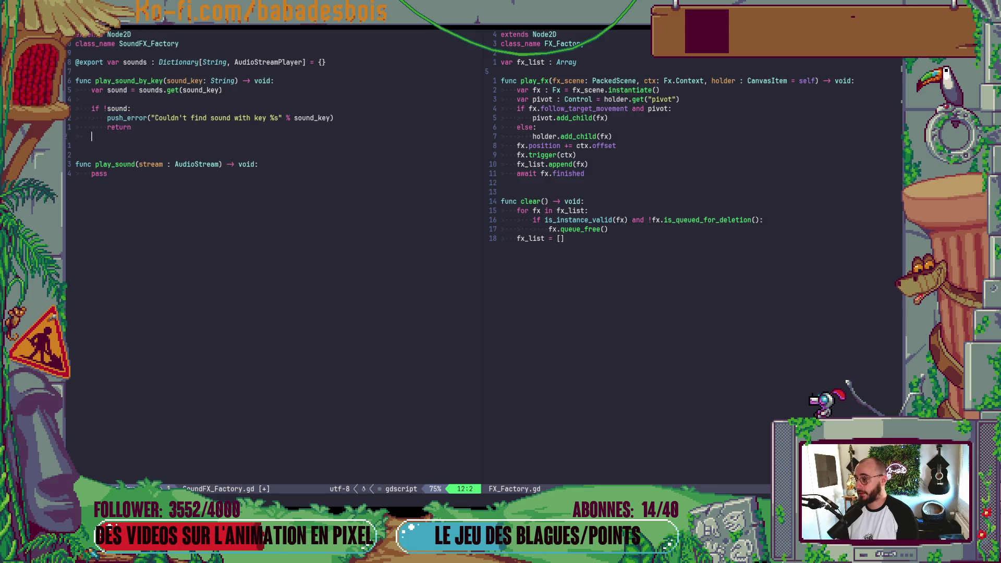
{"action": "key", "text": "Return"}
{"action": "type", "text": "play_sound("}
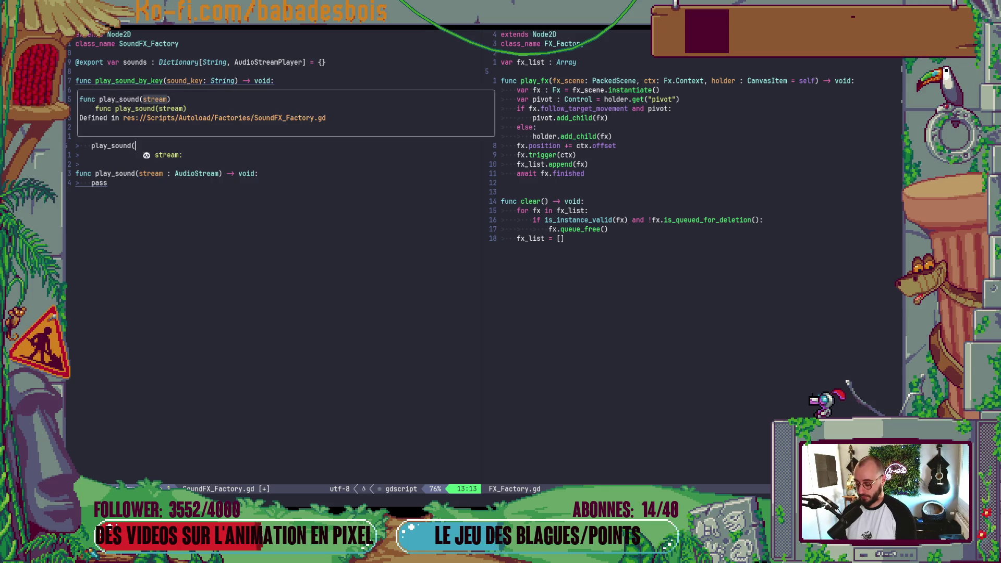
{"action": "type", "text": "sound"}
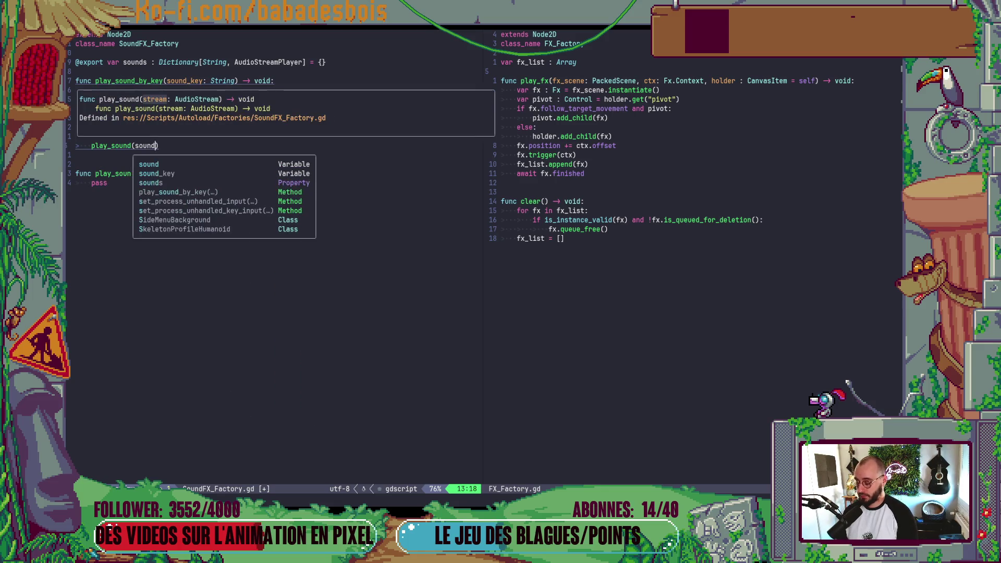
Step: Save SoundFX_Factory.gd with play_sound_by_key now ending in play_sound(sound)
{"action": "key", "text": "Escape"}
{"action": "type", "text": ":w"}
{"action": "key", "text": "Return"}
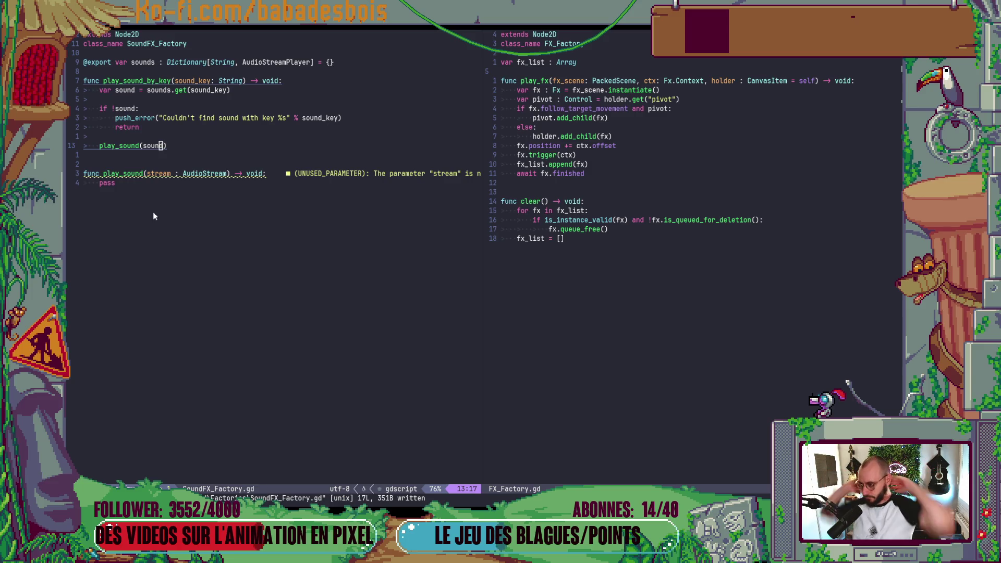
Step: Clear the pass placeholder in play_sound to begin writing its body
{"action": "left_click", "coordinate": [189, 183]}
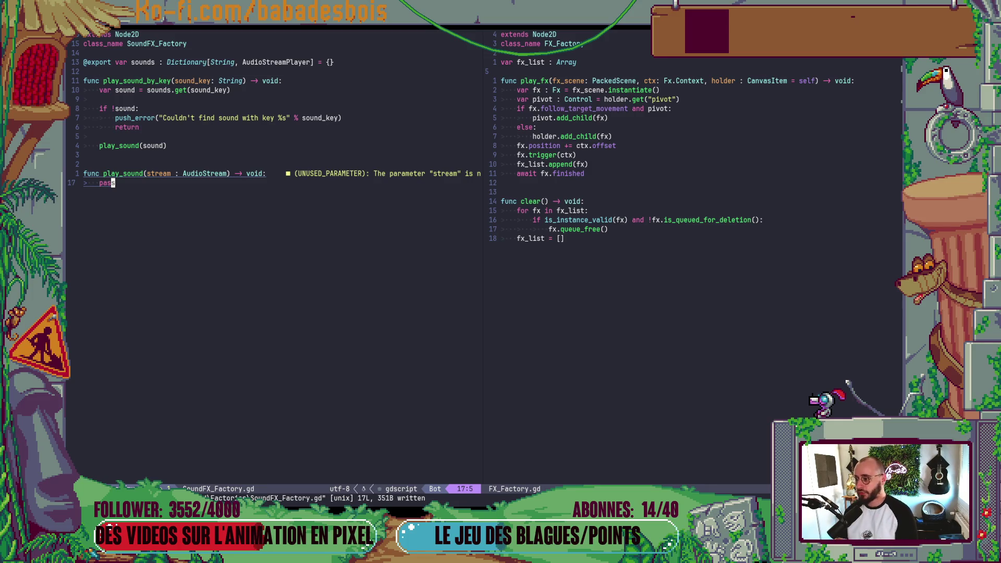
{"action": "key", "text": "b"}
{"action": "key", "text": "c"}
{"action": "key", "text": "c"}
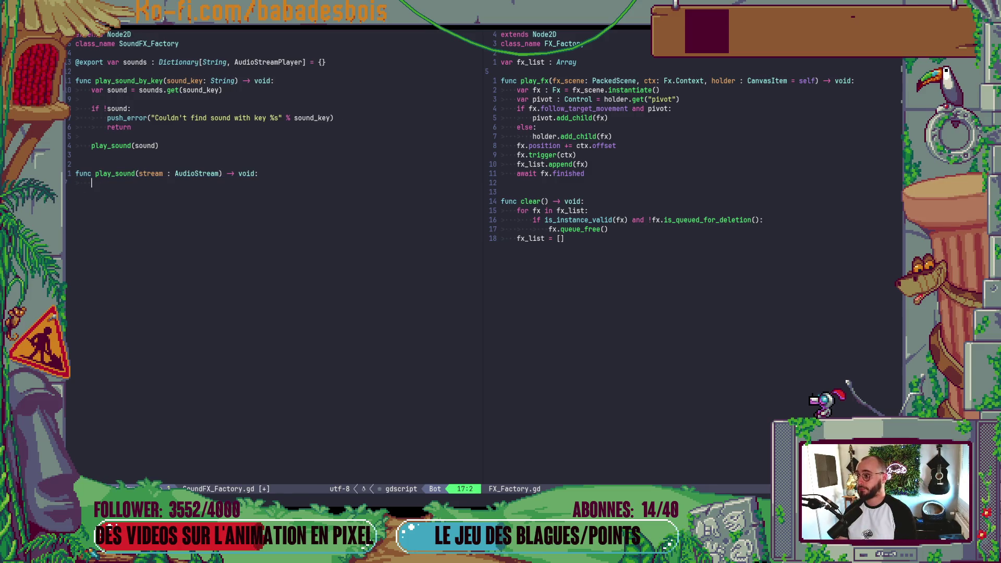
Step: Start a variable declaration in play_sound and rename the variable to player
{"action": "type", "text": "var audio"}
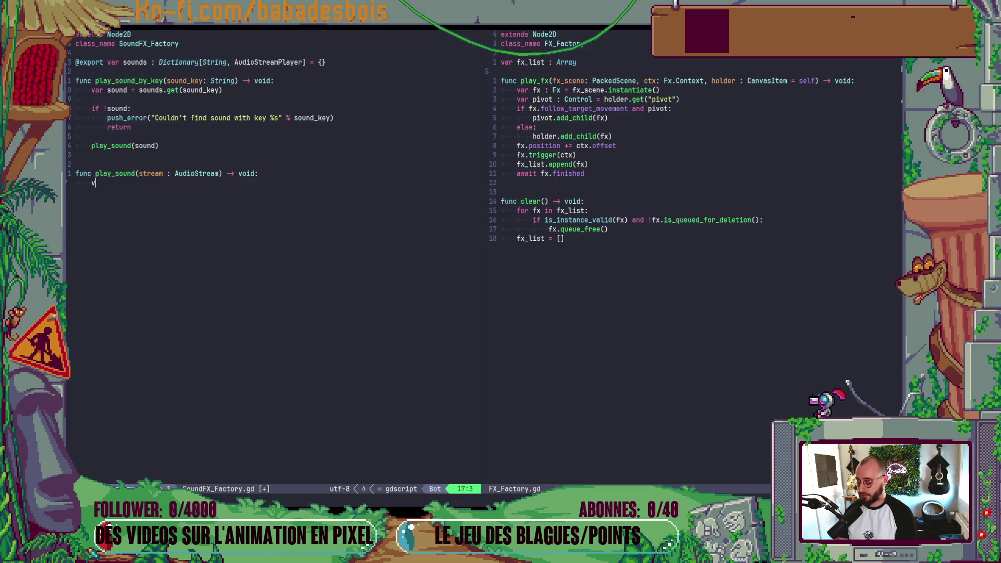
{"action": "type", "text": "_streamn"}
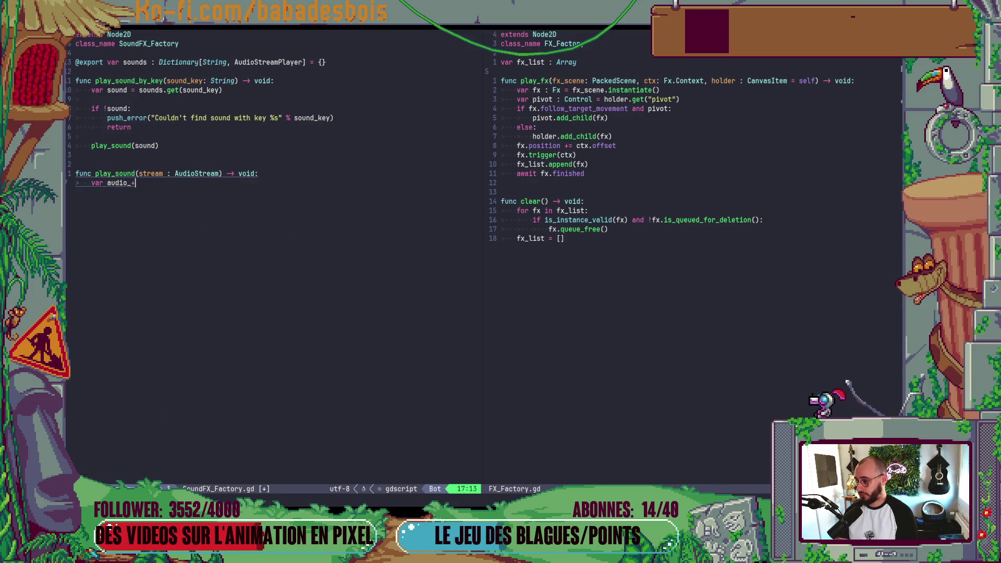
{"action": "key", "text": "BackSpace"}
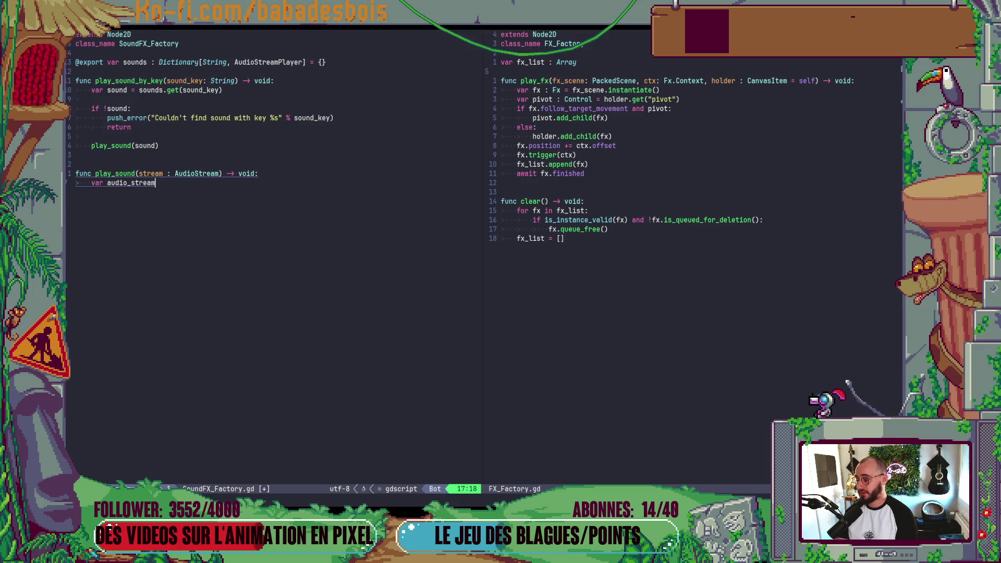
{"action": "type", "text": "_"}
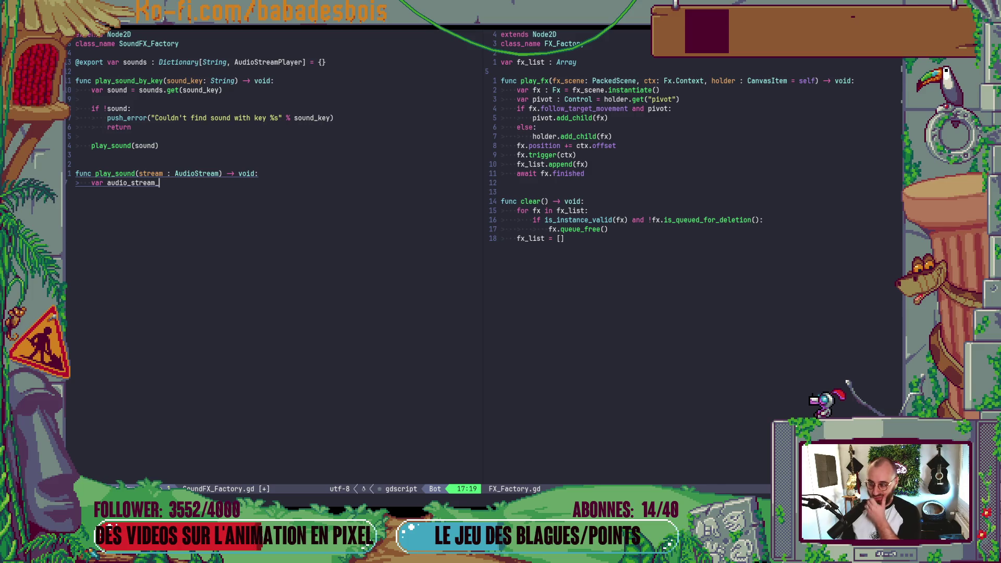
{"action": "type", "text": "player ="}
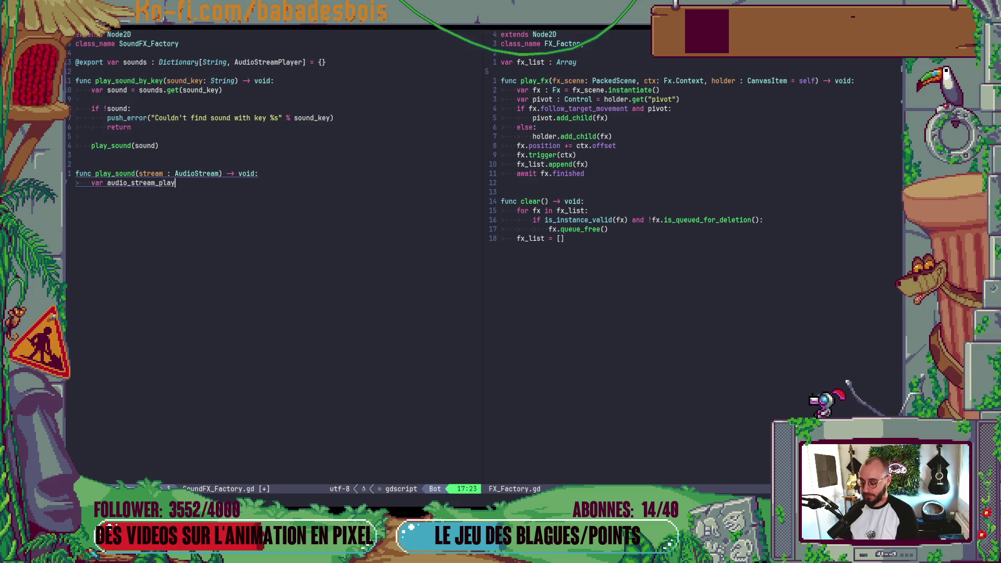
{"action": "key", "text": "ctrl+space"}
{"action": "key", "text": "ctrl+e"}
{"action": "type", "text": "Au"}
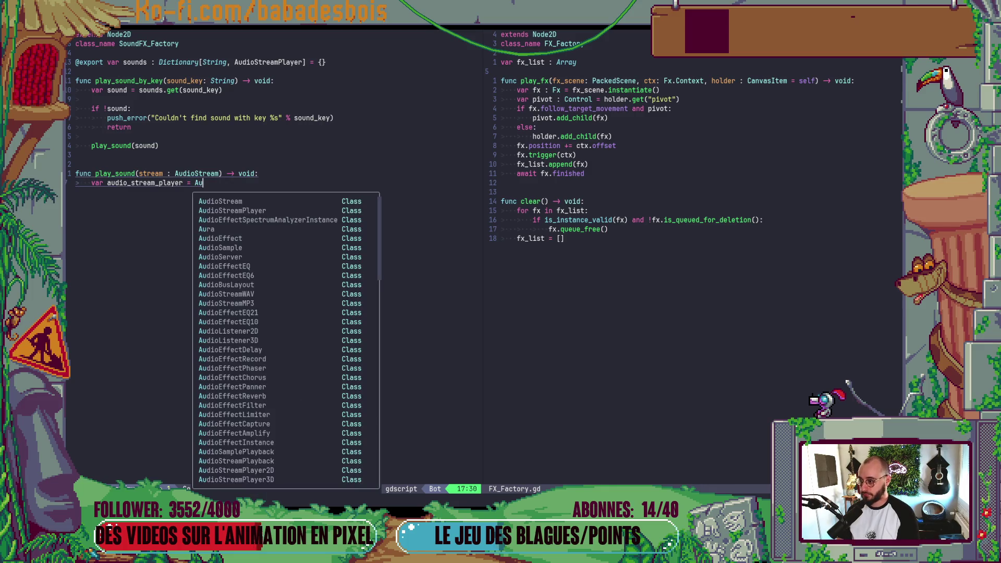
{"action": "key", "text": "Escape"}
{"action": "key", "text": "b"}
{"action": "key", "text": "b"}
{"action": "key", "text": "b"}
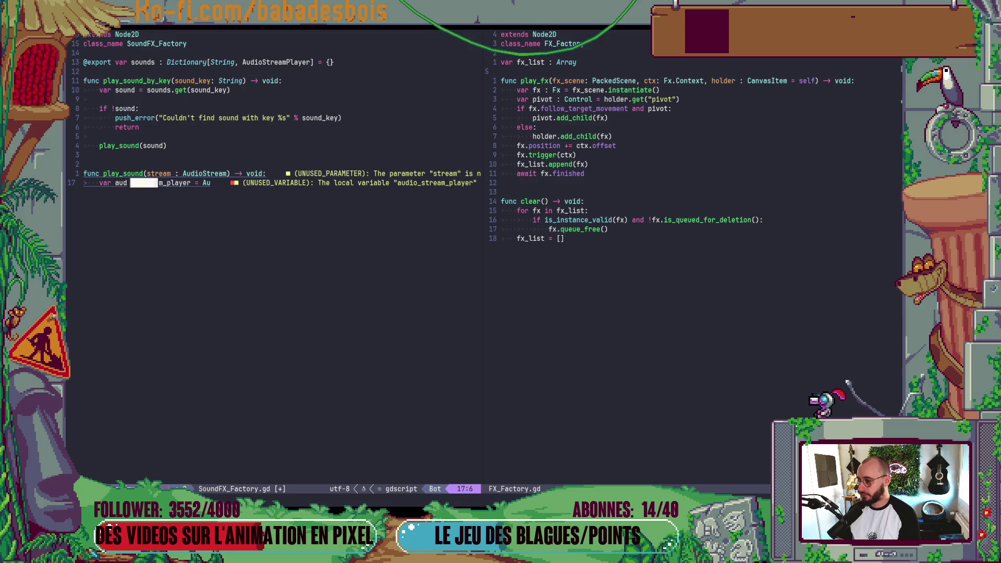
{"action": "type", "text": "cwpla"}
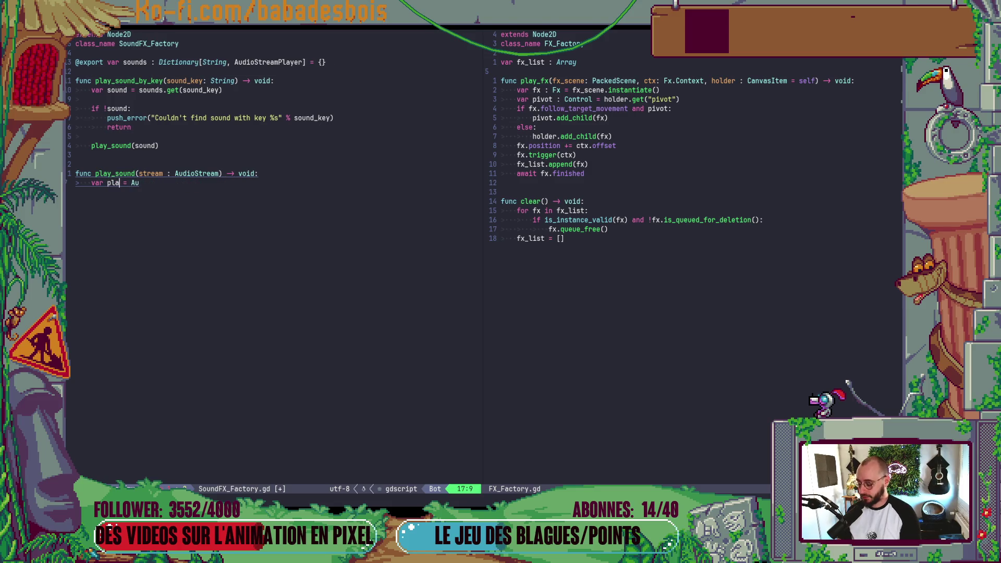
{"action": "type", "text": "yer"}
{"action": "key", "text": "Escape"}
Step: Complete the line as var player = AudioStreamPlayer.new(), save, and open a line below
{"action": "type", "text": "Audio"}
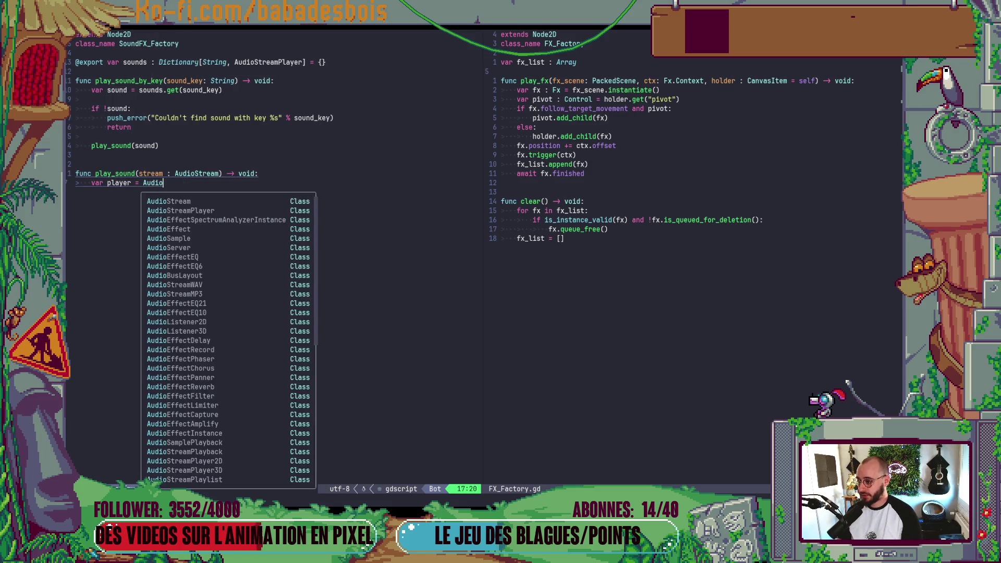
{"action": "key", "text": "Down"}
{"action": "key", "text": "Return"}
{"action": "key", "text": "Escape"}
{"action": "type", "text": "ayer.new("}
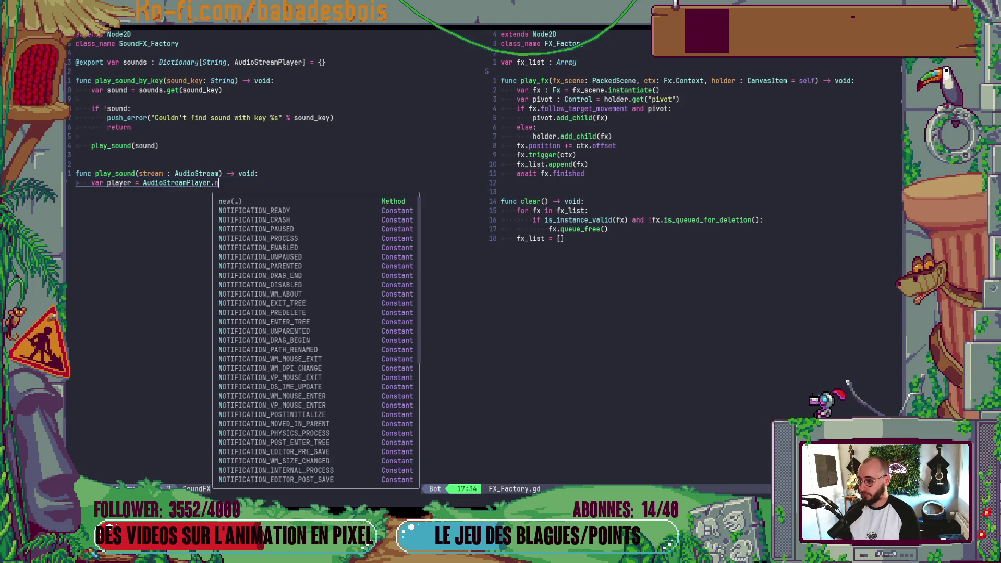
{"action": "key", "text": "Return"}
{"action": "key", "text": "Escape"}
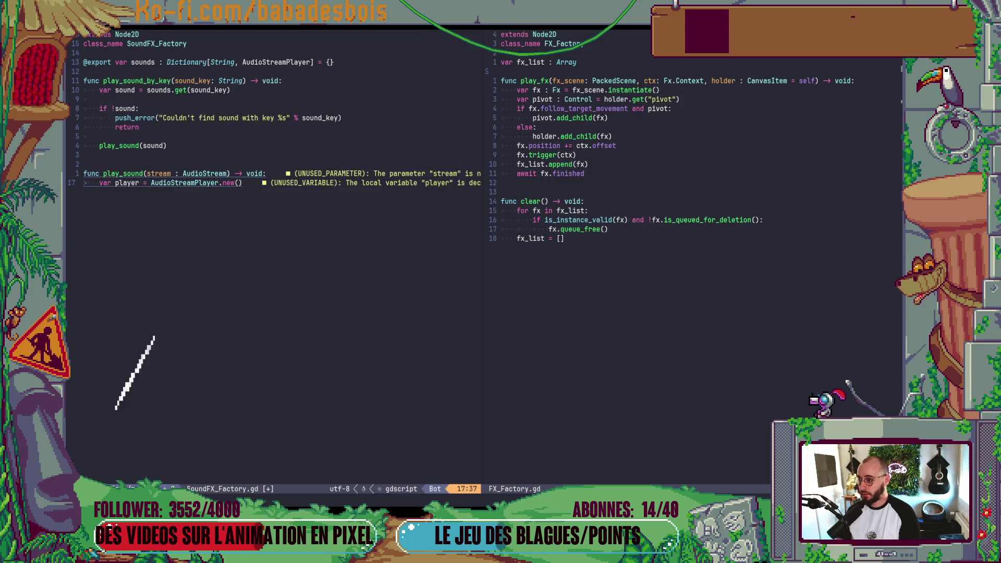
{"action": "type", "text": ":w"}
{"action": "key", "text": "Return"}
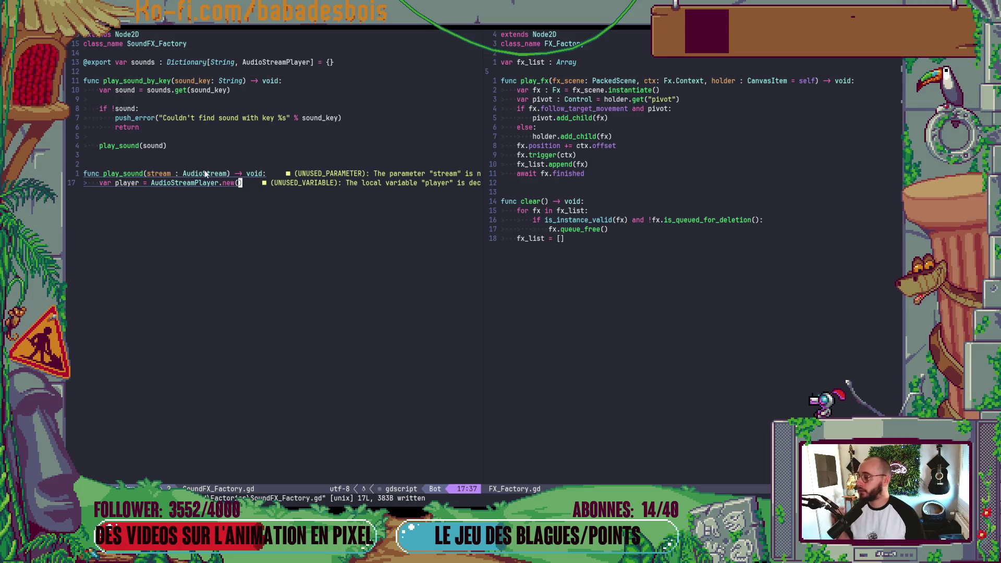
{"action": "key", "text": "o"}
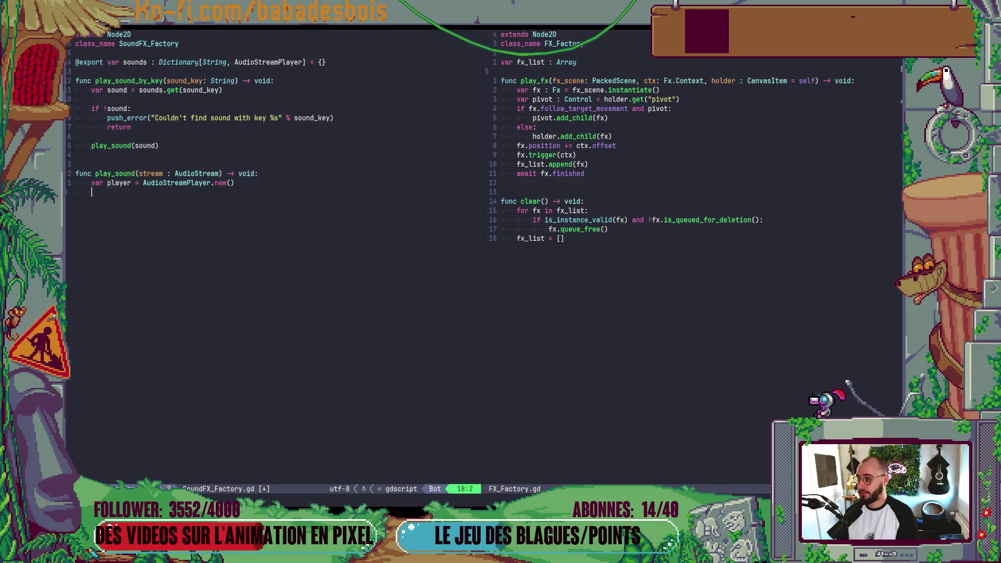
{"action": "type", "text": "add_child("}
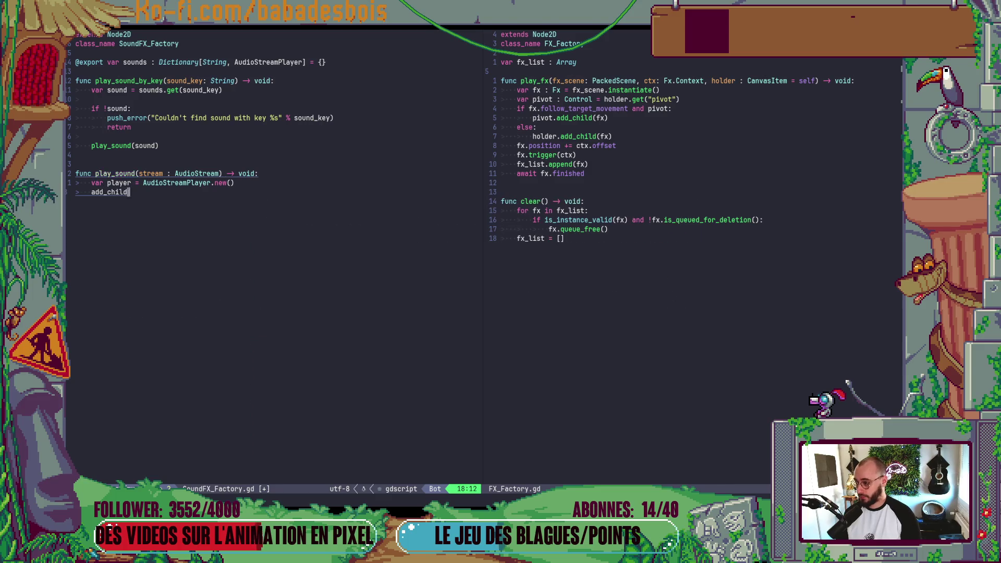
{"action": "type", "text": "pl"}
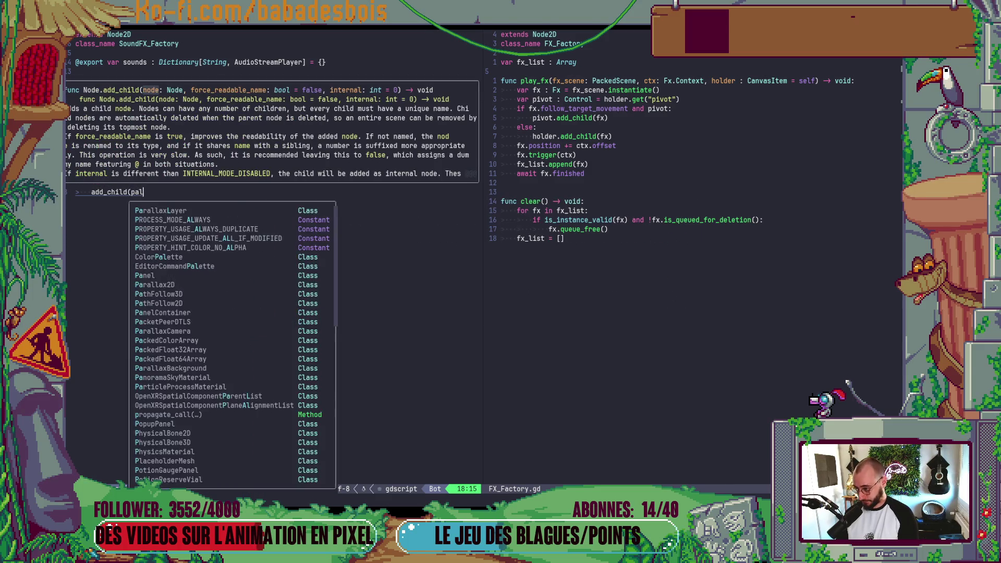
{"action": "type", "text": "ayer)"}
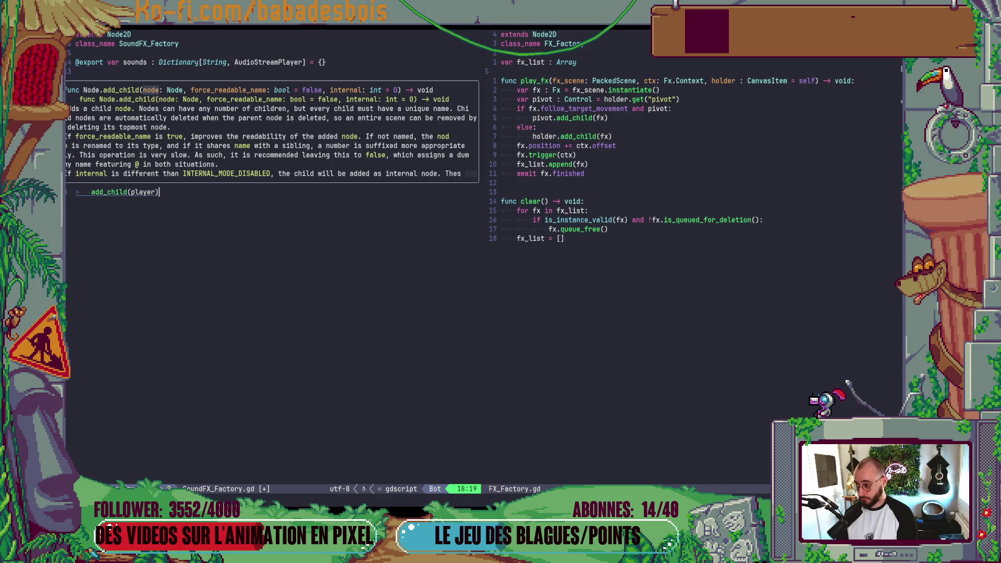
{"action": "key", "text": "Return"}
{"action": "type", "text": "player.s"}
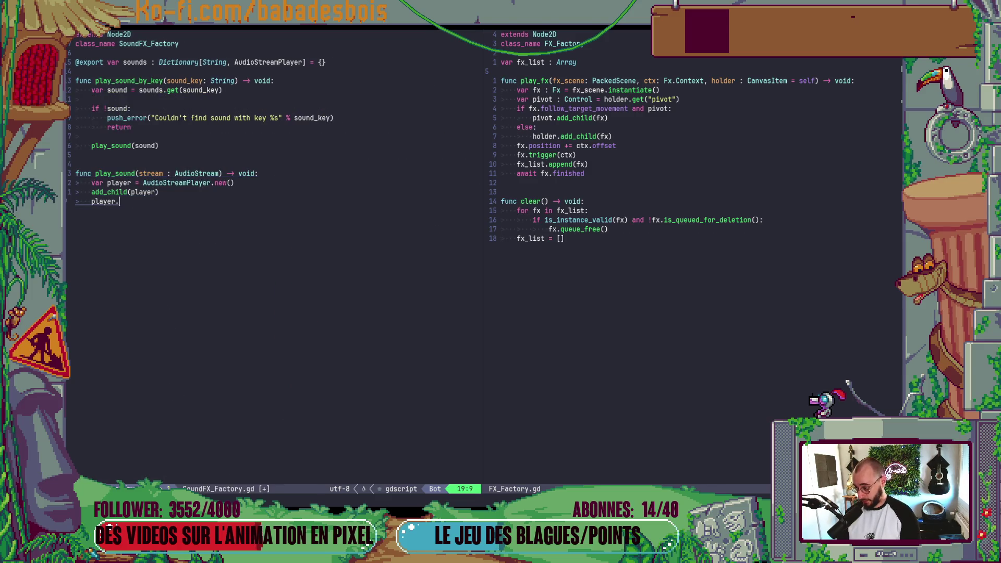
{"action": "key", "text": "Return"}
{"action": "type", "text": "= s"}
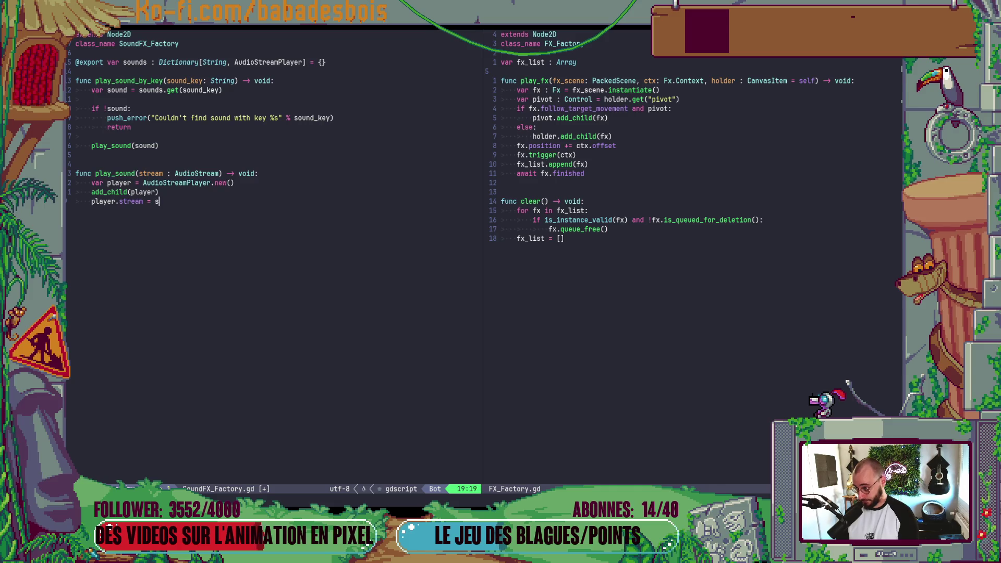
{"action": "key", "text": "Return"}
{"action": "key", "text": "Return"}
{"action": "type", "text": "pl"}
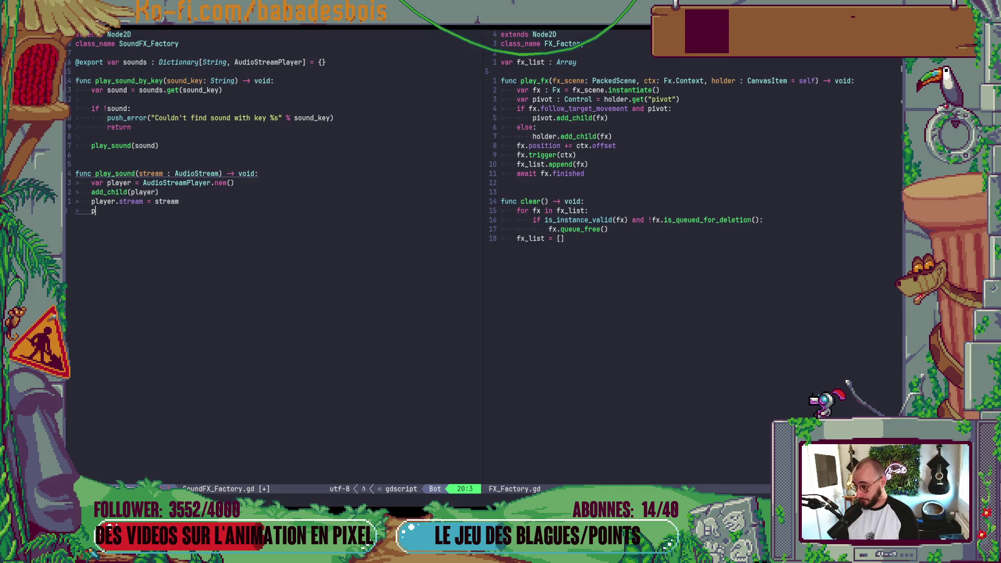
{"action": "key", "text": "Return"}
{"action": "type", "text": ".pl"}
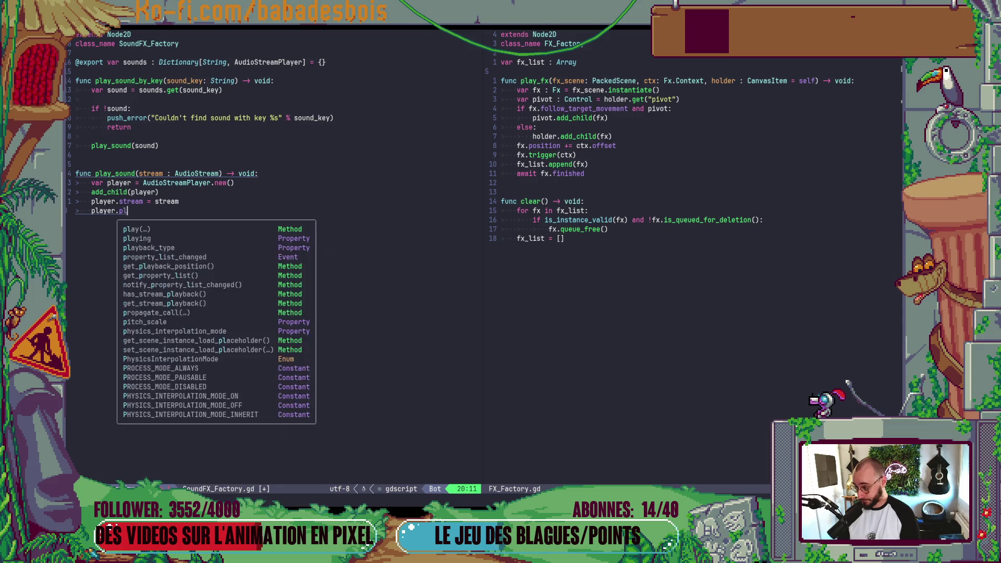
{"action": "key", "text": "Return"}
{"action": "type", "text": ")"}
{"action": "key", "text": "Return"}
{"action": "type", "text": "awai"}
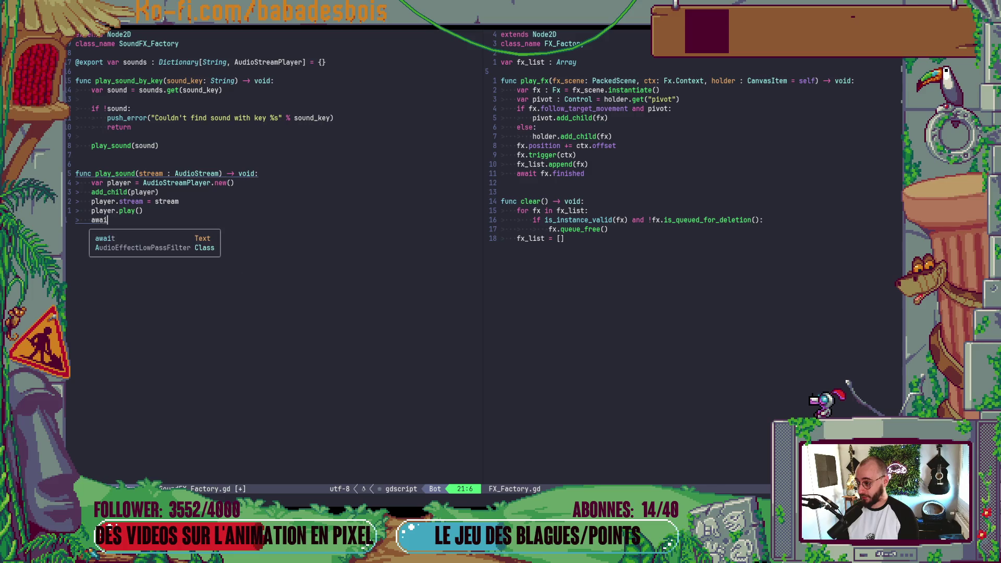
{"action": "type", "text": "t p"}
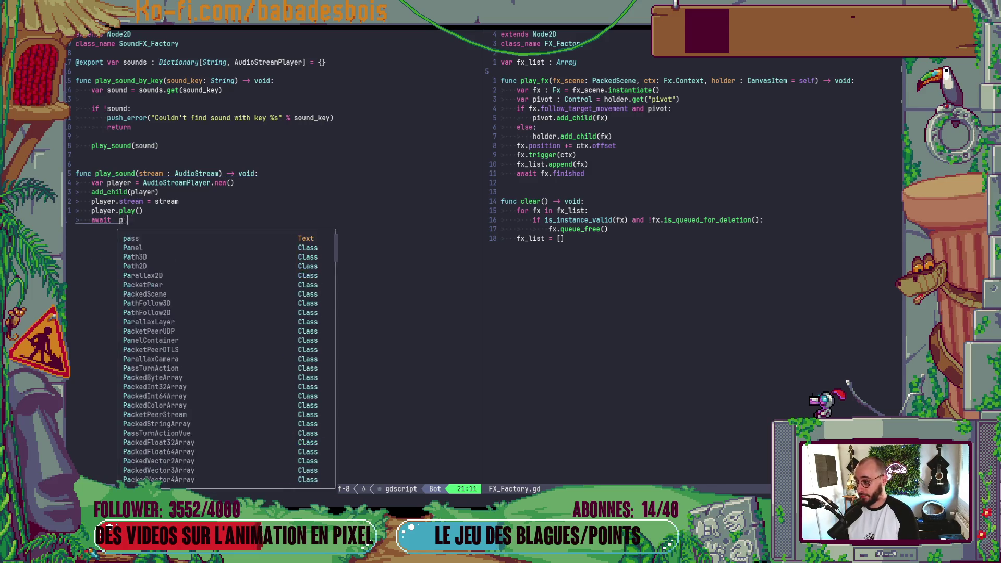
{"action": "type", "text": "layer."}
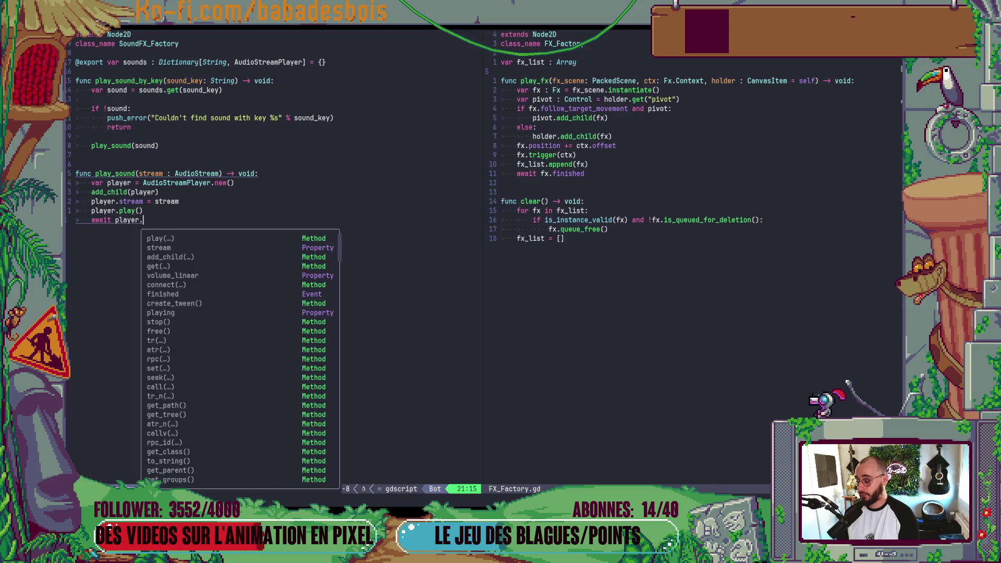
{"action": "type", "text": "finished("}
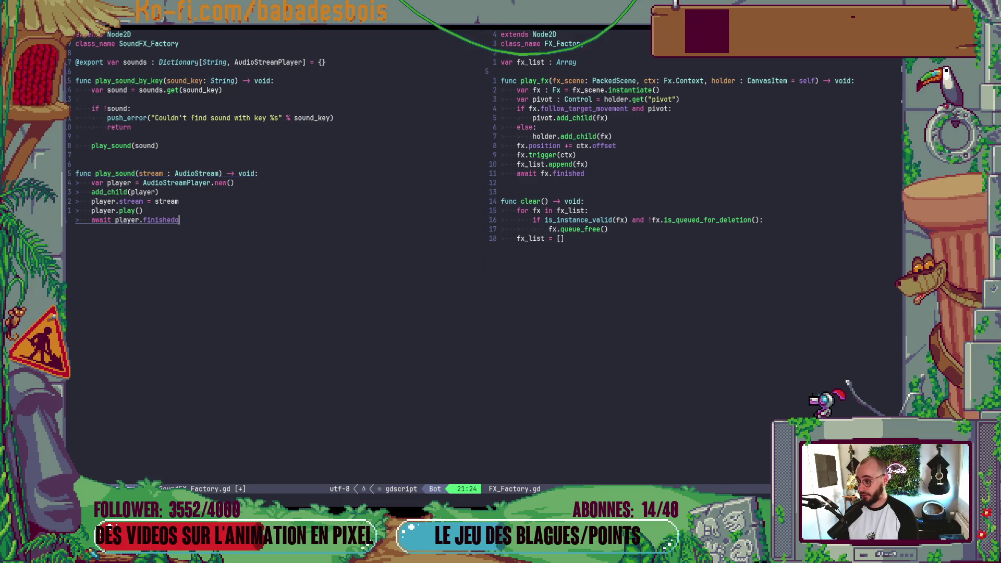
{"action": "key", "text": "BackSpace"}
{"action": "key", "text": "BackSpace"}
{"action": "key", "text": "Return"}
{"action": "type", "text": "player."}
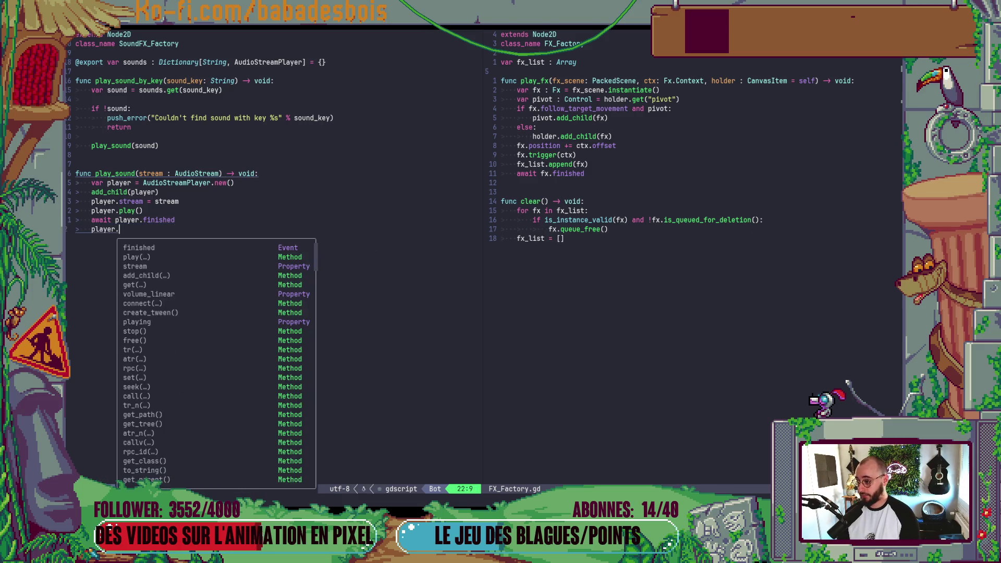
{"action": "type", "text": "queue_free("}
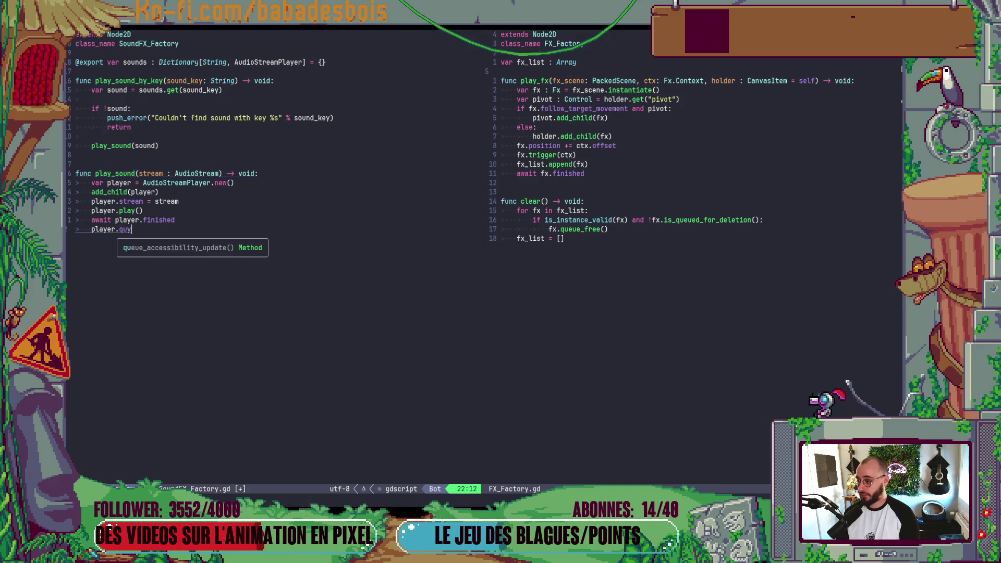
{"action": "key", "text": "ctrl+s"}
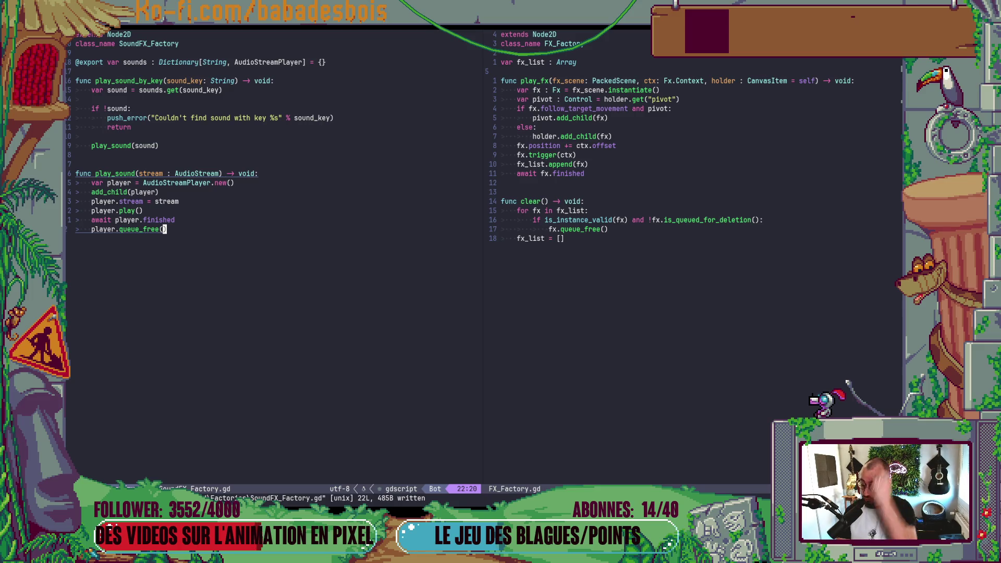
{"action": "mouse_move", "coordinate": [112, 229]}
{"action": "left_mouse_down"}
{"action": "mouse_move", "coordinate": [123, 220]}
{"action": "mouse_move", "coordinate": [109, 183]}
{"action": "left_mouse_up"}
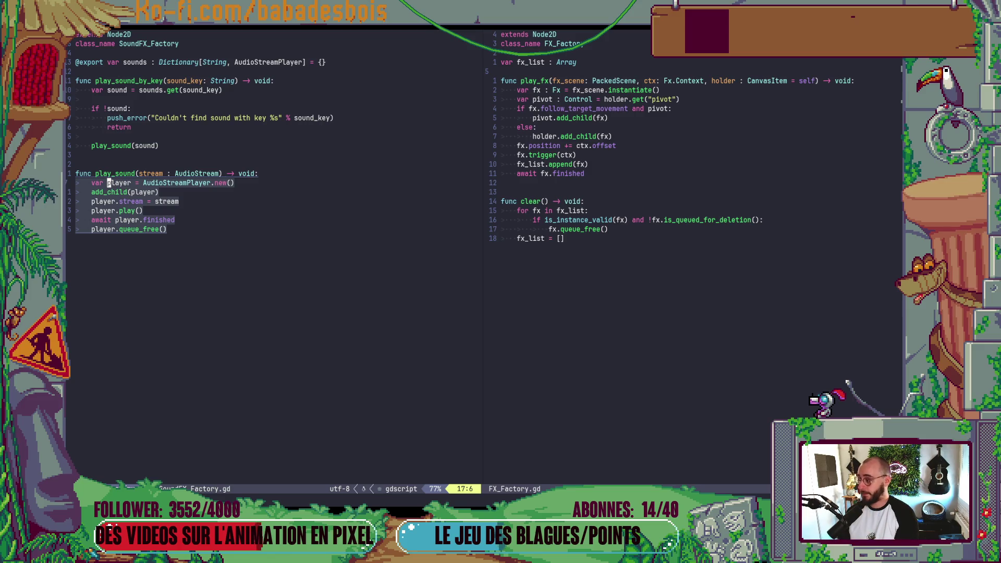
{"action": "key", "text": "Escape"}
{"action": "key", "text": "j"}
{"action": "key", "text": "j"}
{"action": "key", "text": "j"}
{"action": "key", "text": "V"}
{"action": "key", "text": "k"}
{"action": "key", "text": "k"}
{"action": "key", "text": "k"}
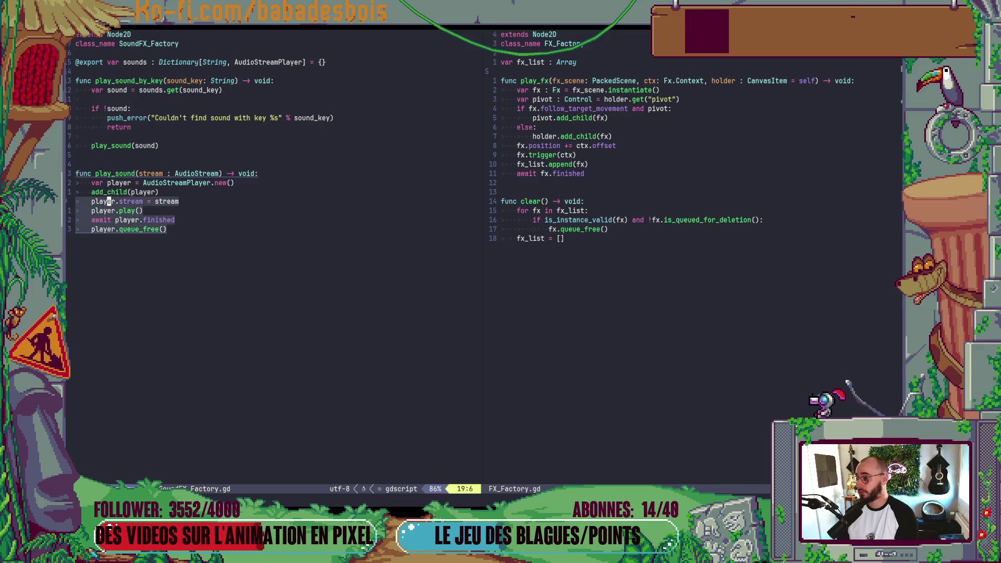
{"action": "key", "text": "k"}
{"action": "key", "text": "k"}
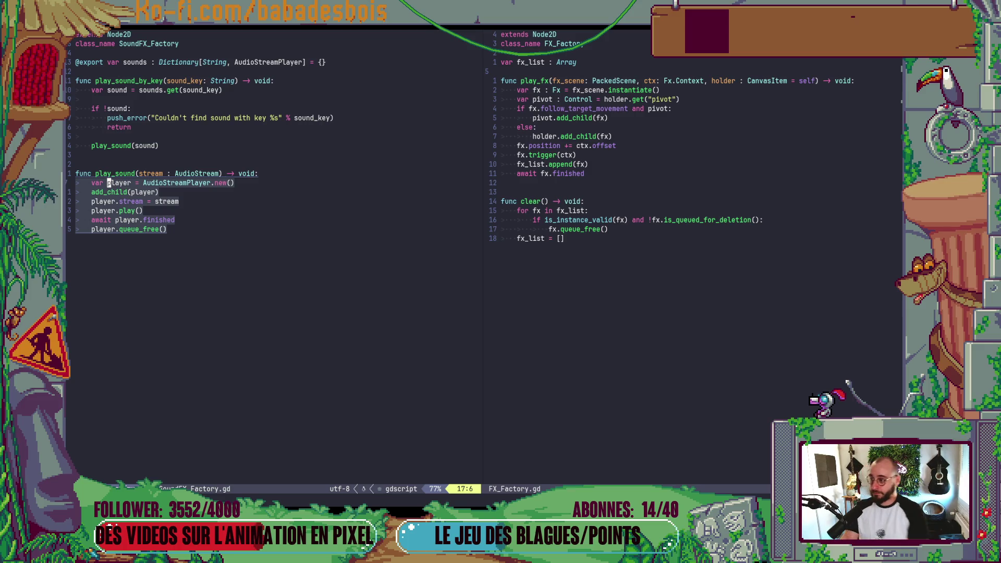
{"action": "key", "text": "Escape"}
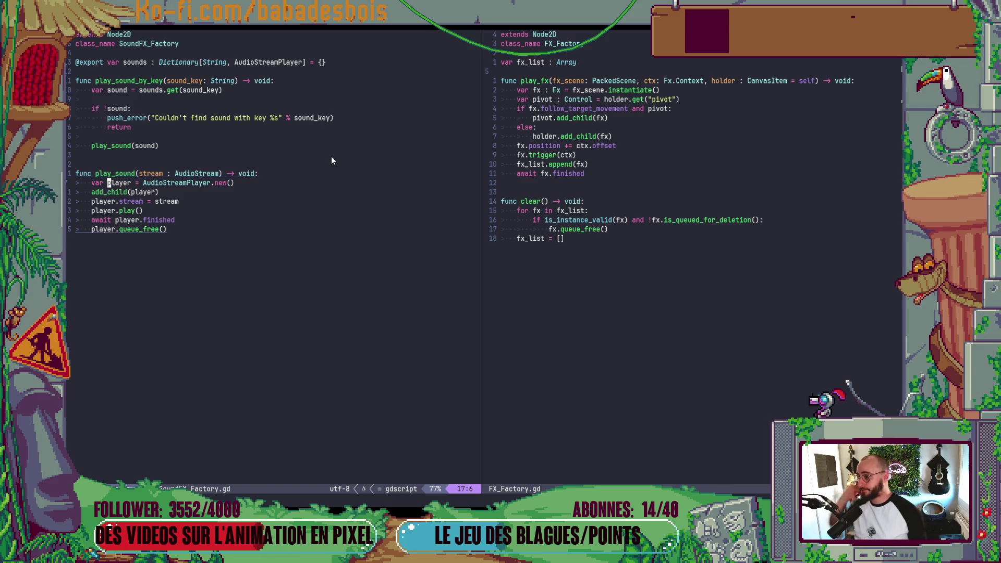
{"action": "key", "text": "j"}
{"action": "key", "text": "j"}
{"action": "key", "text": "j"}
{"action": "key", "text": "k"}
{"action": "key", "text": "k"}
{"action": "key", "text": "k"}
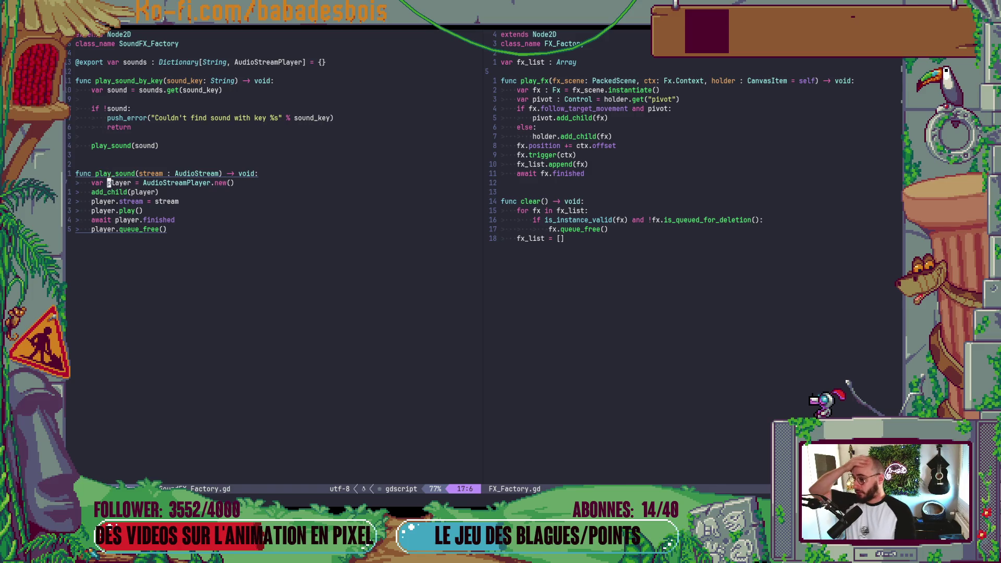
{"action": "key", "text": "k"}
{"action": "key", "text": "k"}
{"action": "key", "text": "k"}
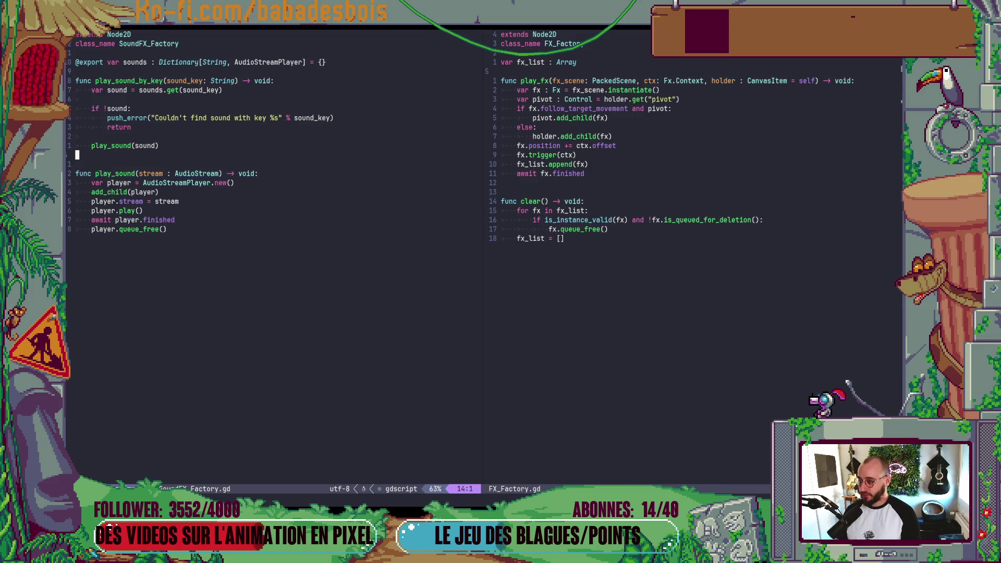
{"action": "key", "text": "alt+Tab"}
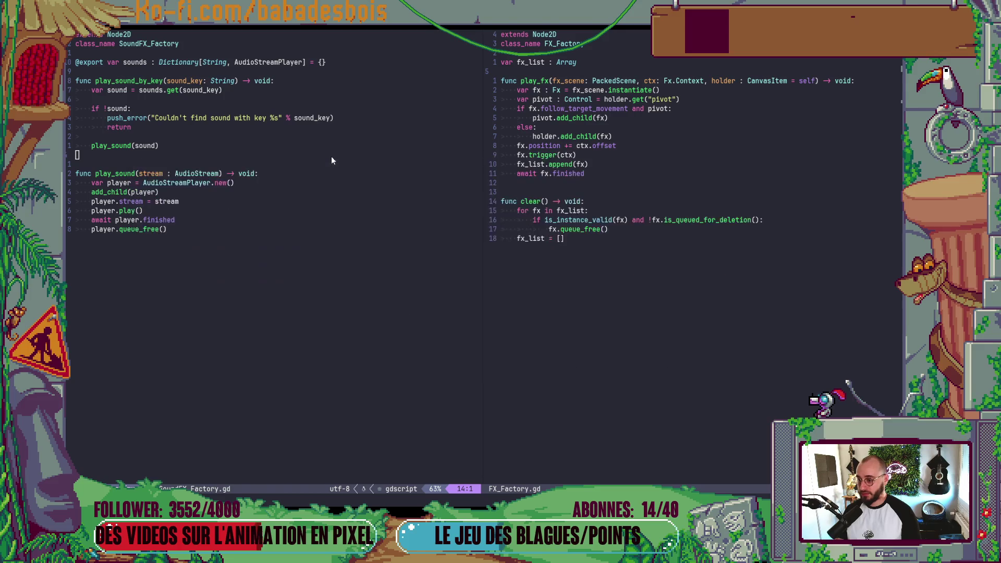
{"action": "key", "text": "alt+Tab"}
Step: Run the game with F5, confirm the hero, pick Réveil de l'ours, then close the game
{"action": "key", "text": "Tab"}
{"action": "key", "text": "Tab"}
{"action": "key", "text": "Tab"}
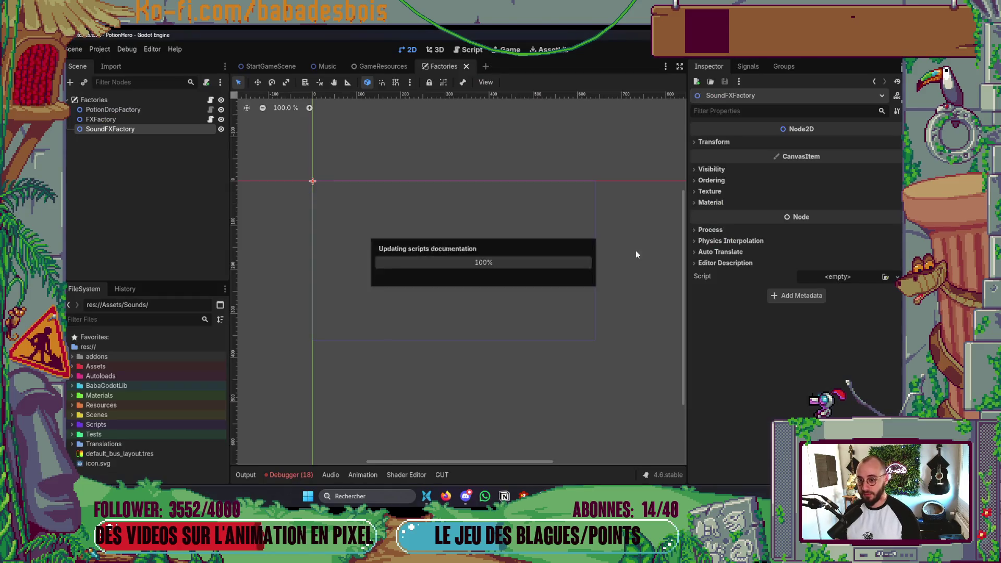
{"action": "key", "text": "F5"}
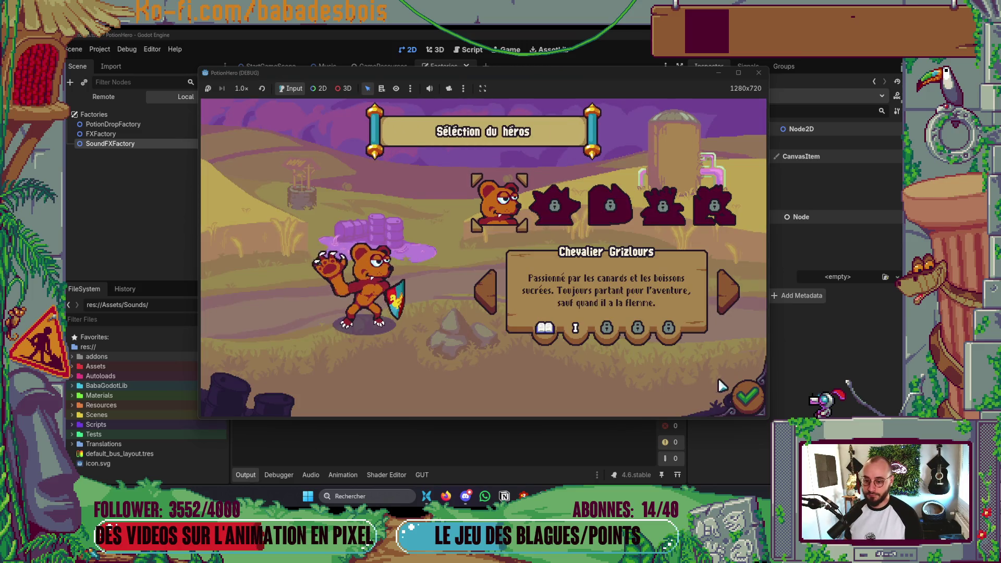
{"action": "left_click", "coordinate": [748, 396]}
{"action": "left_click", "coordinate": [573, 210]}
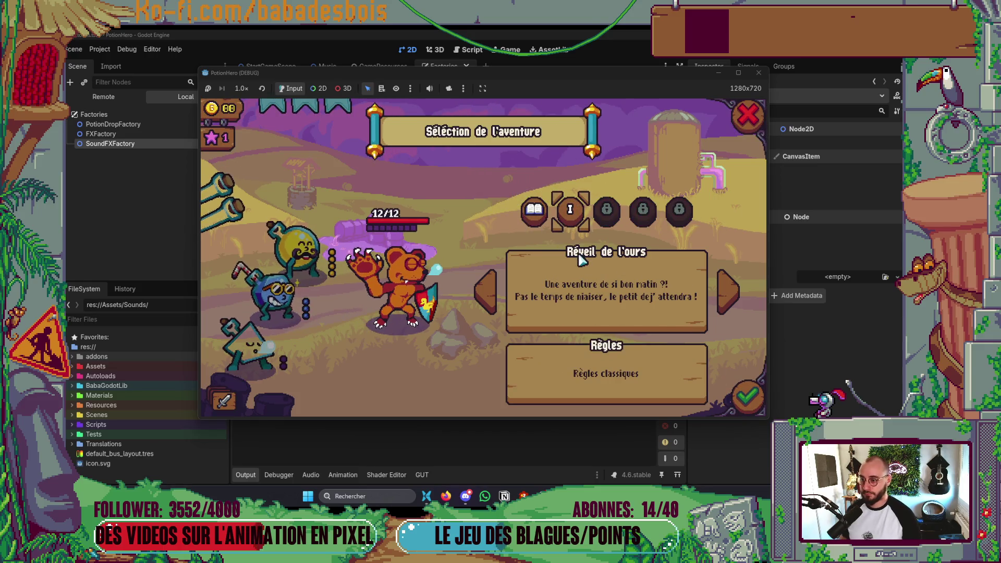
{"action": "left_click", "coordinate": [758, 73]}
{"action": "key", "text": "alt+Tab"}
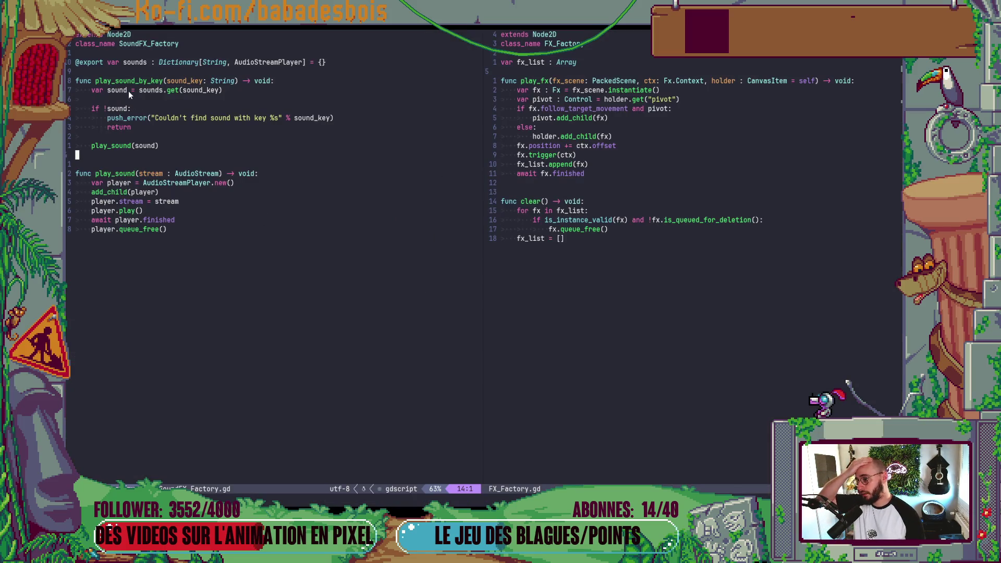
{"action": "key", "text": "alt+Tab"}
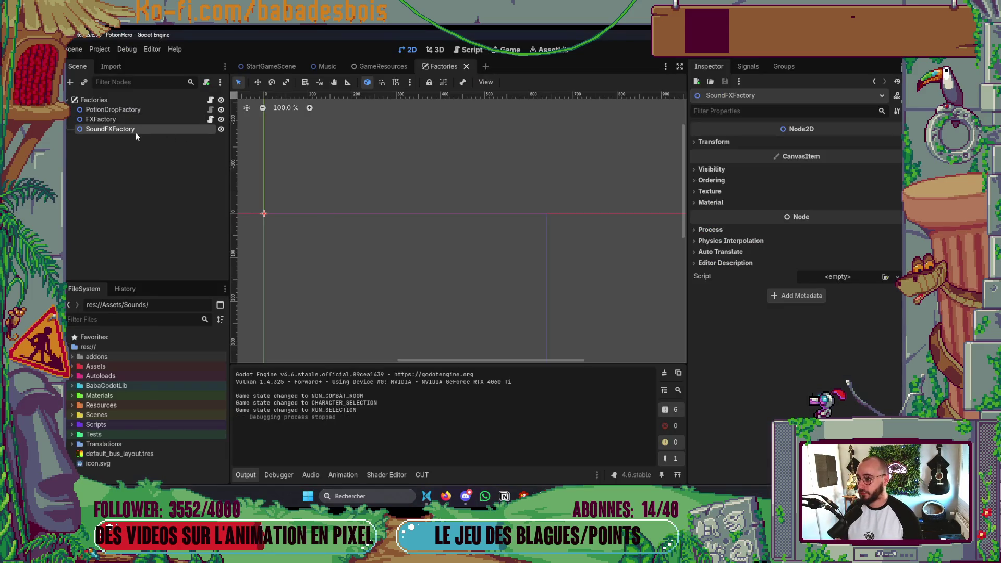
Step: Filter FileSystem for Sound and attach SoundFX_Factory.gd to the SoundFXFactory node
{"action": "left_click", "coordinate": [165, 219]}
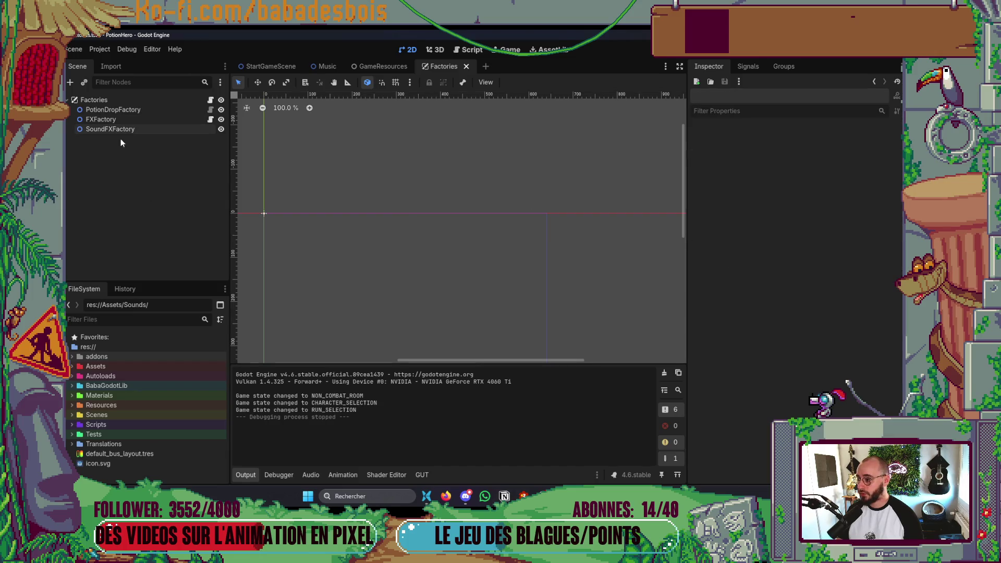
{"action": "type", "text": "Sound"}
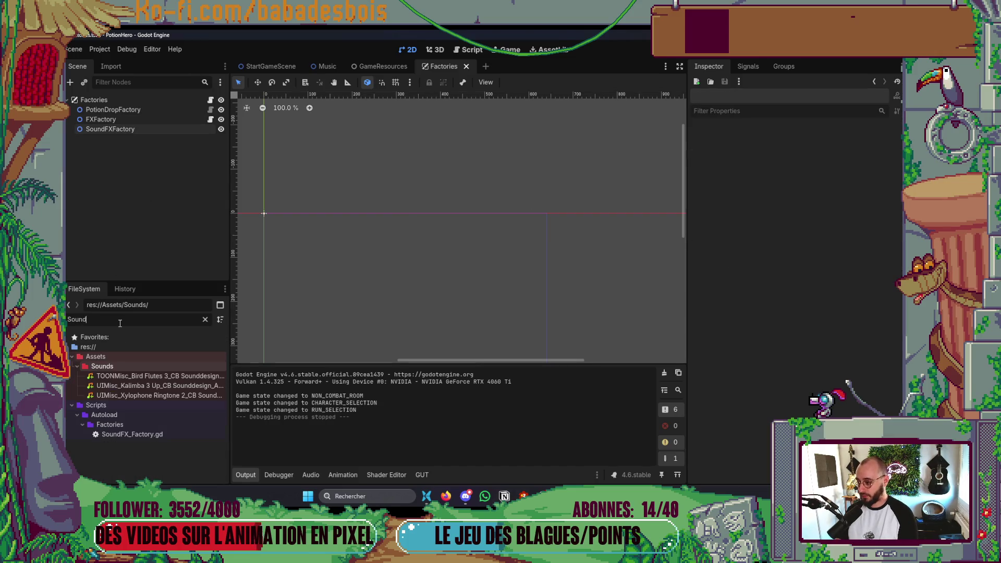
{"action": "mouse_move", "coordinate": [144, 433]}
{"action": "left_mouse_down"}
{"action": "mouse_move", "coordinate": [142, 194]}
{"action": "mouse_move", "coordinate": [150, 134]}
{"action": "mouse_move", "coordinate": [162, 132]}
{"action": "left_mouse_up"}
{"action": "left_click", "coordinate": [152, 128]}
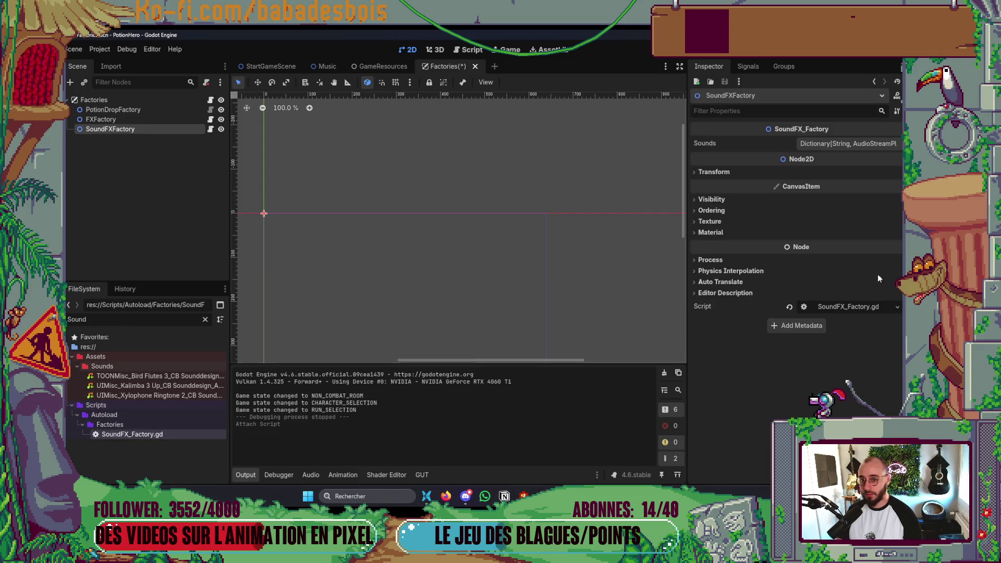
Step: Expand the empty Sounds dictionary in the Inspector and save the Factories scene
{"action": "left_click", "coordinate": [854, 149]}
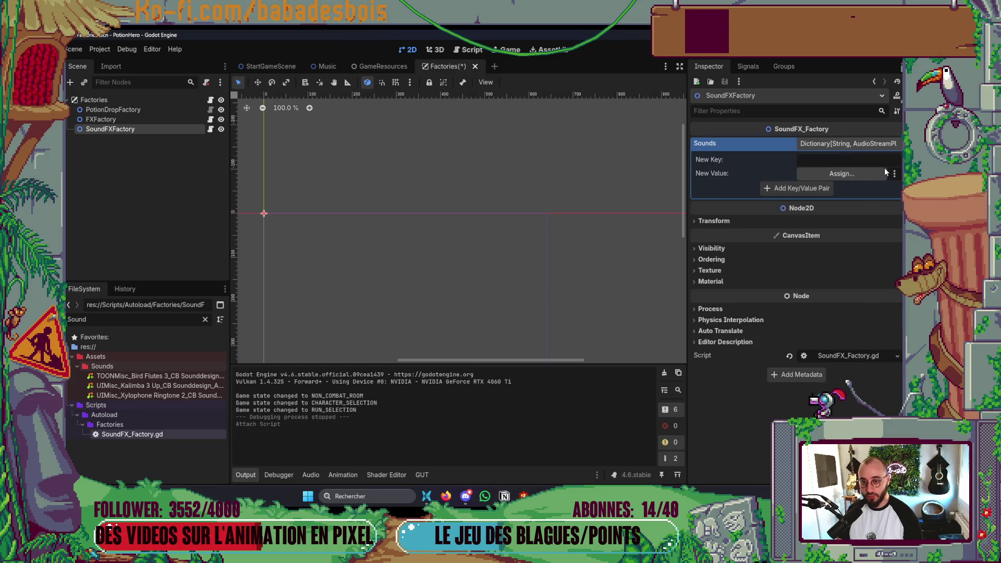
{"action": "left_click", "coordinate": [862, 174]}
{"action": "key", "text": "Escape"}
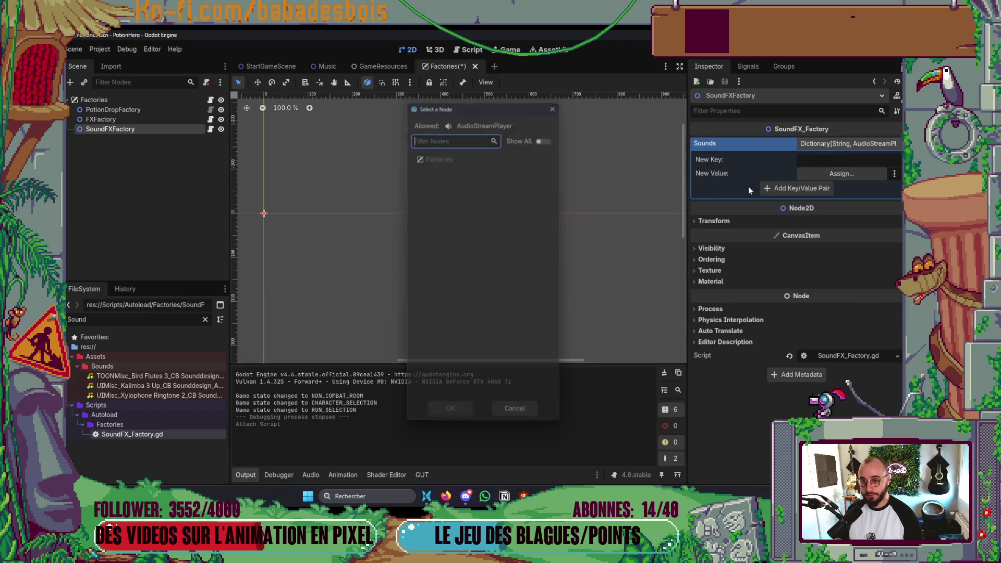
{"action": "scroll", "coordinate": [418, 215], "scroll_direction": "up", "scroll_amount": 1}
{"action": "key", "text": "shift+g"}
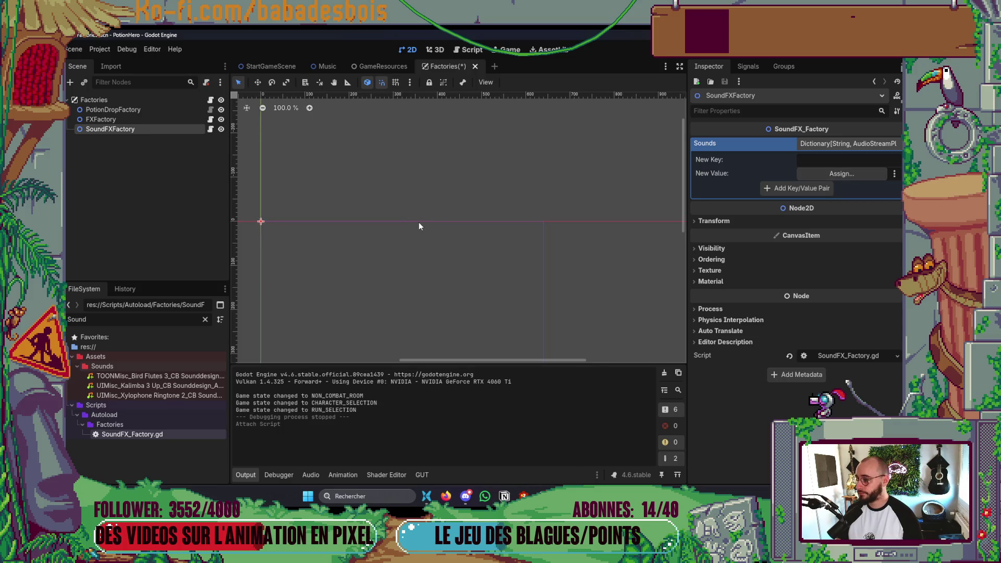
{"action": "key", "text": "ctrl+s"}
{"action": "key", "text": "alt+Tab"}
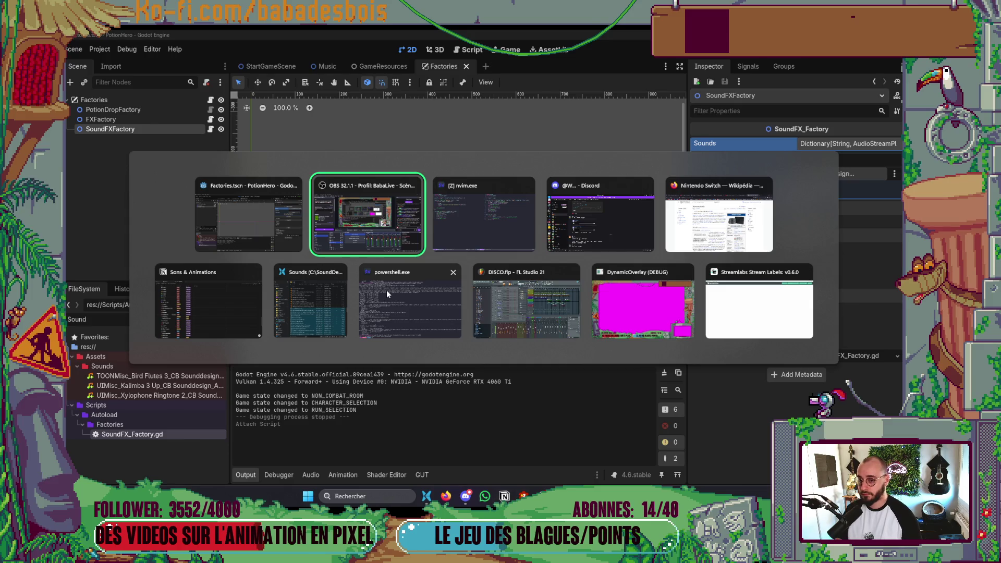
Step: Check the Sons & Animations notes and the Sounds file folder in other windows
{"action": "left_click", "coordinate": [244, 303]}
{"action": "key", "text": "alt+Tab"}
{"action": "key", "text": "Tab"}
{"action": "key", "text": "Tab"}
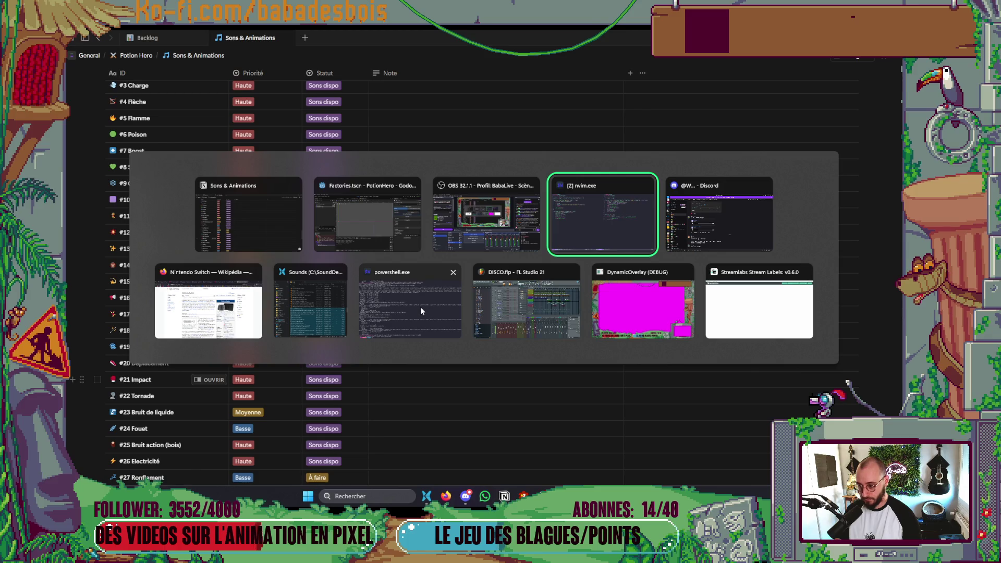
{"action": "left_click", "coordinate": [300, 305]}
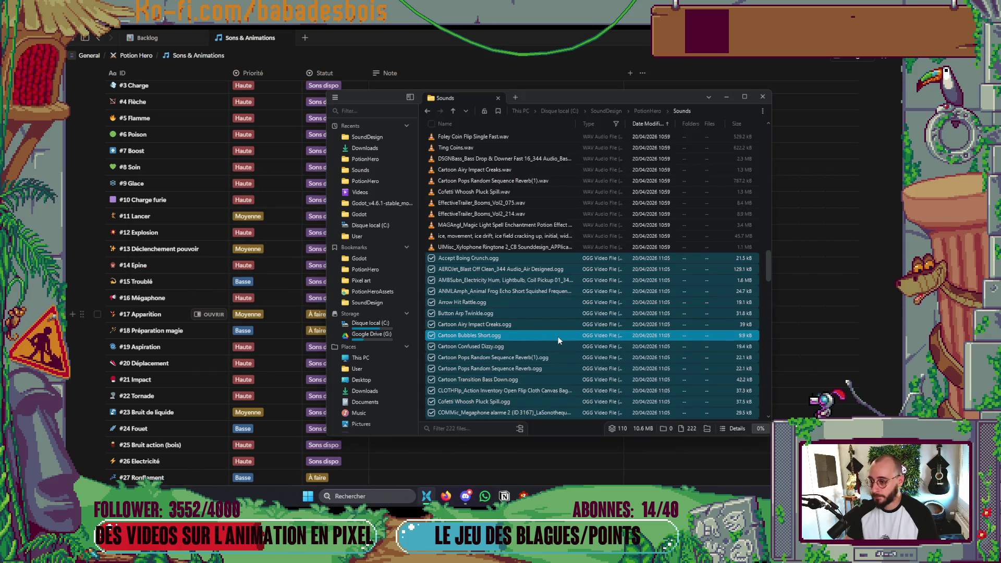
{"action": "key", "text": "alt+Tab"}
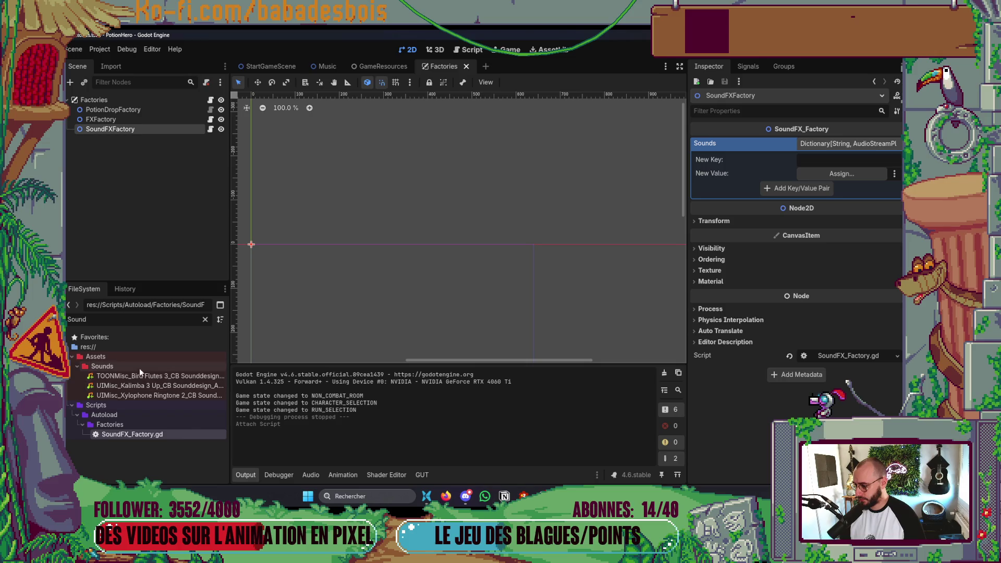
Step: Clear the FileSystem filter, expand Assets/Sounds, and preview Accept Boing Crunch.ogg
{"action": "left_click", "coordinate": [205, 319]}
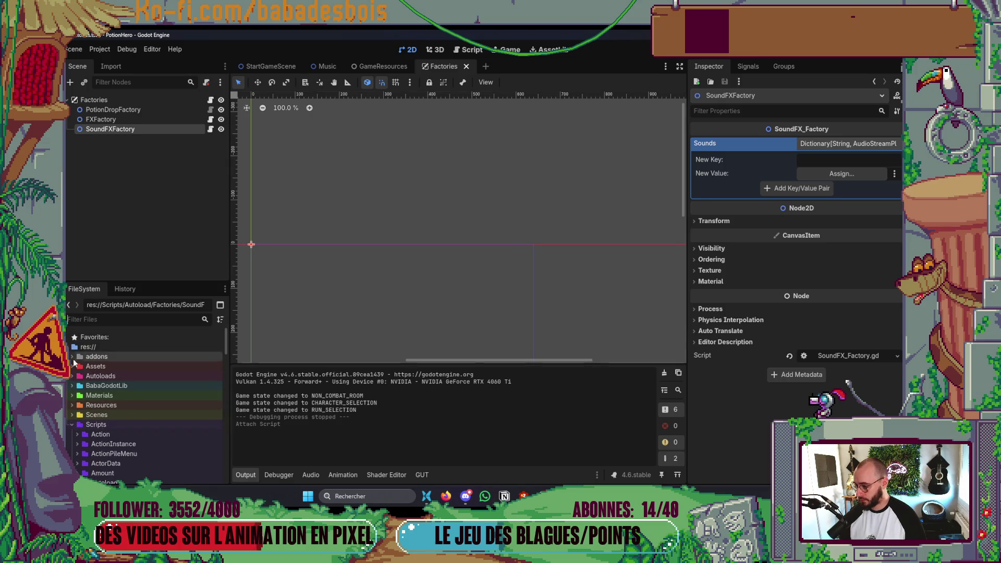
{"action": "left_click", "coordinate": [73, 366]}
{"action": "left_click", "coordinate": [78, 386]}
{"action": "scroll", "coordinate": [105, 376], "scroll_direction": "down", "scroll_amount": 2}
{"action": "double_click", "coordinate": [145, 357]}
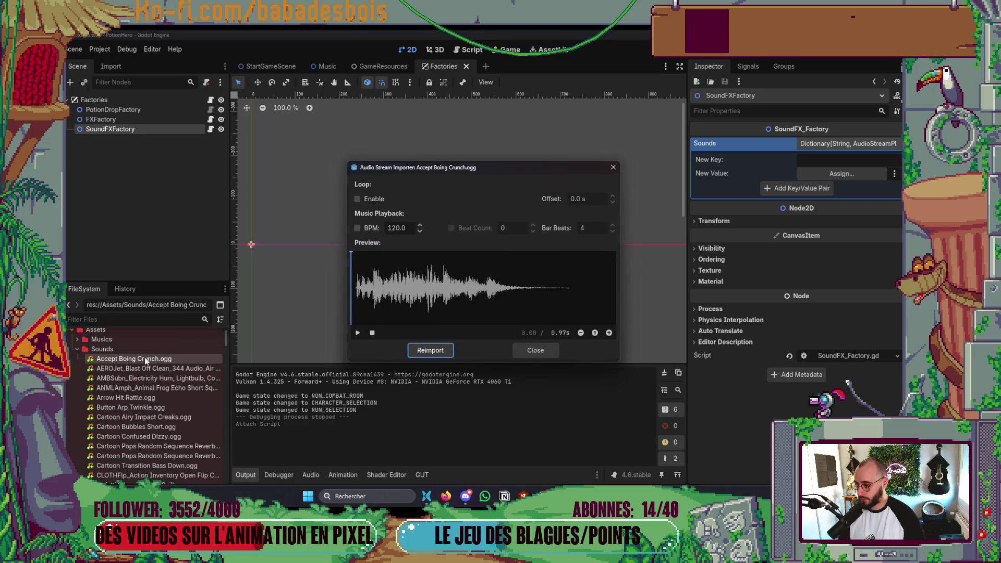
{"action": "left_click", "coordinate": [536, 350]}
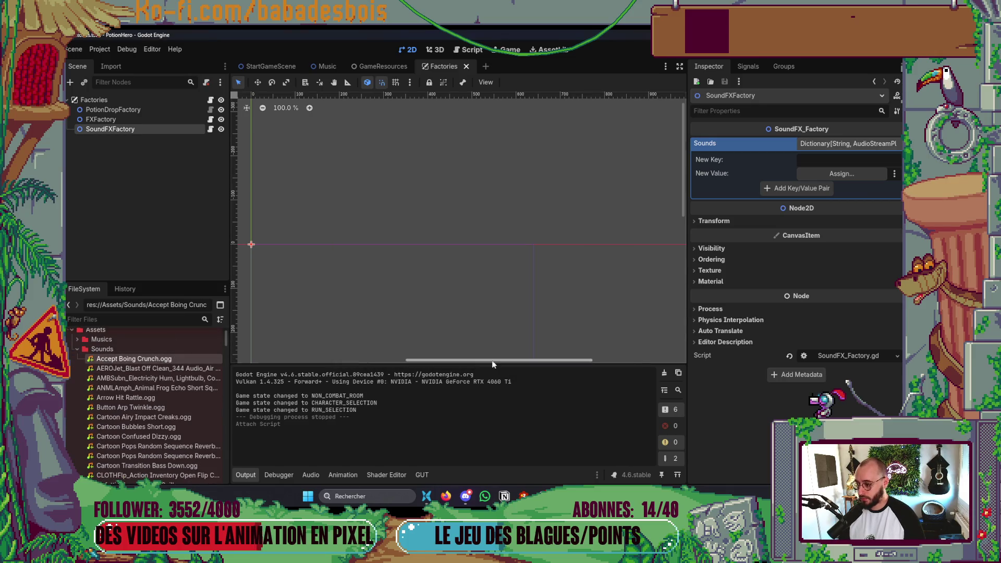
Step: Consult the Sons & Animations list, then filter Godot's FileSystem for slash
{"action": "key", "text": "alt+Tab"}
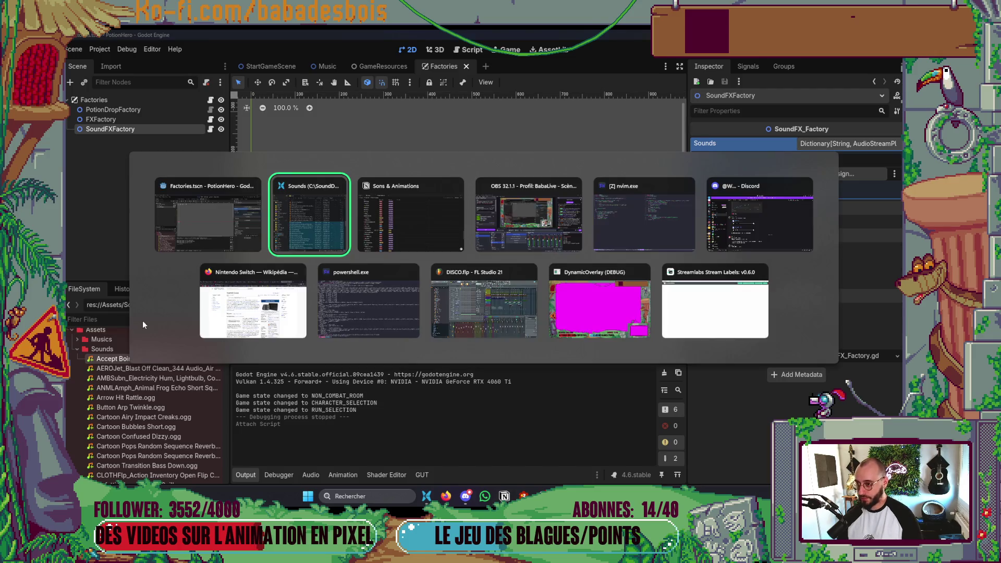
{"action": "key", "text": "alt+Tab"}
{"action": "scroll", "coordinate": [279, 269], "scroll_direction": "up", "scroll_amount": 10}
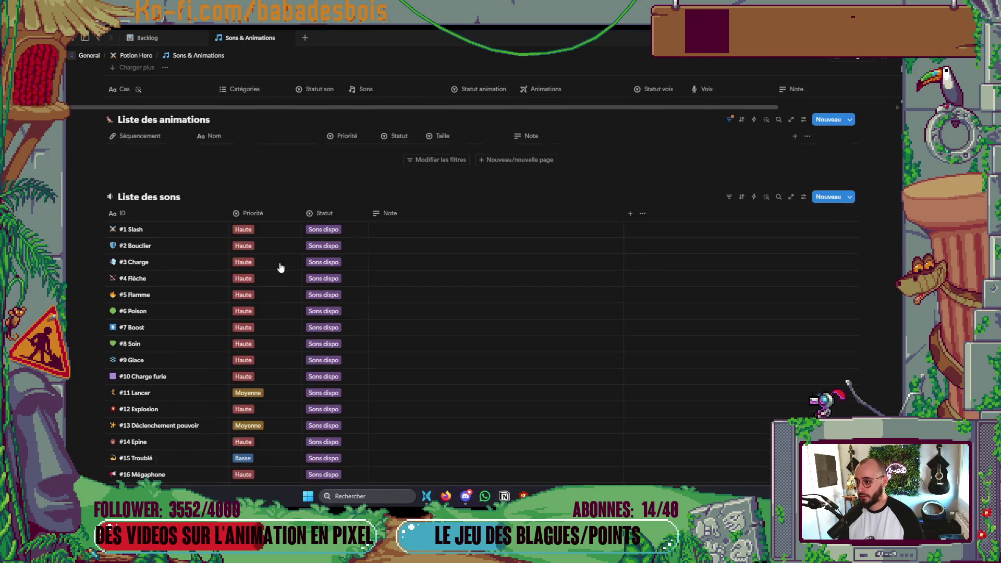
{"action": "key", "text": "alt+Tab"}
{"action": "type", "text": "skla"}
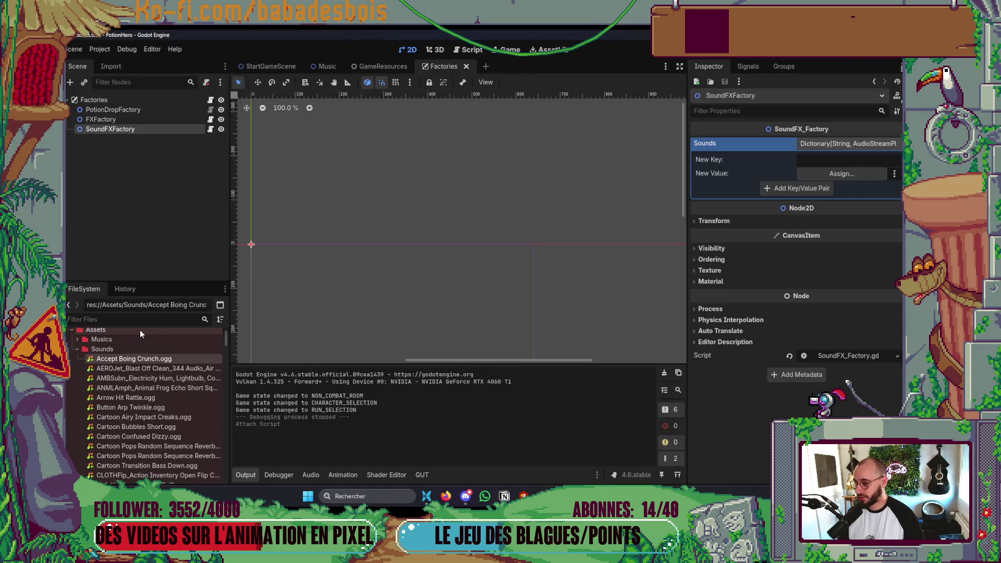
{"action": "key", "text": "BackSpace"}
{"action": "key", "text": "BackSpace"}
{"action": "key", "text": "BackSpace"}
{"action": "type", "text": "lash"}
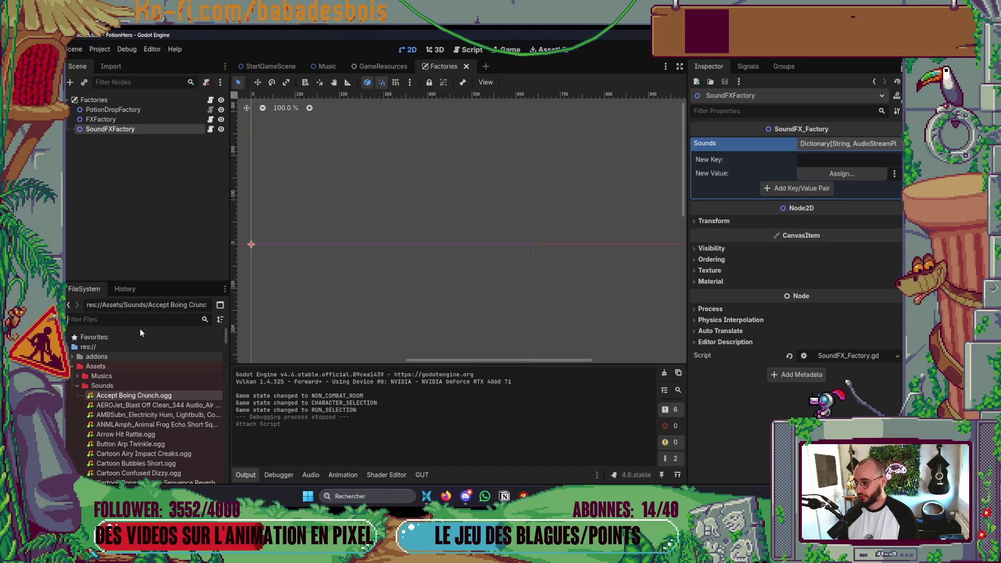
{"action": "key", "text": "alt+Tab"}
{"action": "key", "text": "alt+Tab"}
{"action": "key", "text": "alt+Tab"}
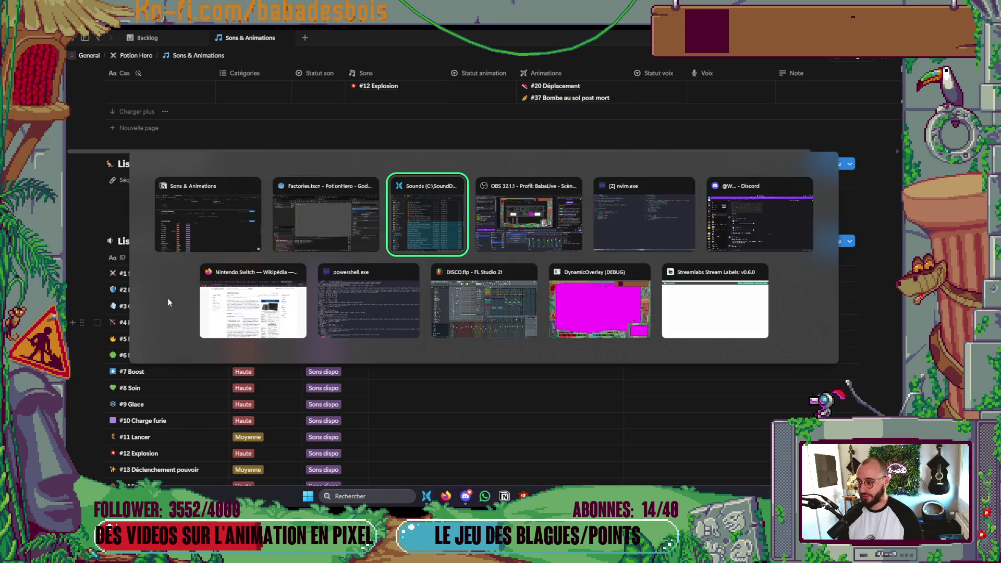
{"action": "left_click", "coordinate": [252, 300]}
Step: Look over the Gemini conversion tab, another tab, the downloads list and browser menu
{"action": "left_click", "coordinate": [636, 40]}
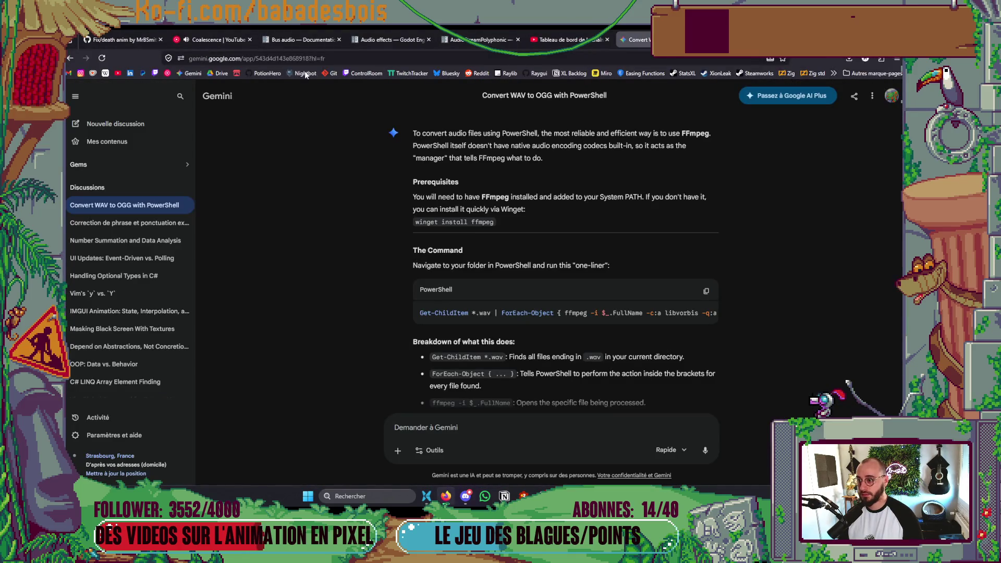
{"action": "left_click", "coordinate": [740, 40]}
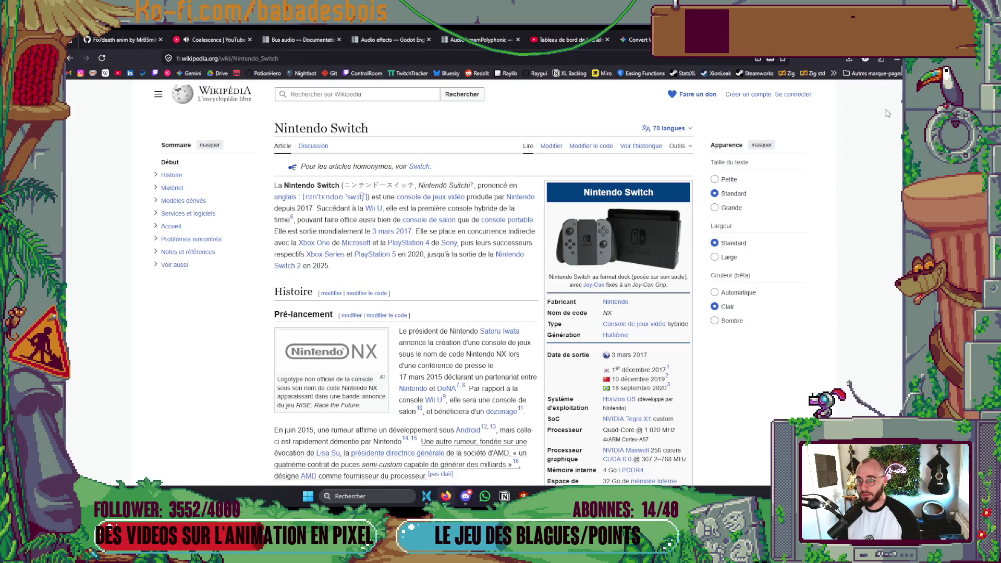
{"action": "left_click", "coordinate": [850, 62]}
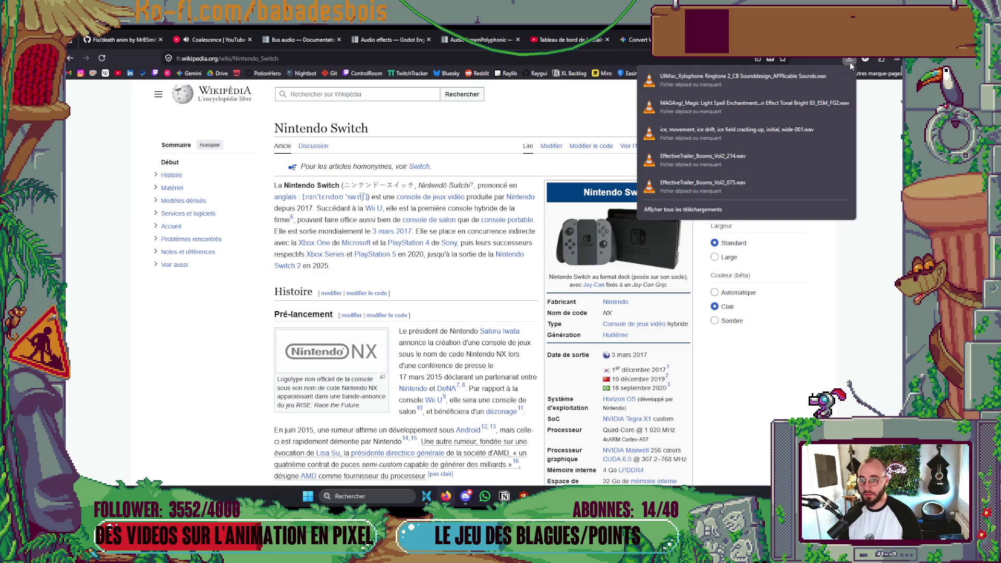
{"action": "left_click", "coordinate": [850, 62]}
{"action": "left_click", "coordinate": [893, 56]}
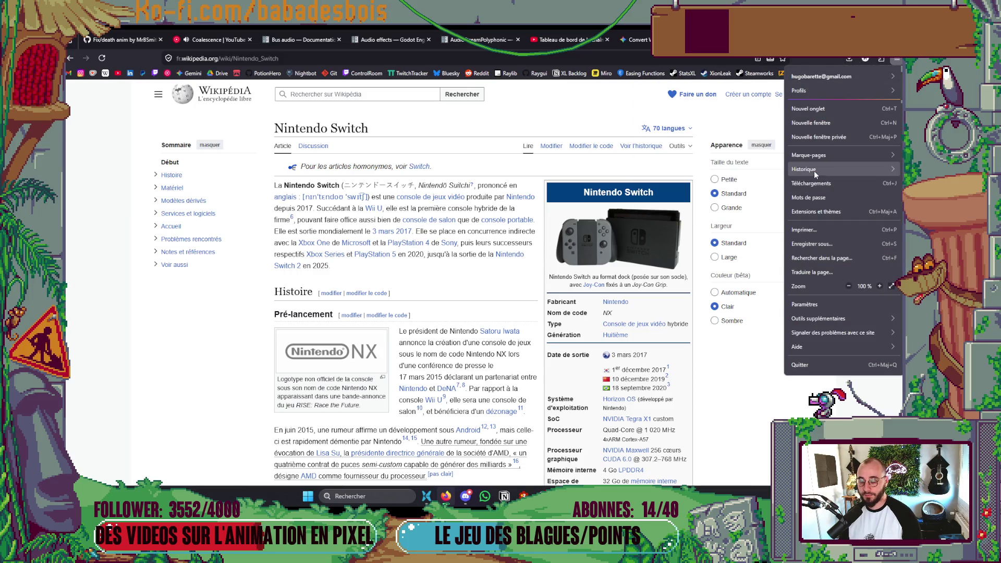
{"action": "left_click", "coordinate": [766, 127]}
Step: Open Google Drive under the other work account and navigate to Recherche sons' #1 Slash folder
{"action": "left_click", "coordinate": [218, 73]}
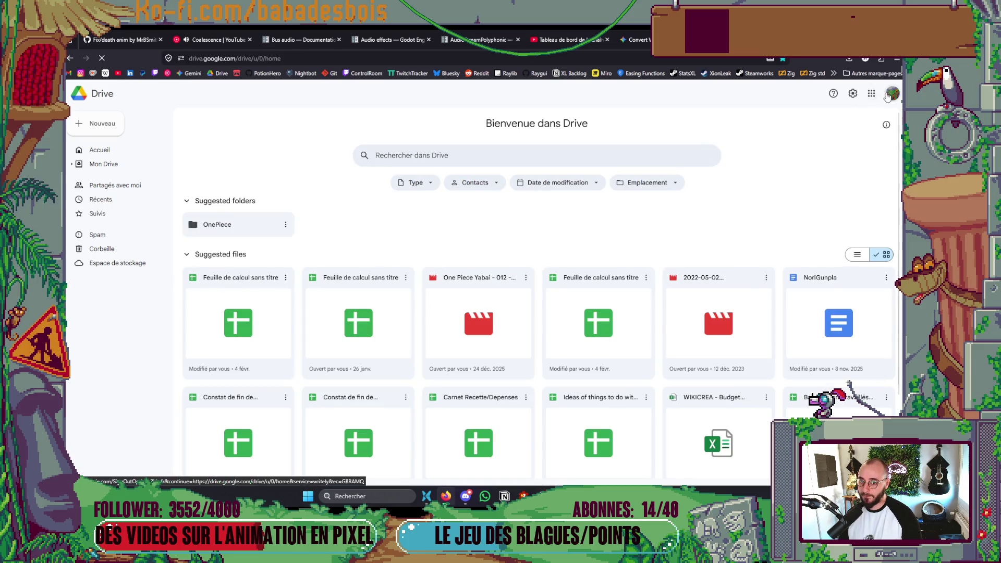
{"action": "left_click", "coordinate": [893, 94]}
{"action": "left_click", "coordinate": [764, 305]}
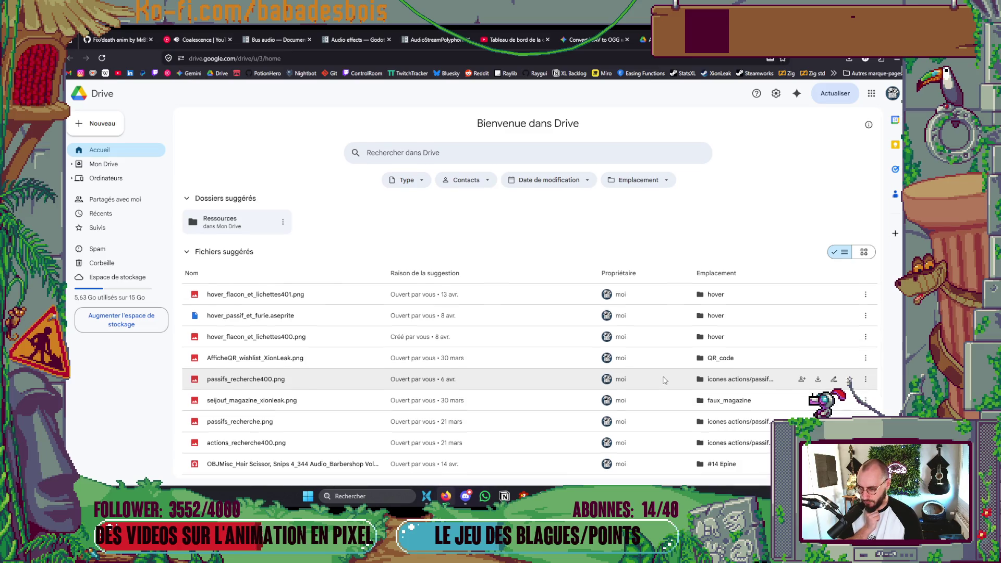
{"action": "scroll", "coordinate": [665, 380], "scroll_direction": "down", "scroll_amount": 2}
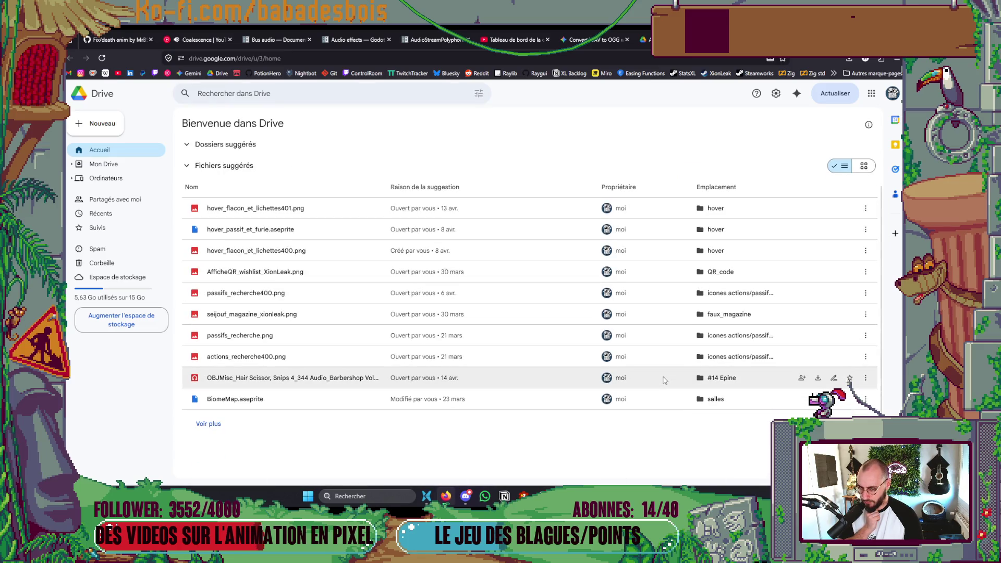
{"action": "left_click", "coordinate": [728, 385]}
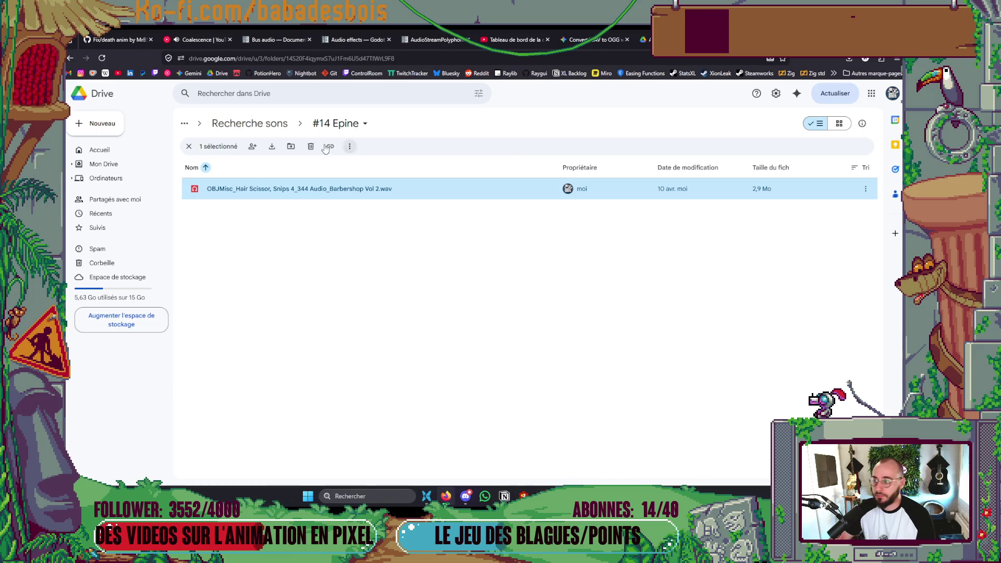
{"action": "left_click", "coordinate": [249, 123]}
{"action": "double_click", "coordinate": [253, 188]}
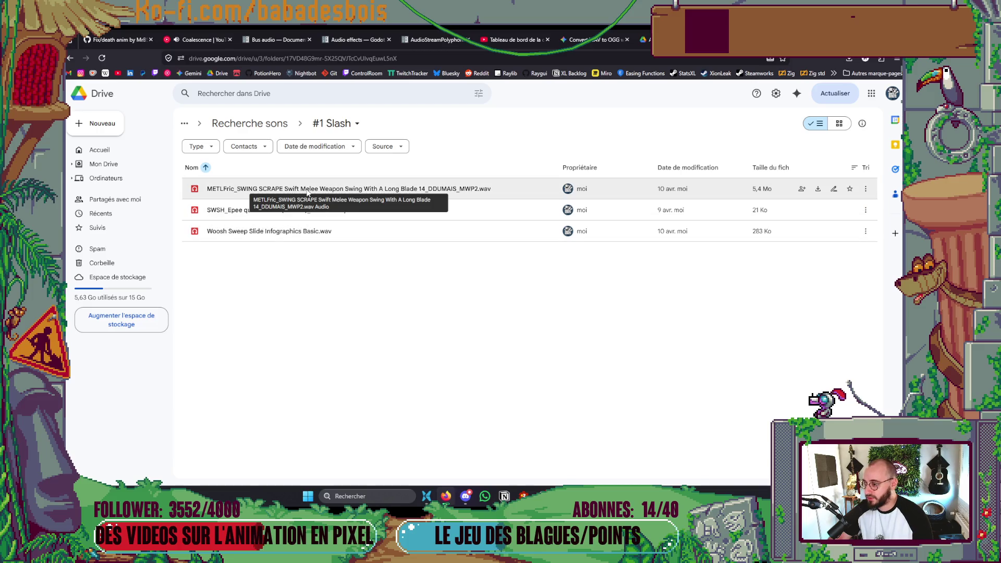
{"action": "key", "text": "alt+Tab"}
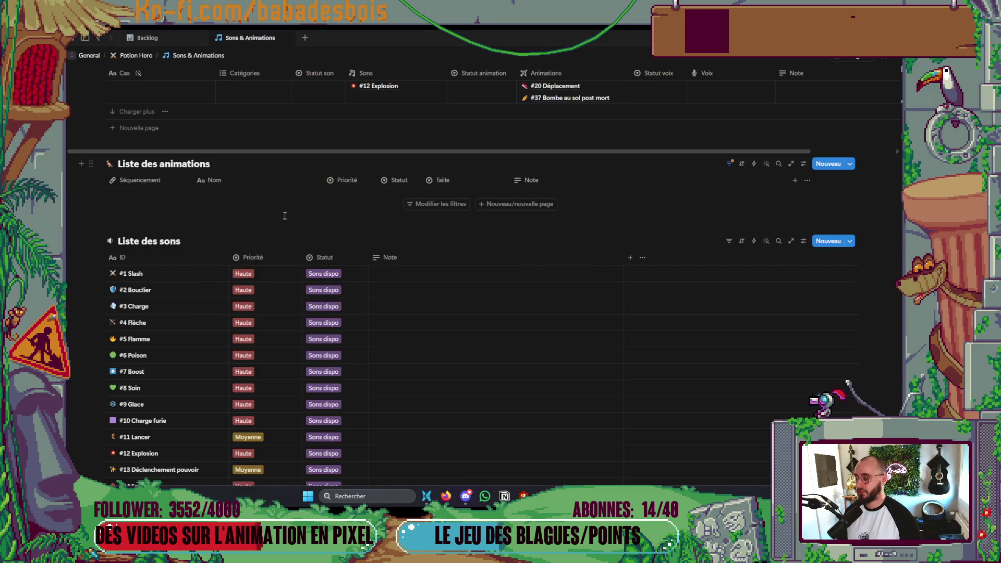
{"action": "key", "text": "alt+Tab"}
{"action": "key", "text": "Tab"}
Step: Filter FileSystem for SWI, select METLFric_SWING SCRAPE, and type SwordSwing as a new key
{"action": "type", "text": "SWI"}
{"action": "left_click", "coordinate": [194, 405]}
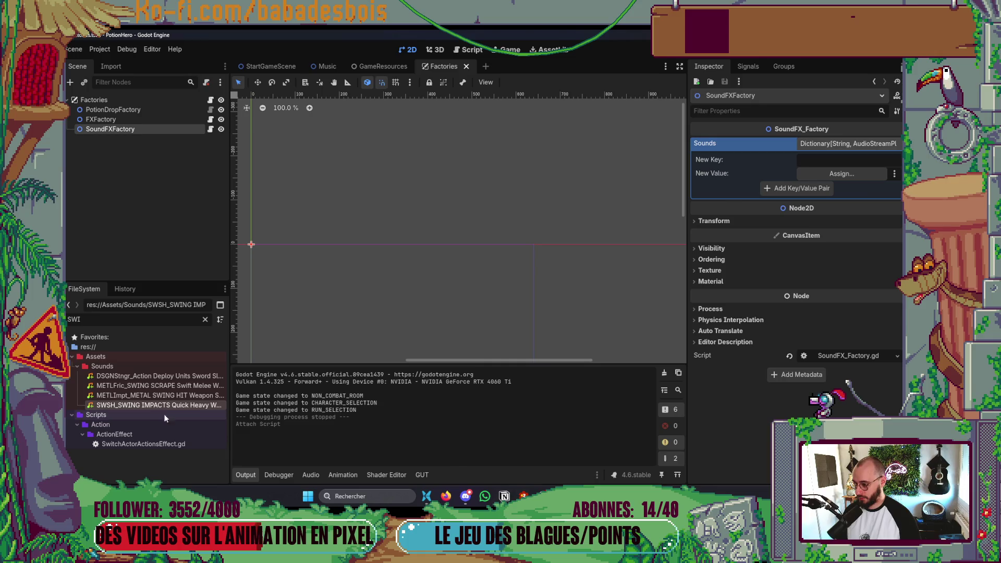
{"action": "left_click", "coordinate": [191, 385]}
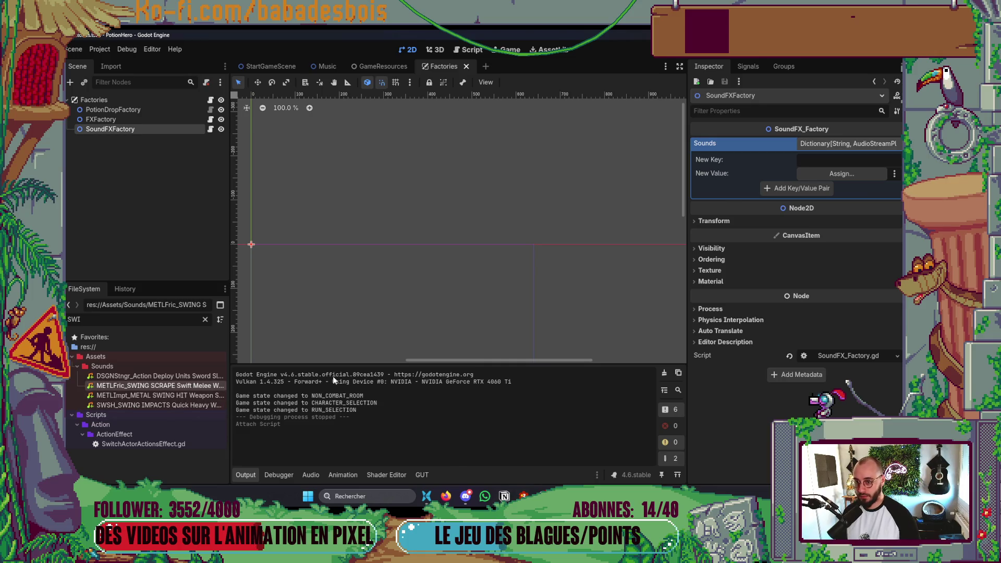
{"action": "left_click", "coordinate": [826, 160]}
{"action": "type", "text": "Sword"}
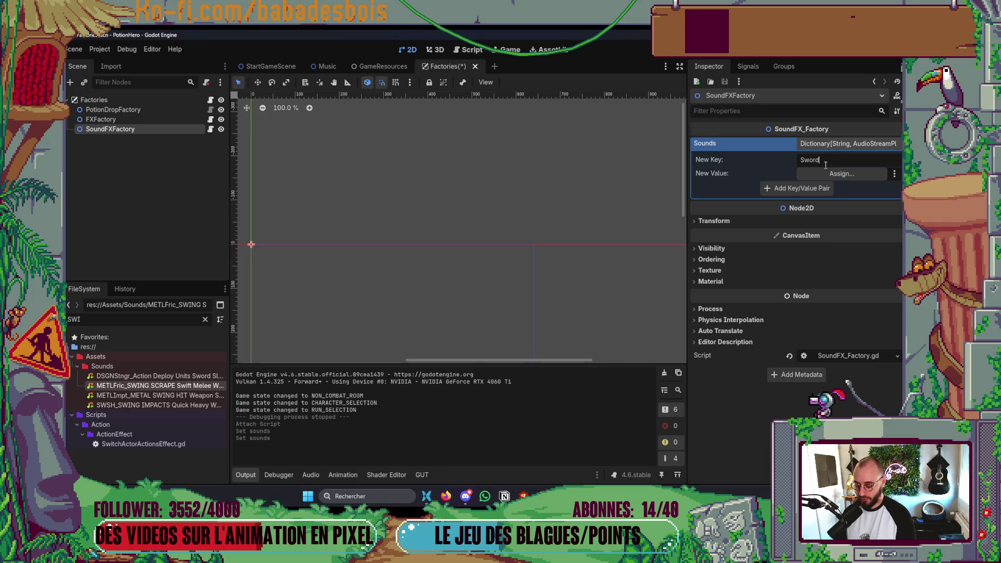
{"action": "type", "text": "Swi"}
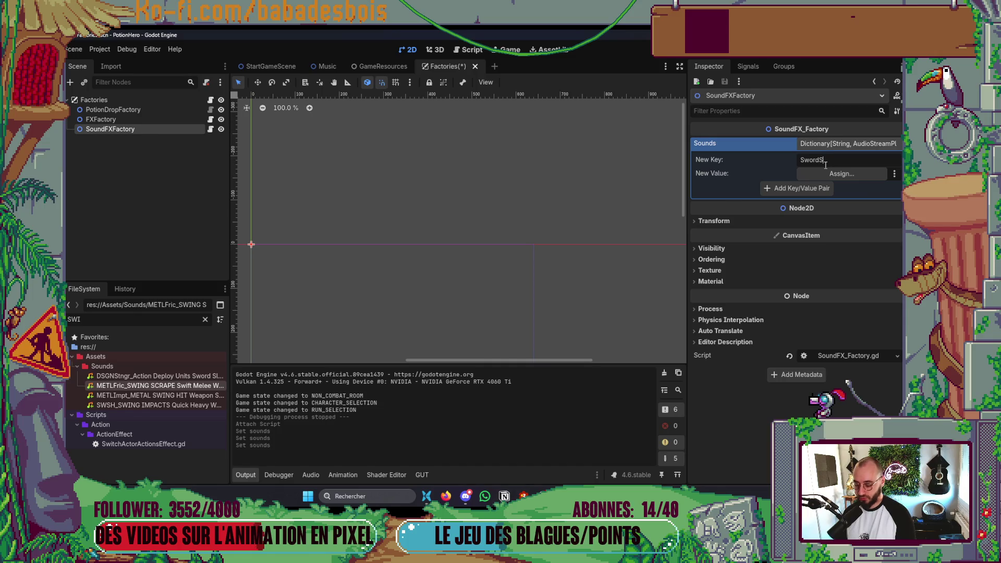
{"action": "type", "text": "ng"}
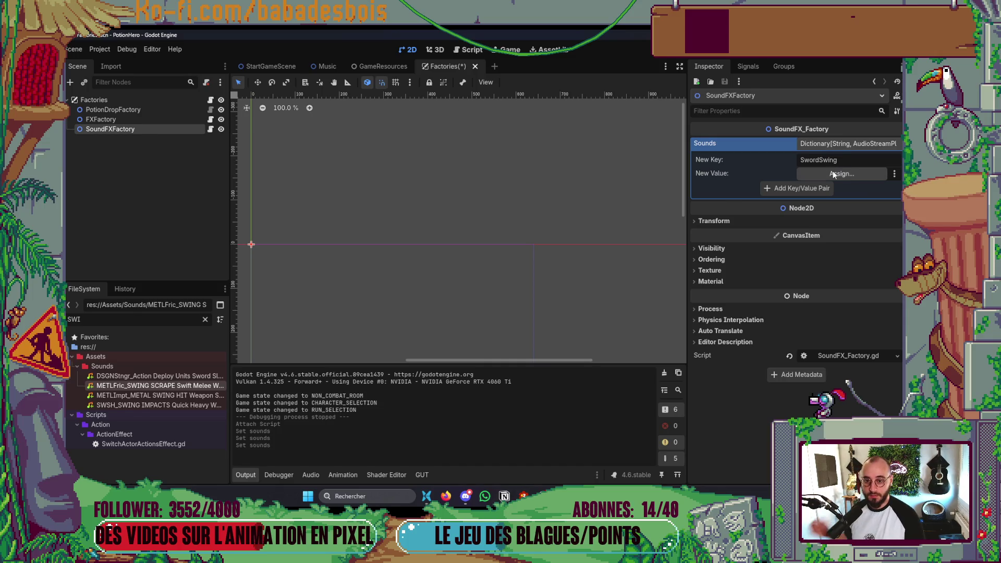
Step: Attempt to assign the SwordSwing entry's value, cancelling the node picker twice
{"action": "left_click", "coordinate": [834, 174]}
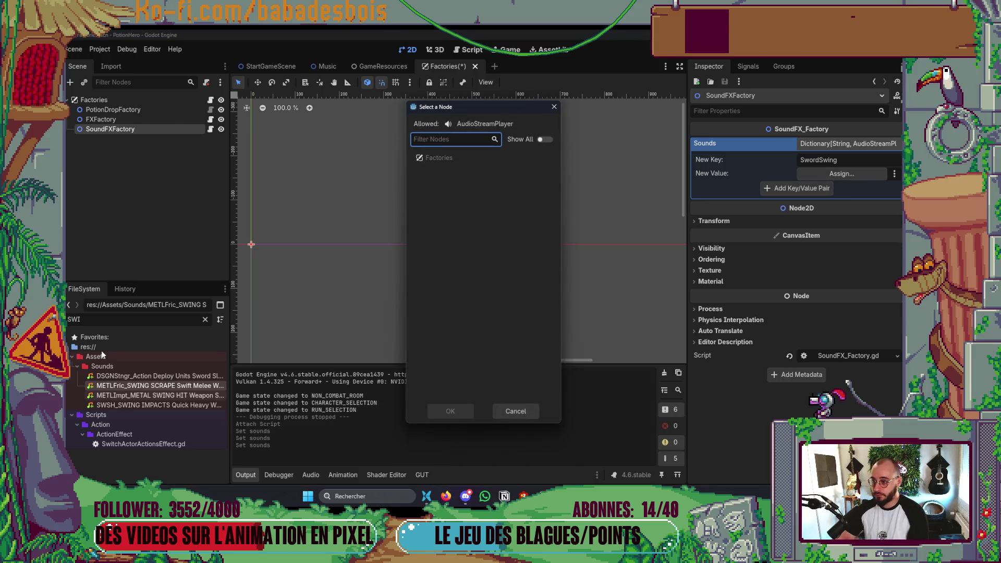
{"action": "key", "text": "Escape"}
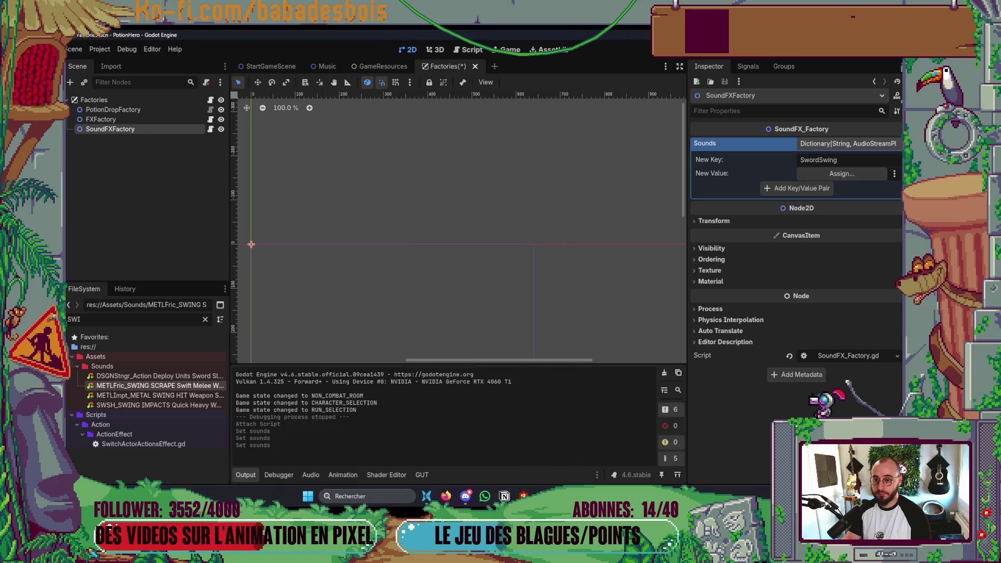
{"action": "left_click", "coordinate": [854, 174]}
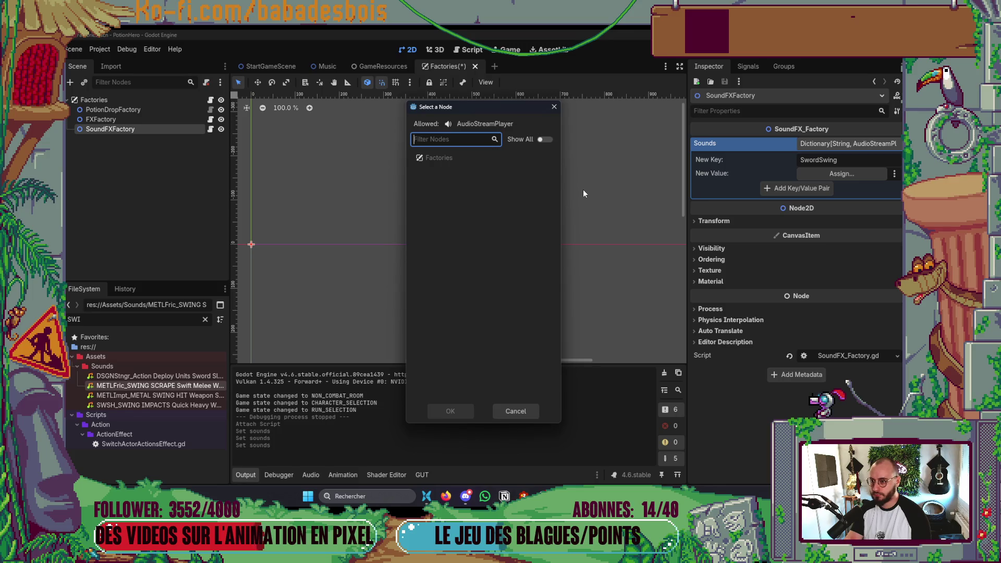
{"action": "key", "text": "Escape"}
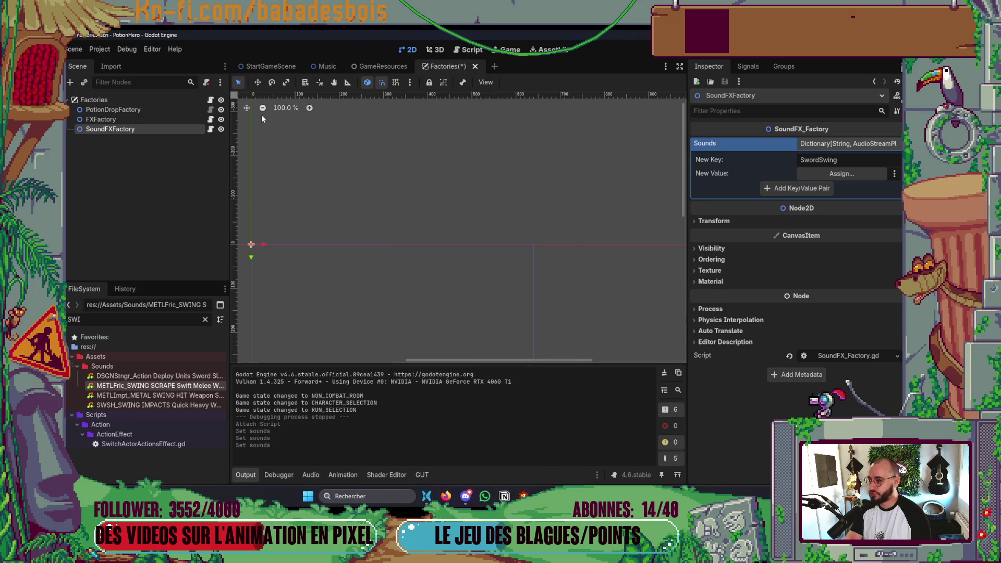
Step: Glance at the ffmpeg terminal, then bring the Neovim window forward
{"action": "key", "text": "alt+Tab"}
{"action": "left_click", "coordinate": [351, 286]}
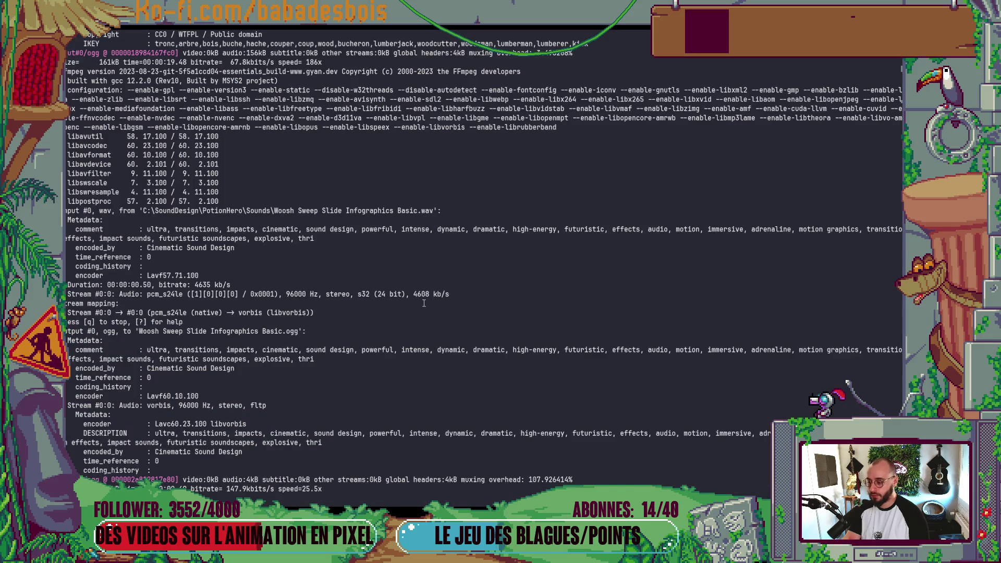
{"action": "key", "text": "alt+Tab"}
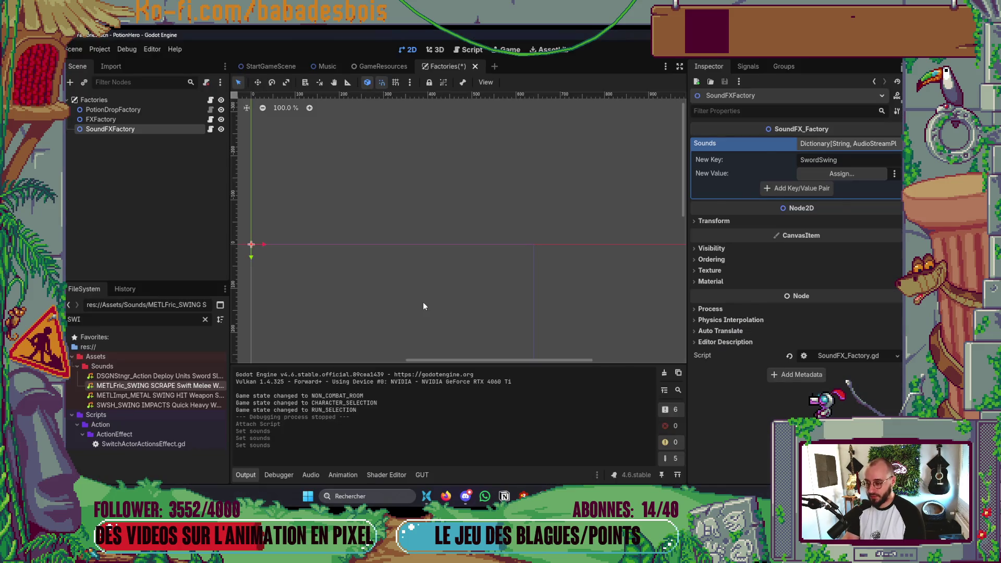
{"action": "key", "text": "alt+Tab"}
{"action": "key", "text": "Left"}
{"action": "key", "text": "Down"}
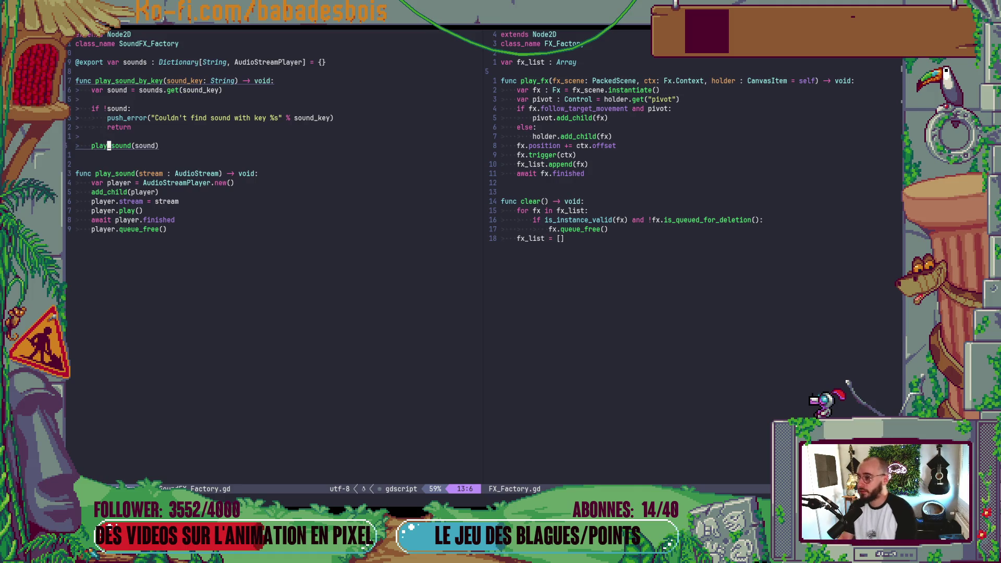
Step: Trim AudioStreamPlayer to AudioStream on the sounds export line and save SoundFX_Factory.gd
{"action": "left_click", "coordinate": [109, 43]}
{"action": "key", "text": "j"}
{"action": "key", "text": "j"}
{"action": "key", "text": "dollar"}
{"action": "key", "text": "h"}
{"action": "key", "text": "h"}
{"action": "key", "text": "h"}
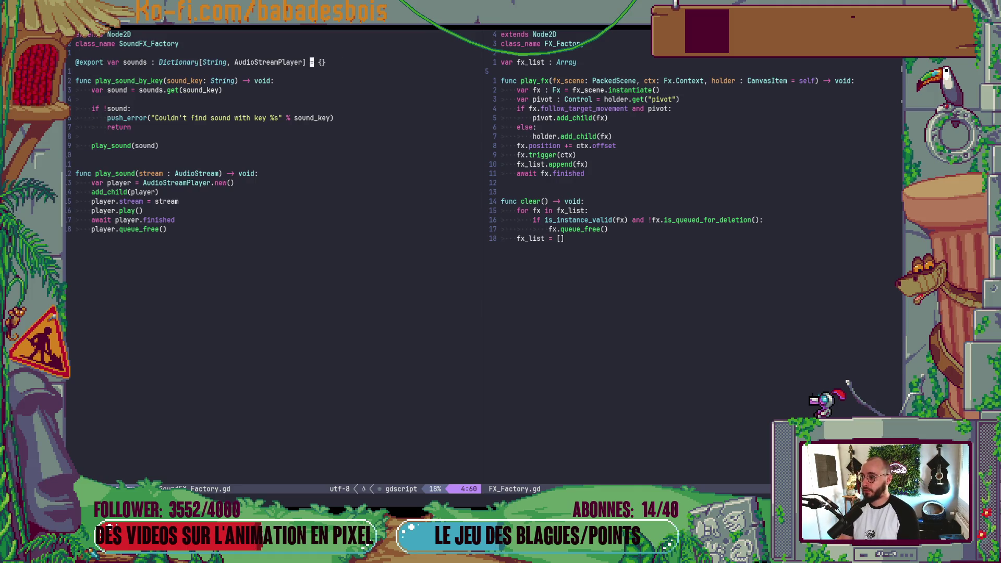
{"action": "key", "text": "h"}
{"action": "key", "text": "h"}
{"action": "type", "text": "dw:w"}
{"action": "key", "text": "Return"}
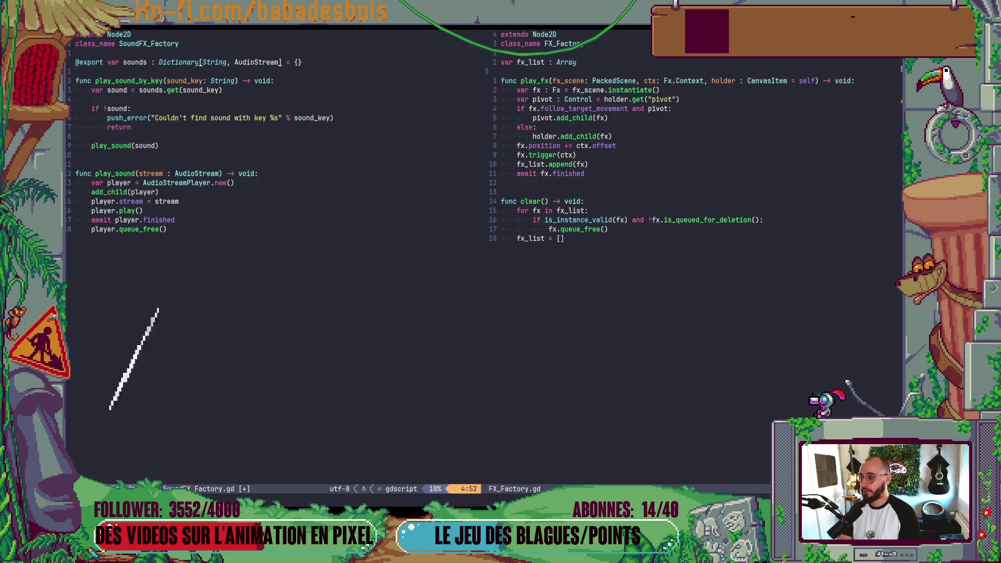
Step: In Godot, set the pending Sounds entry's value to the METLFric_SWING SCRAPE sound
{"action": "key", "text": "alt+Tab"}
{"action": "left_click", "coordinate": [850, 180]}
{"action": "key", "text": "Escape"}
{"action": "left_click_drag", "start_coordinate": [139, 386], "coordinate": [849, 177]}
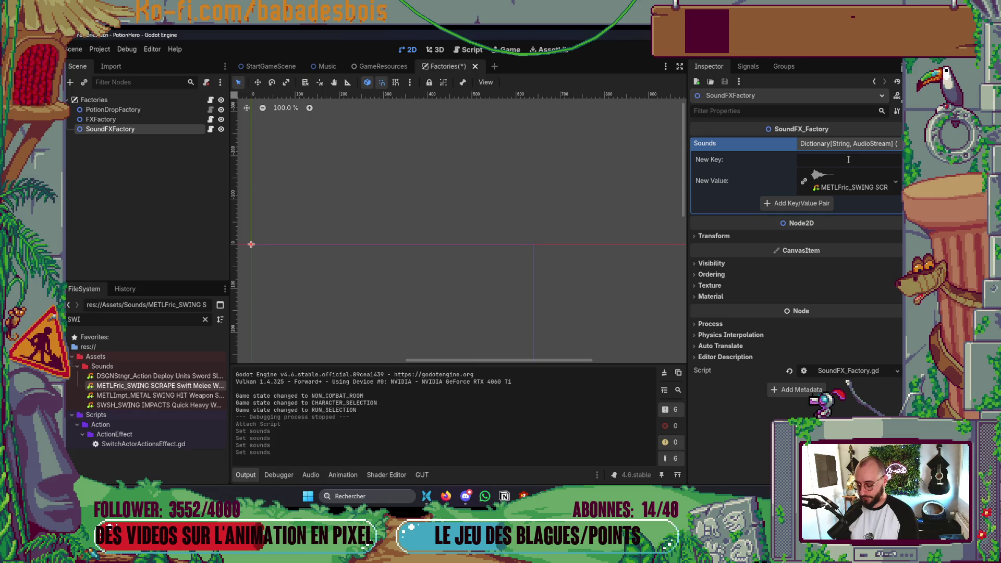
Step: Enter SwordSwing as the key and add the pair, mapping it to METLFric_SWING SCRAPE
{"action": "type", "text": "SwordSwing"}
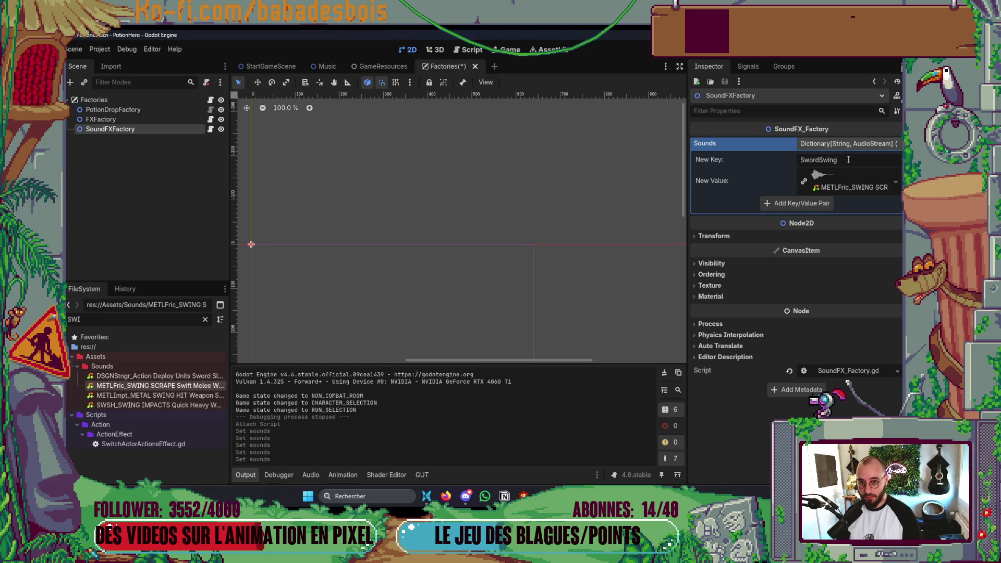
{"action": "left_click", "coordinate": [768, 204]}
{"action": "scroll", "coordinate": [581, 241], "scroll_direction": "up", "scroll_amount": 1}
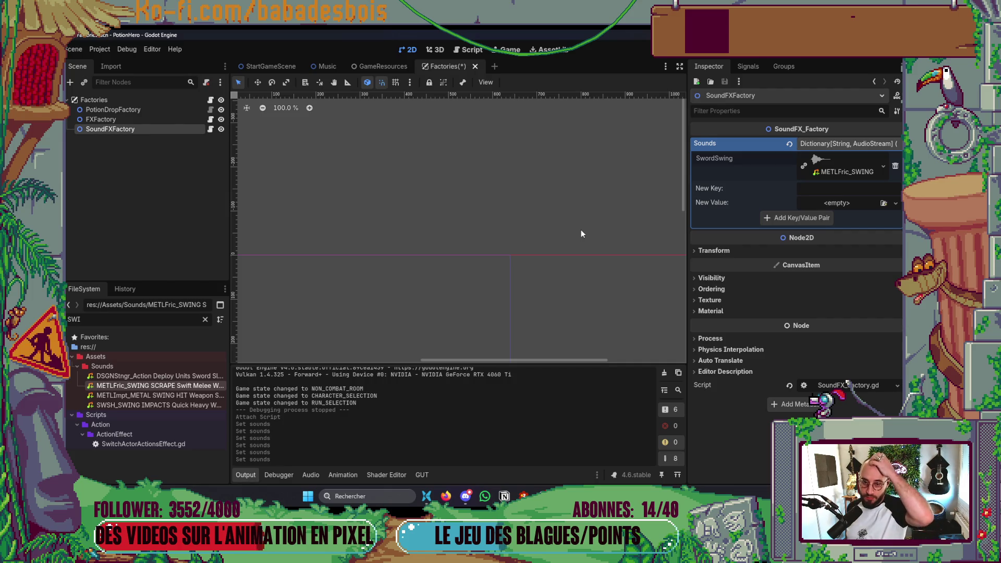
{"action": "scroll", "coordinate": [517, 216], "scroll_direction": "left", "scroll_amount": 1}
{"action": "scroll", "coordinate": [530, 212], "scroll_direction": "right", "scroll_amount": 5}
{"action": "scroll", "coordinate": [537, 209], "scroll_direction": "left", "scroll_amount": 2}
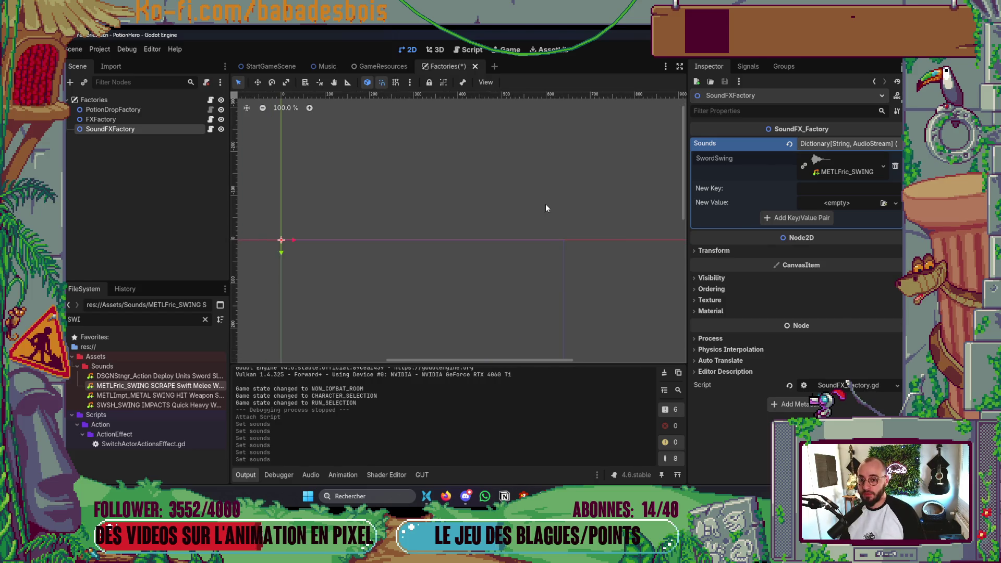
{"action": "key", "text": "alt+Tab"}
{"action": "key", "text": "alt+Tab"}
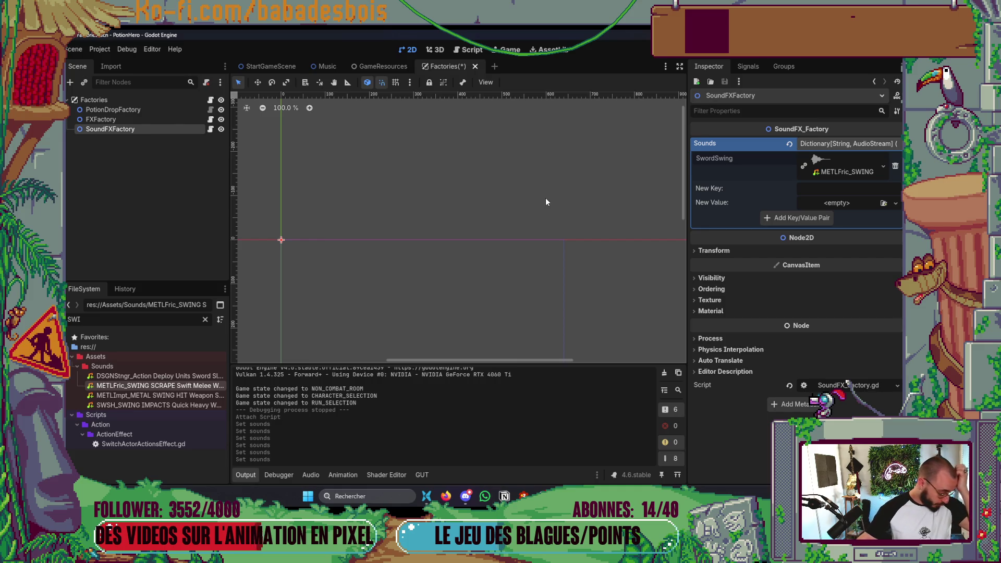
{"action": "key", "text": "alt+Tab"}
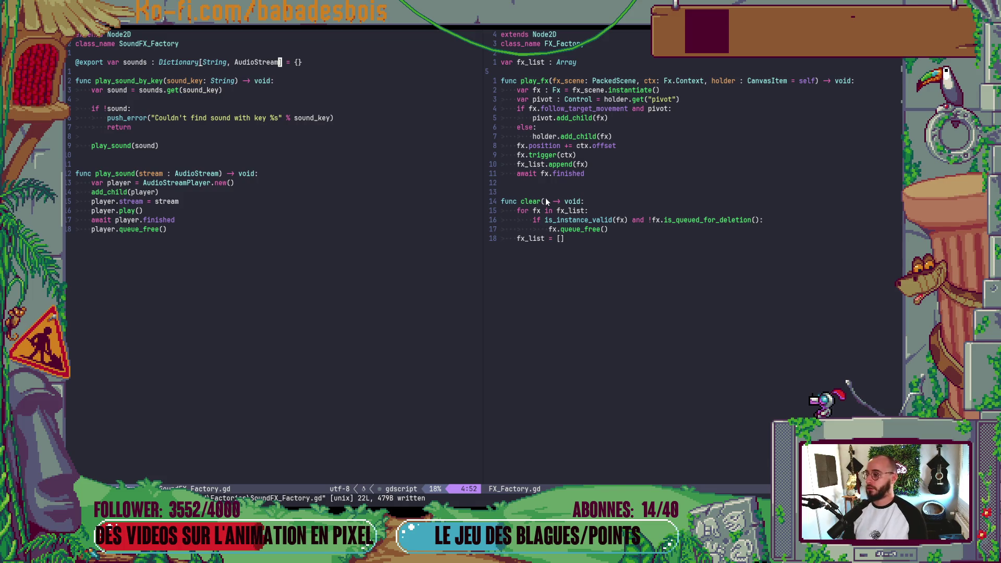
Step: Add volume_db := 0.0 to both the play_sound_by_key and play_sound signatures
{"action": "left_click", "coordinate": [233, 81]}
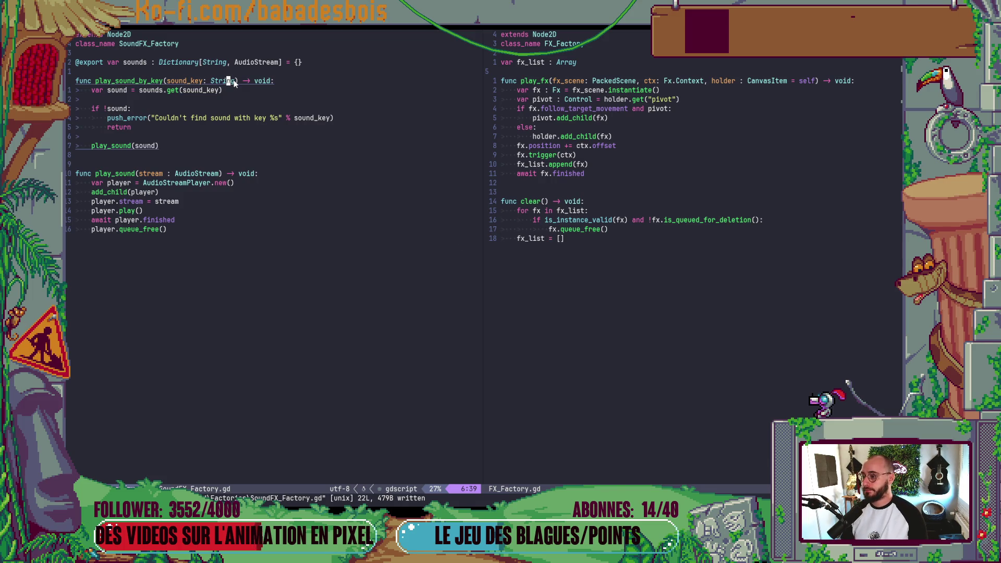
{"action": "type", "text": "K, volume"}
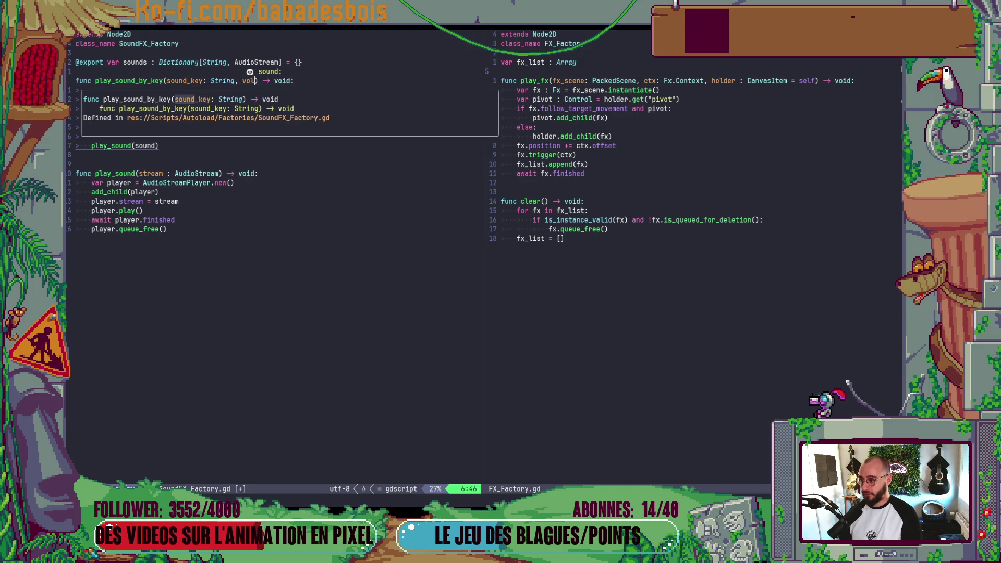
{"action": "type", "text": "_db :"}
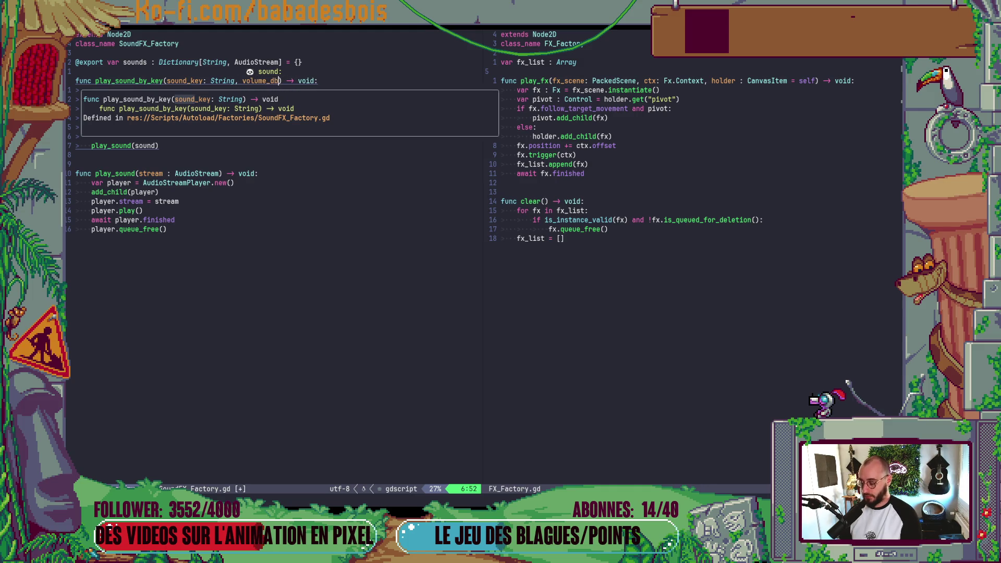
{"action": "type", "text": "= float"}
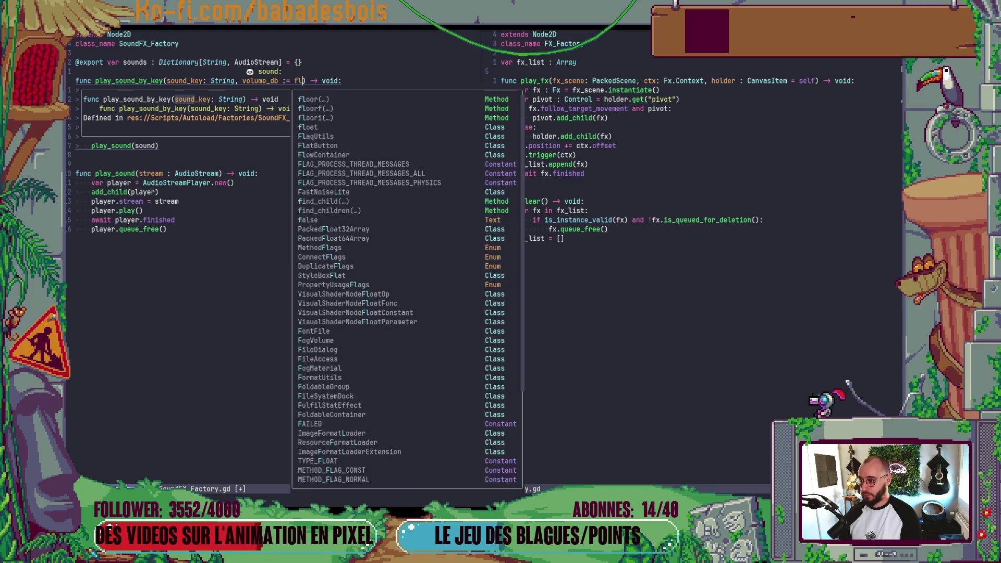
{"action": "key", "text": "ctrl+w"}
{"action": "type", "text": "0.0"}
{"action": "key", "text": "Escape"}
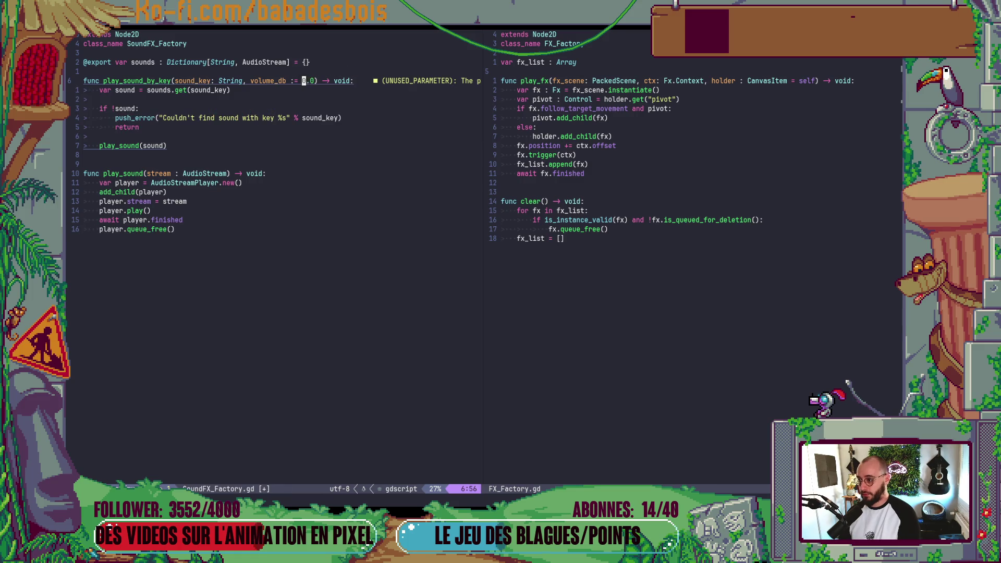
{"action": "key", "text": "j"}
{"action": "key", "text": "j"}
{"action": "key", "text": "j"}
{"action": "key", "text": "j"}
{"action": "key", "text": "dollar"}
{"action": "key", "text": "b"}
{"action": "key", "text": "b"}
{"action": "key", "text": "b"}
{"action": "type", "text": "ioStream, "}
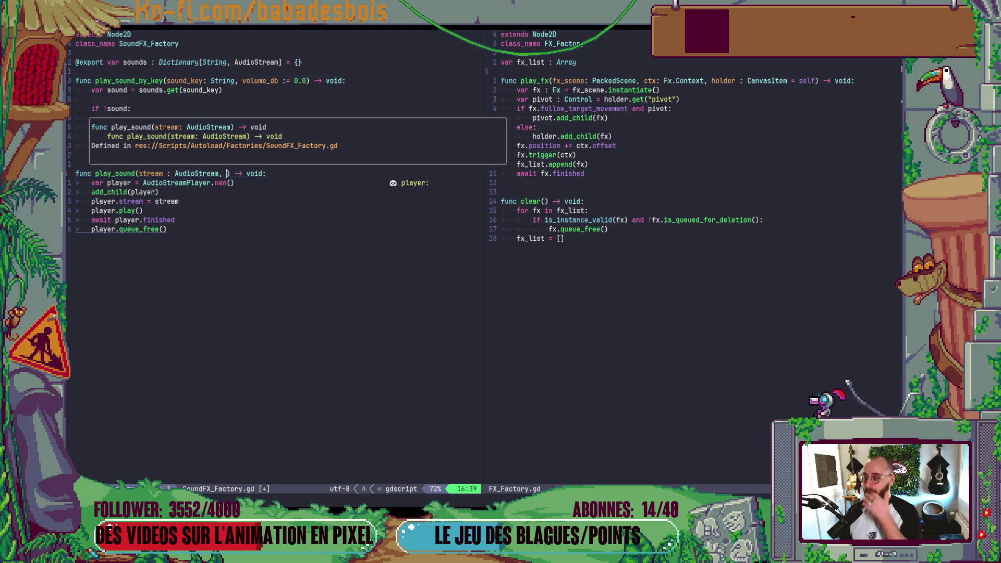
{"action": "type", "text": "volume_"}
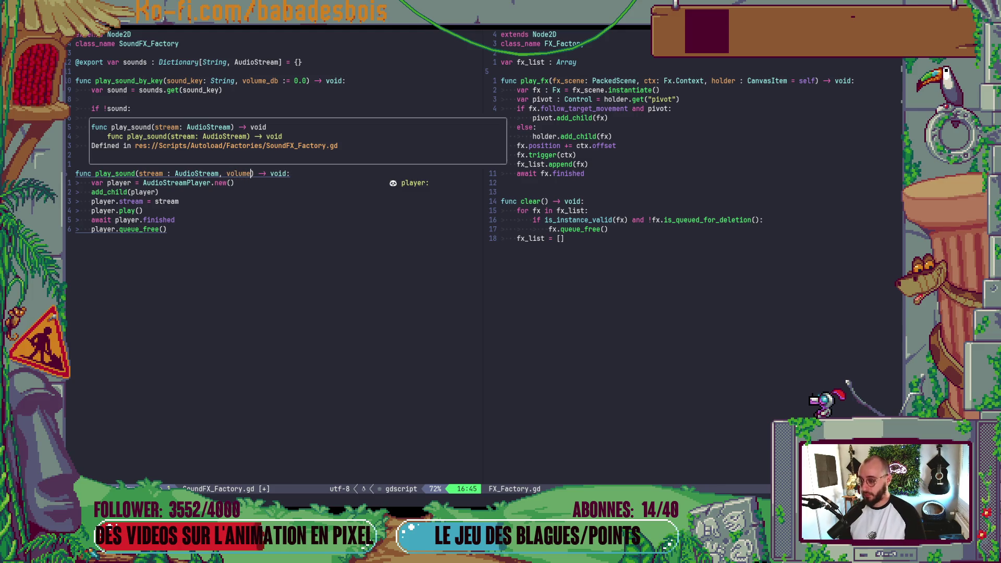
{"action": "type", "text": "db "}
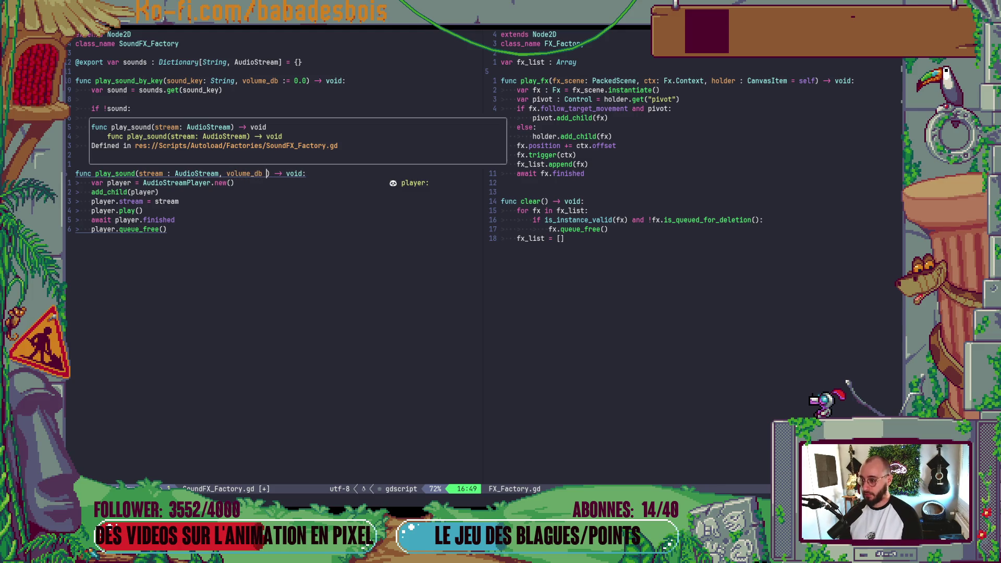
{"action": "type", "text": ":= 0.0"}
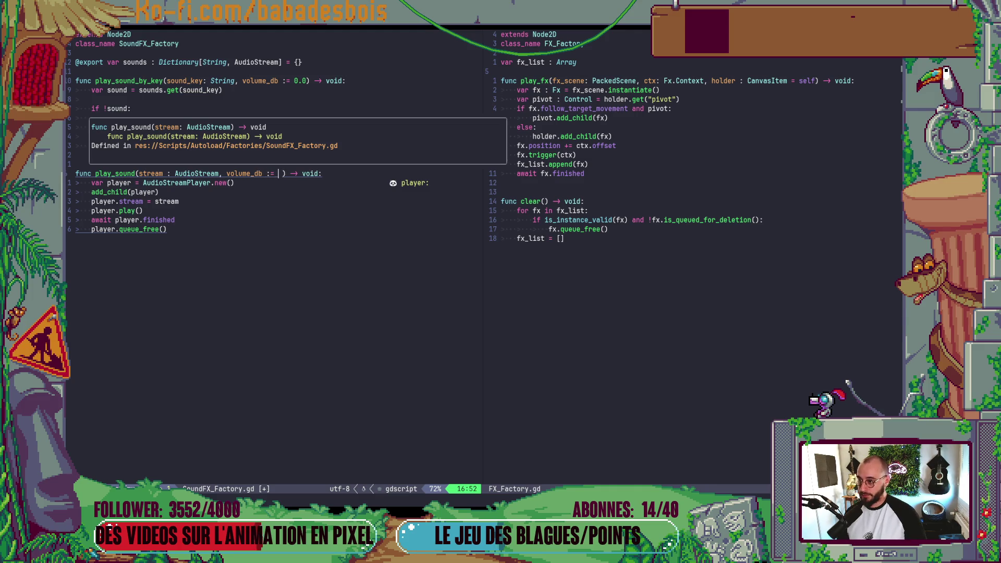
{"action": "key", "text": "Escape"}
Step: Add player.volume_db = volume_db to play_sound and save the file
{"action": "key", "text": "j"}
{"action": "key", "text": "j"}
{"action": "key", "text": "j"}
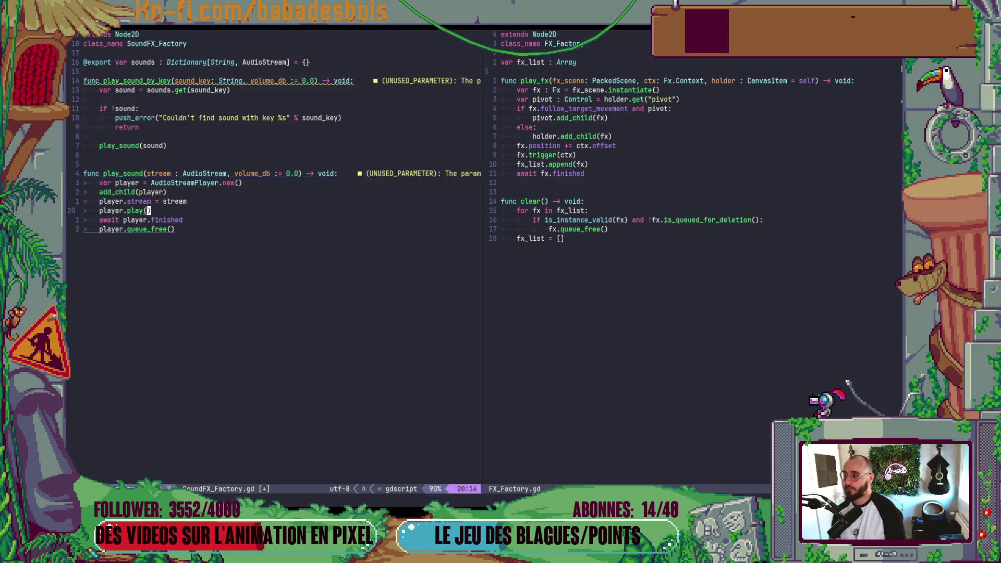
{"action": "type", "text": "oplayer.bo"}
{"action": "key", "text": "BackSpace"}
{"action": "key", "text": "BackSpace"}
{"action": "type", "text": "vo"}
{"action": "key", "text": "Return"}
{"action": "type", "text": "= "}
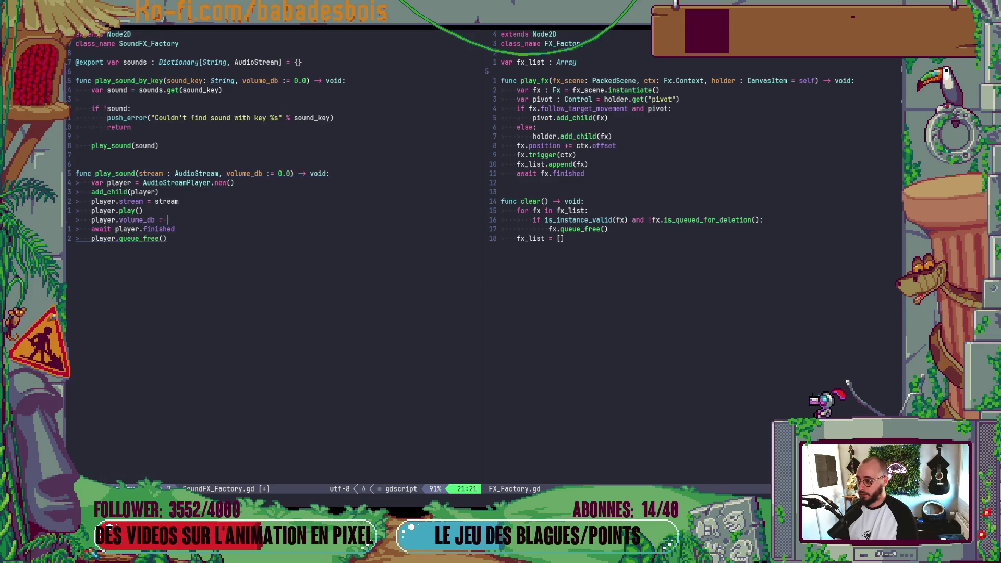
{"action": "type", "text": "volume_db"}
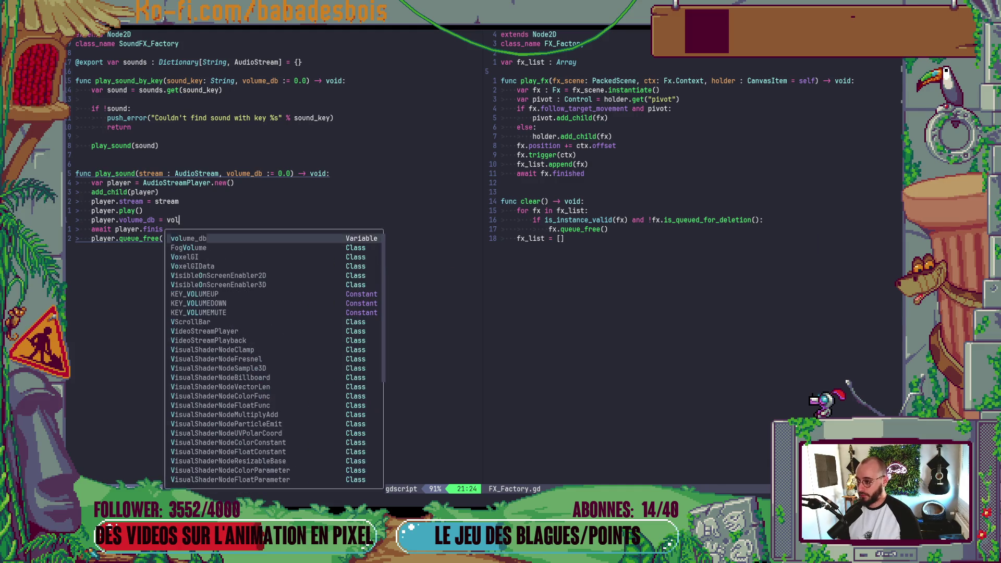
{"action": "key", "text": "Escape"}
{"action": "type", "text": ":w"}
{"action": "key", "text": "Return"}
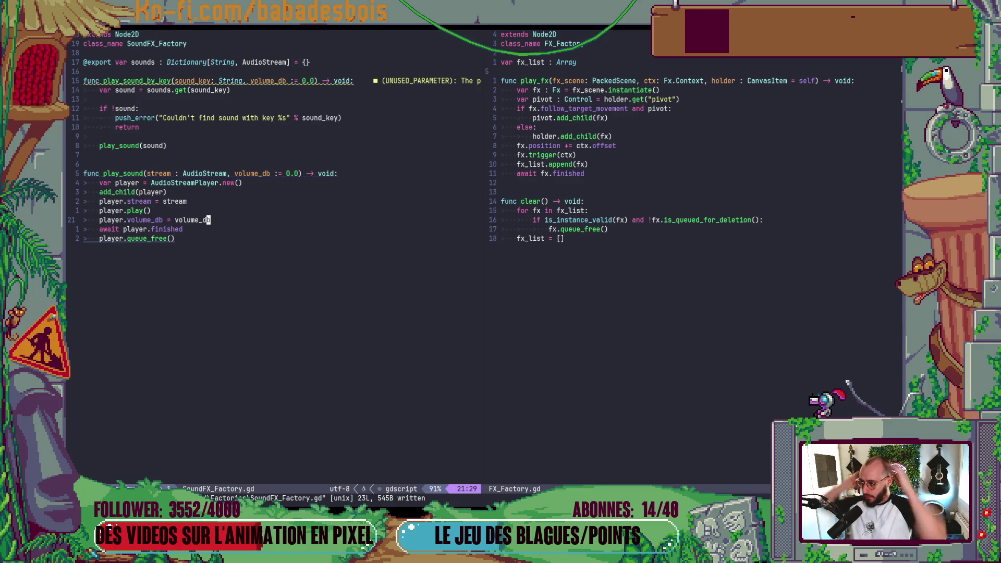
Step: Forward volume_db in play_sound_by_key's play_sound(sound) call and save
{"action": "left_click", "coordinate": [163, 145]}
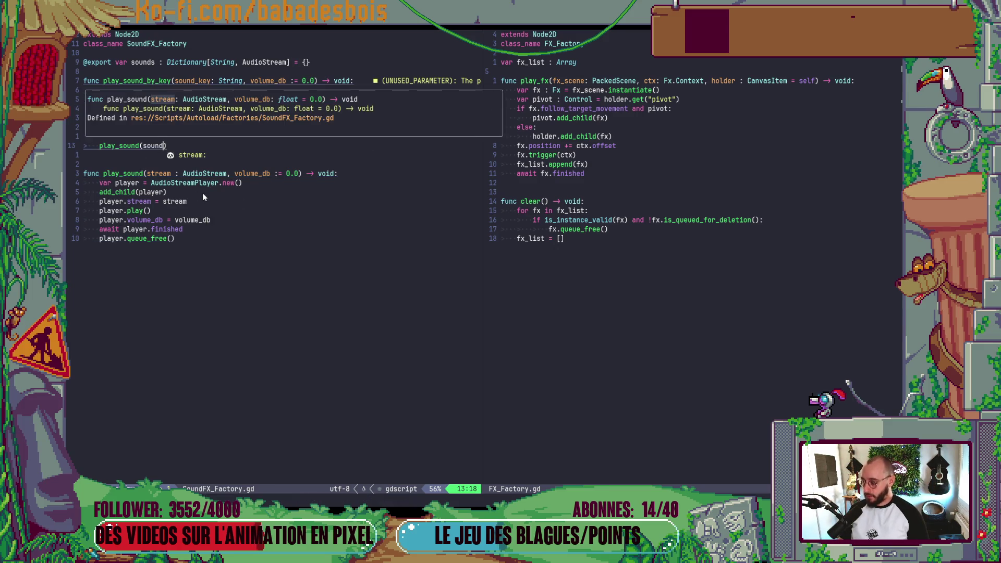
{"action": "type", "text": ", volume_db"}
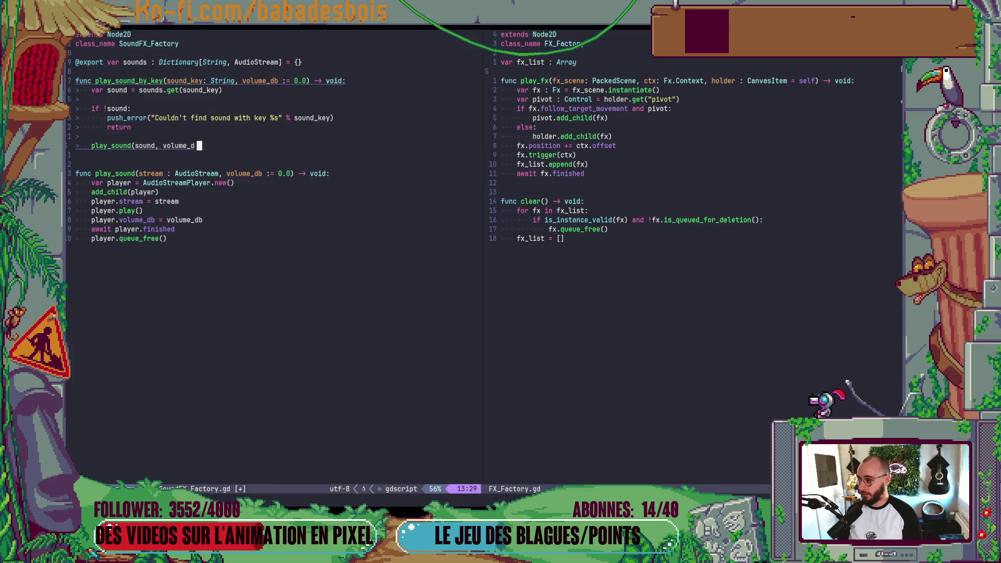
{"action": "key", "text": "ctrl+s"}
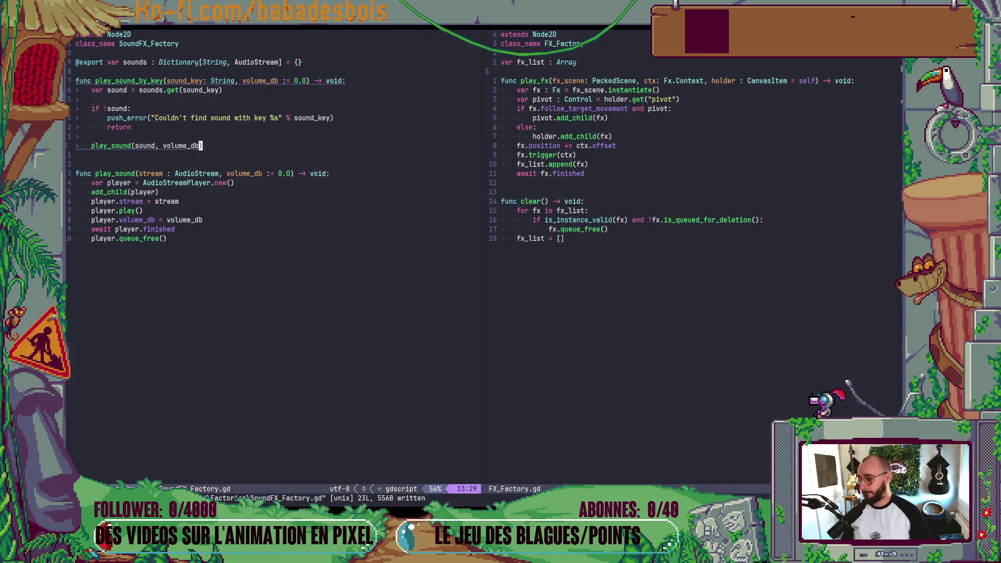
{"action": "key", "text": "alt+Tab"}
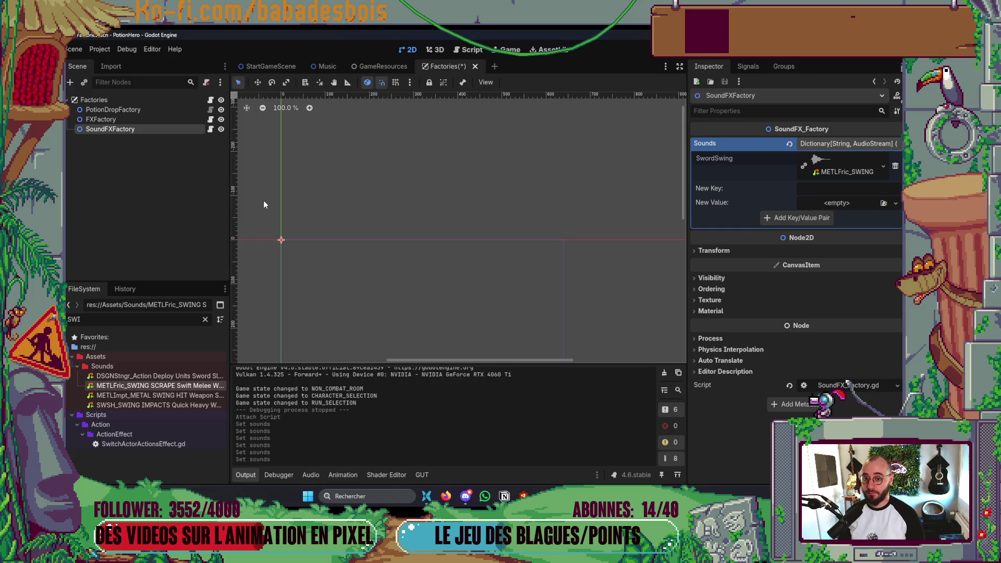
Step: Save the Factories scene in Godot and bring Neovim back to the front
{"action": "key", "text": "ctrl+s"}
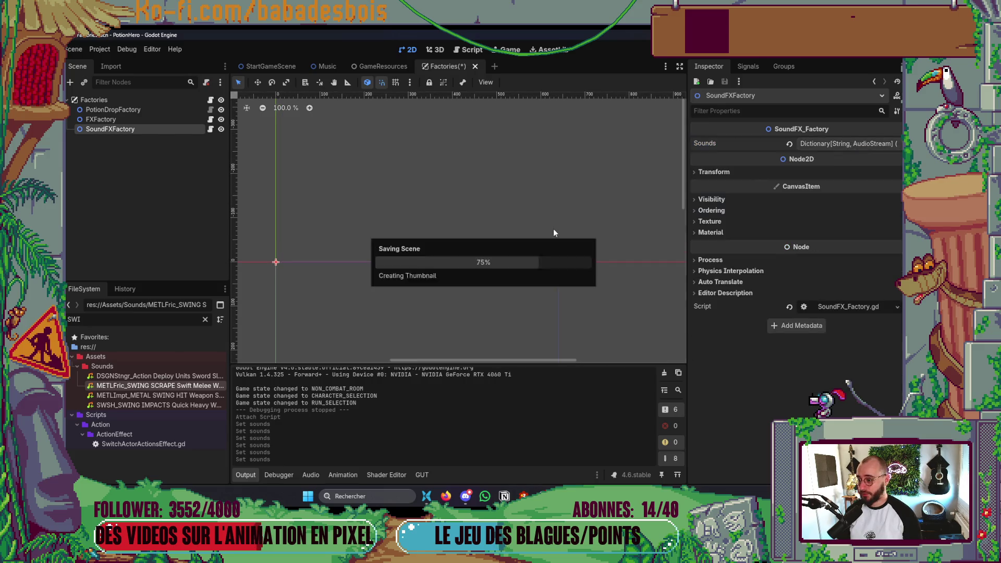
{"action": "key", "text": "alt+Tab"}
{"action": "left_click", "coordinate": [242, 196]}
{"action": "key", "text": "alt+Tab"}
Step: Open Telescope Find Files in Neovim to list the project's script files
{"action": "key", "text": "space"}
{"action": "key", "text": "f"}
{"action": "key", "text": "f"}
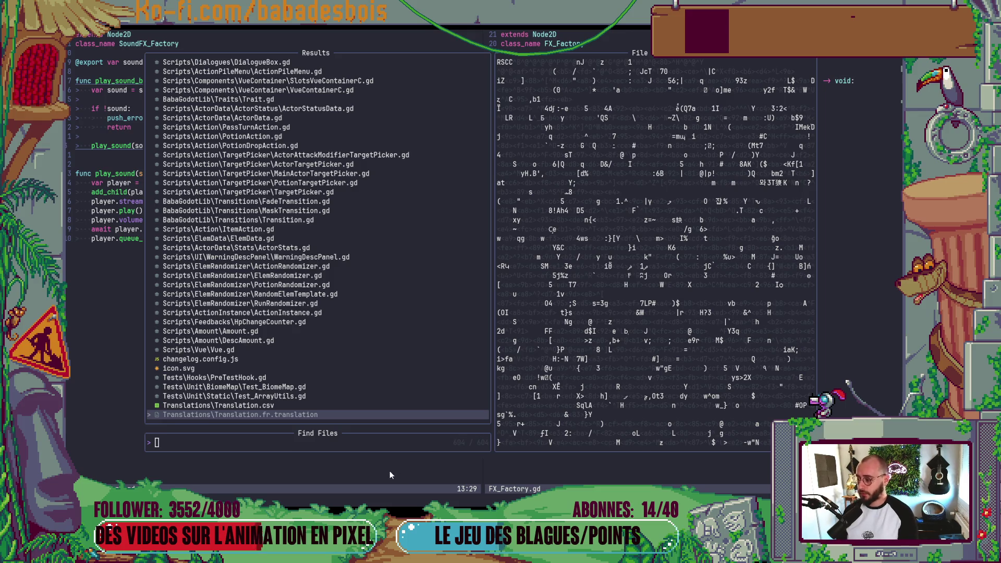
{"action": "key", "text": "alt+Tab"}
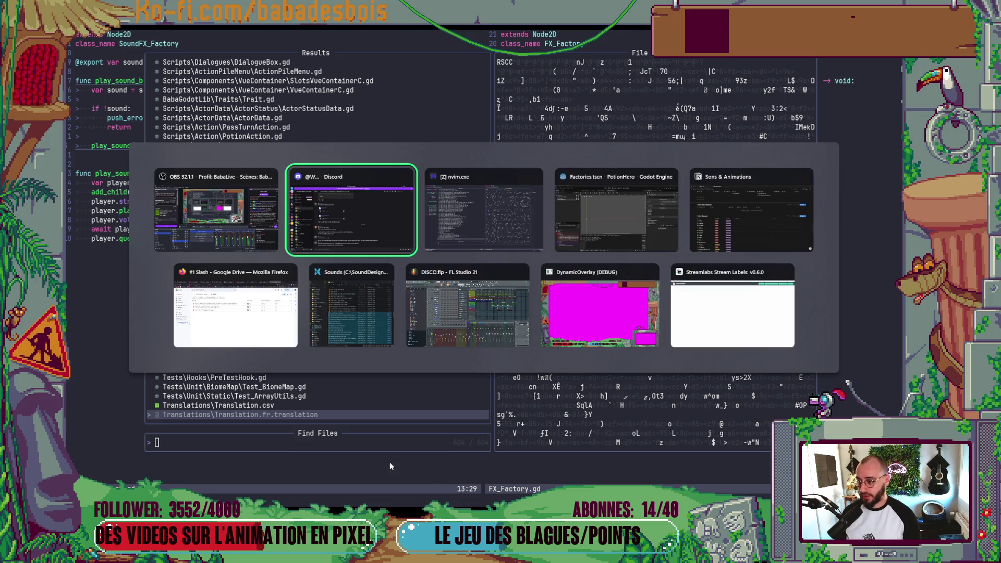
Step: Open fx.gd in the right split by filtering Find Files with 'fx'
{"action": "key", "text": "Escape"}
{"action": "key", "text": "space"}
{"action": "key", "text": "f"}
{"action": "key", "text": "f"}
{"action": "type", "text": "fx"}
{"action": "key", "text": "Return"}
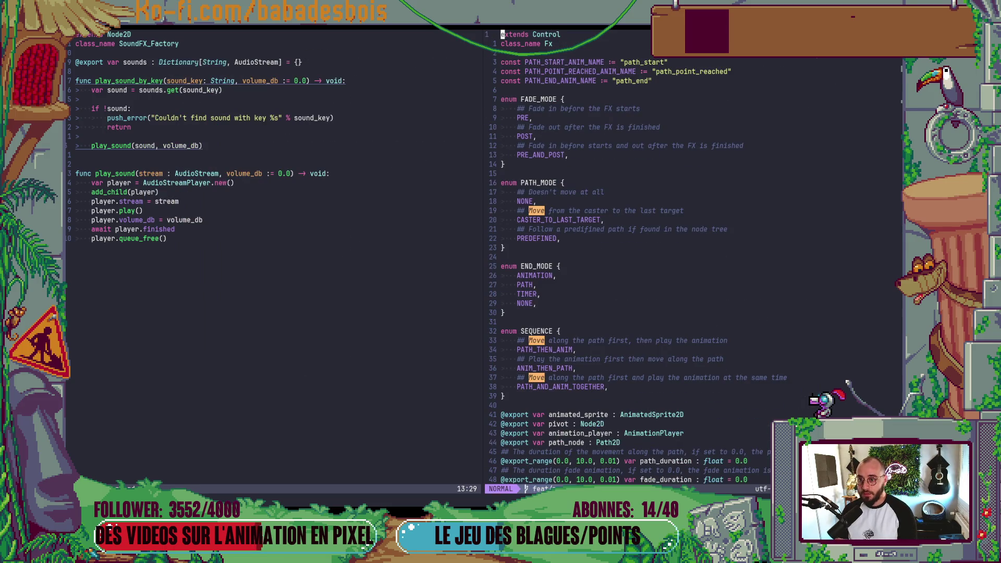
Step: Read through fx.gd from the fade_duration export down through its signals and functions
{"action": "key", "text": "ctrl+d"}
{"action": "key", "text": "ctrl+d"}
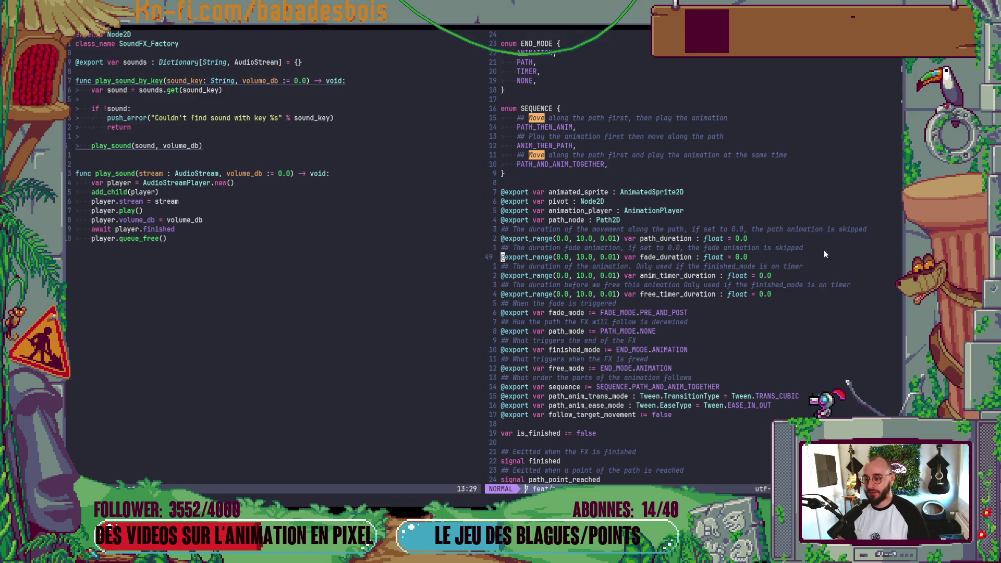
{"action": "scroll", "coordinate": [824, 252], "scroll_direction": "up", "scroll_amount": 8}
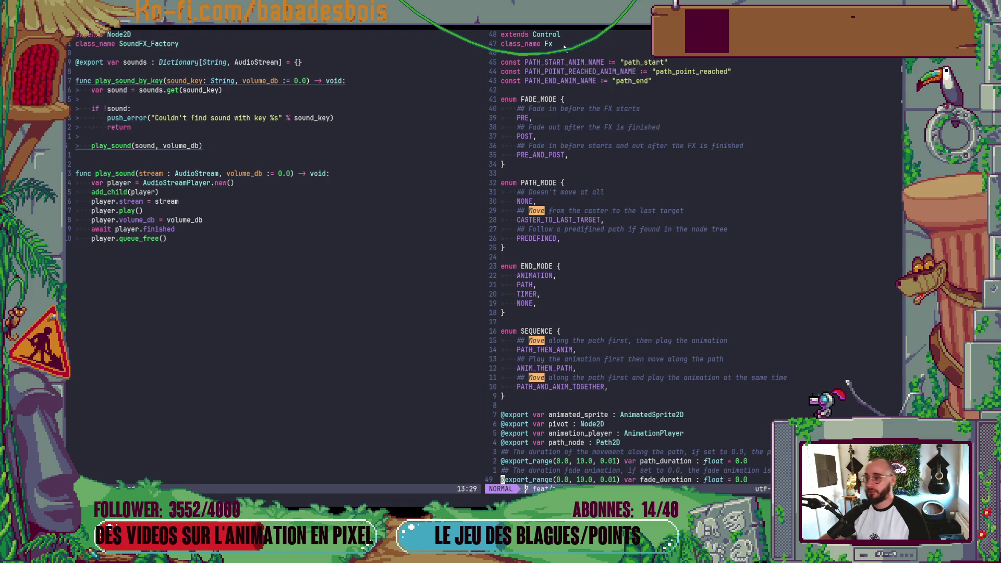
{"action": "scroll", "coordinate": [606, 64], "scroll_direction": "down", "scroll_amount": 12}
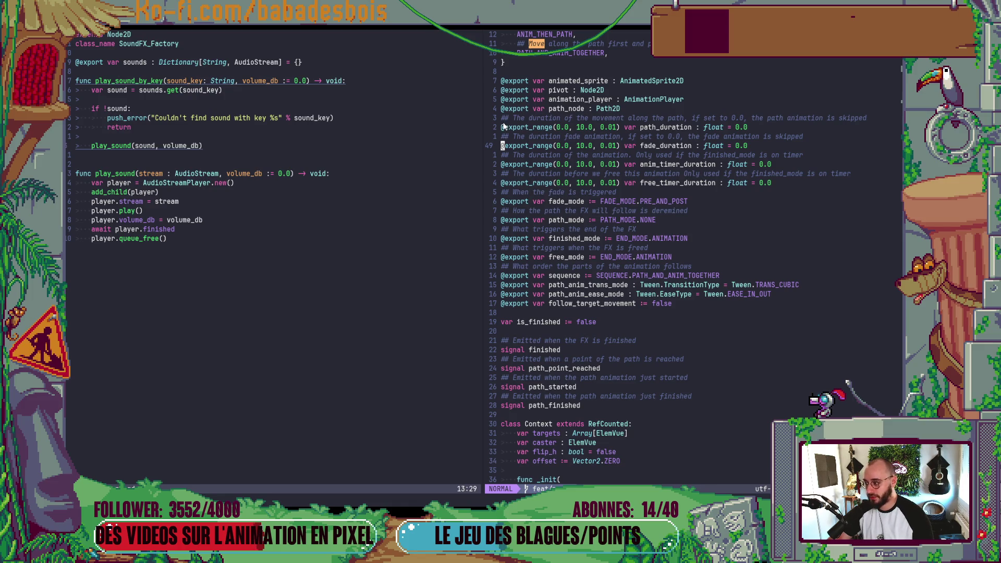
{"action": "scroll", "coordinate": [503, 125], "scroll_direction": "down", "scroll_amount": 16}
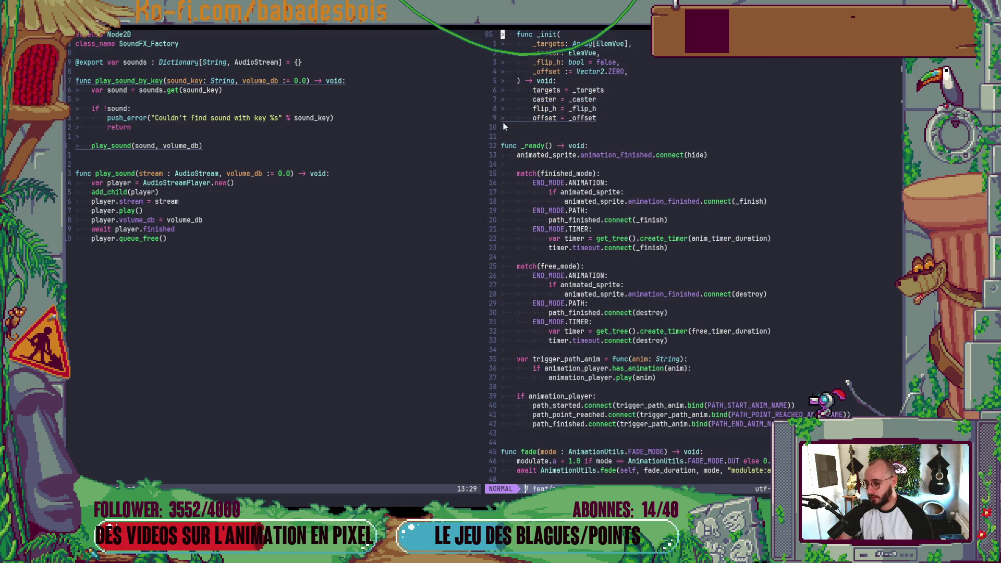
{"action": "scroll", "coordinate": [504, 125], "scroll_direction": "down", "scroll_amount": 5}
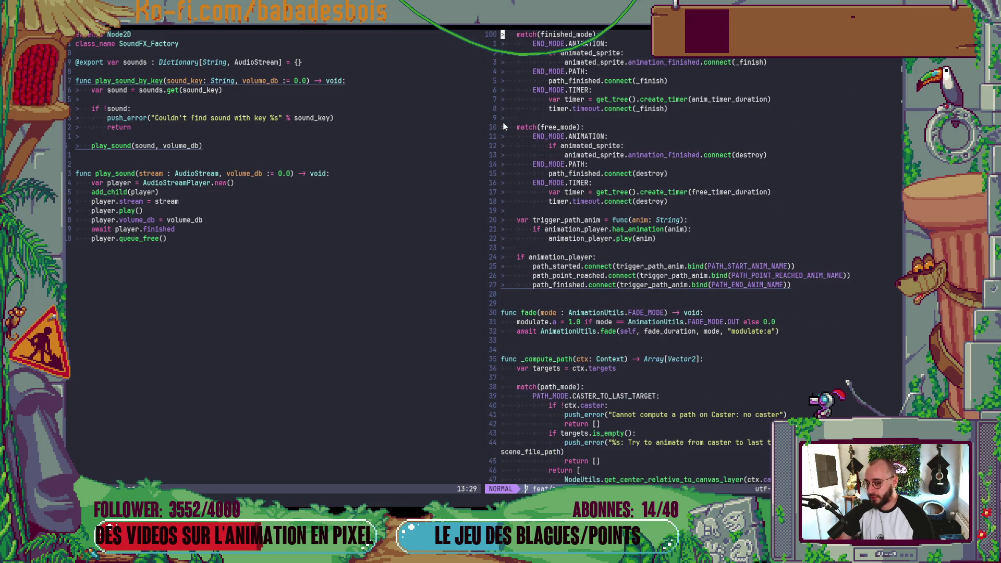
{"action": "key", "text": "alt+Tab"}
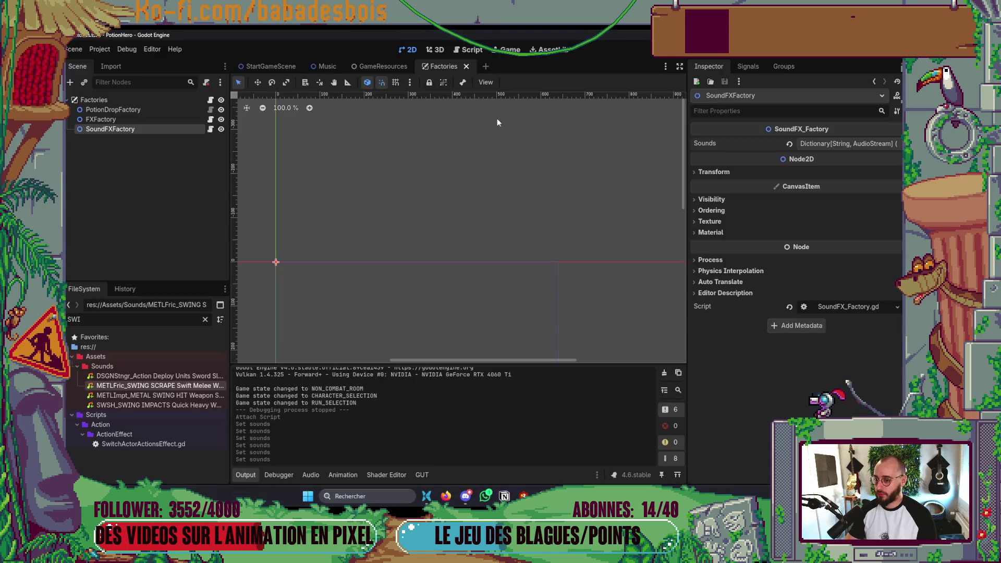
Step: Open BaseFX.tscn via the quick scene picker and inspect the BaseFx and AnimatedSprite2D nodes
{"action": "key", "text": "ctrl+shift+o"}
{"action": "type", "text": "FX"}
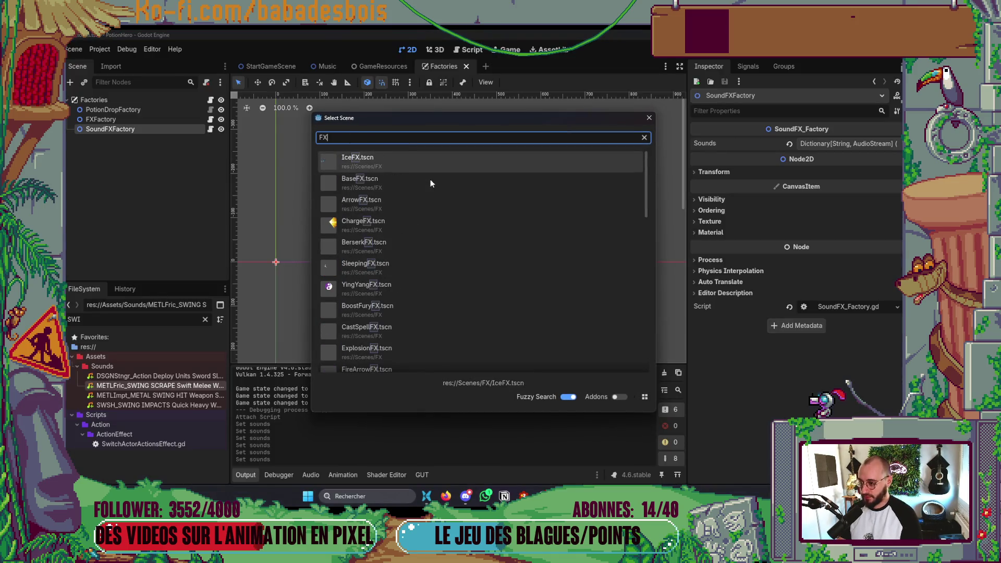
{"action": "left_click", "coordinate": [430, 182]}
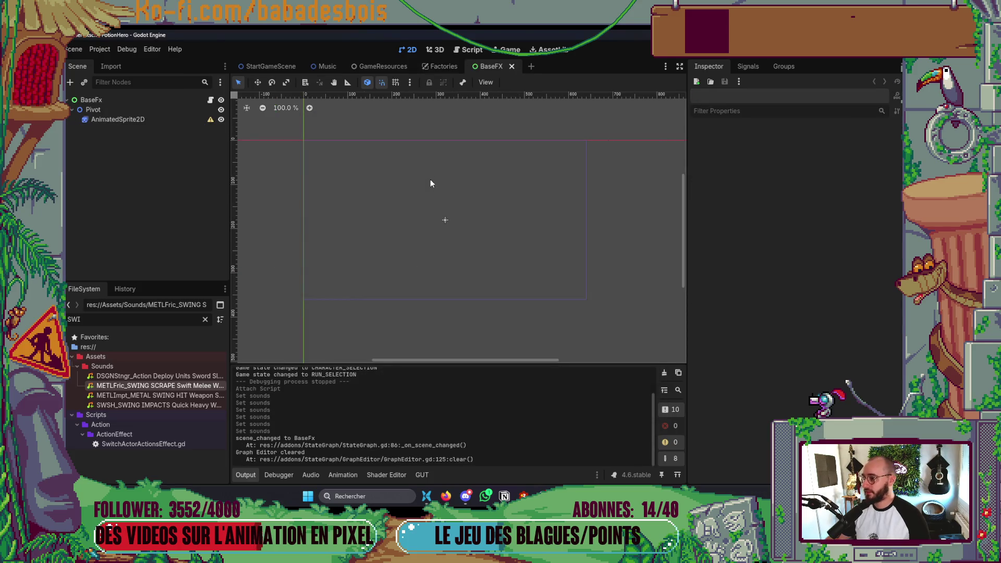
{"action": "left_click", "coordinate": [92, 100]}
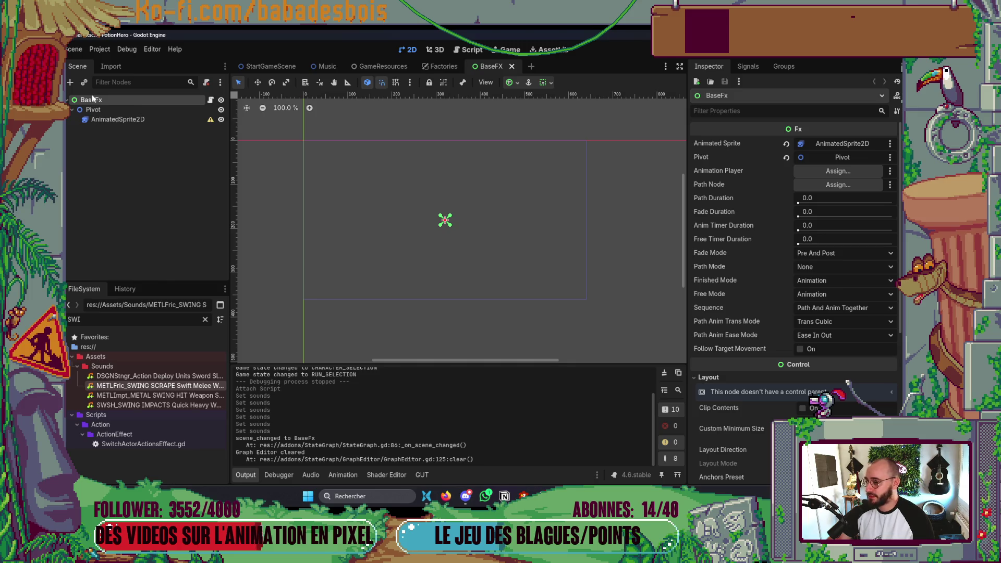
{"action": "left_click", "coordinate": [83, 118]}
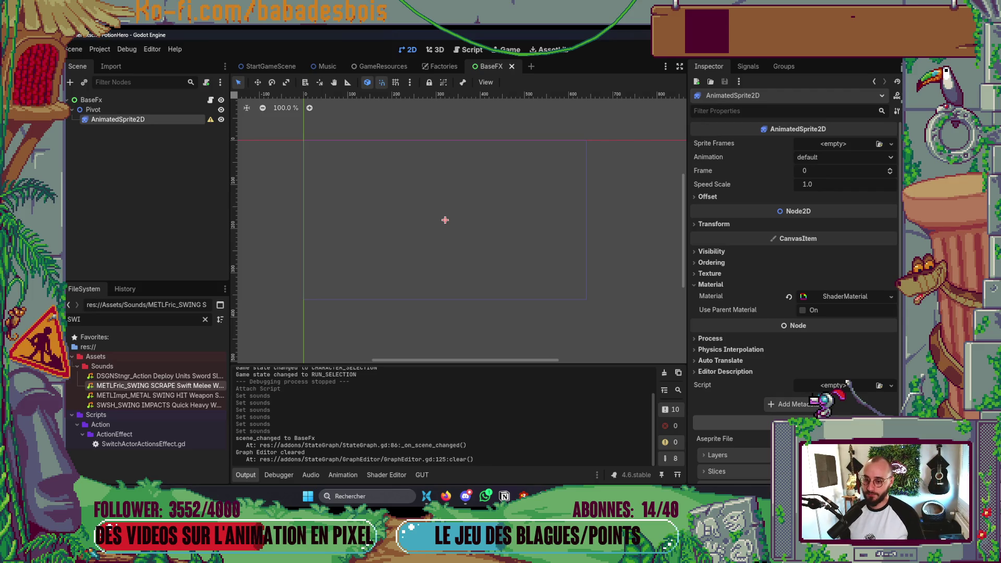
{"action": "key", "text": "alt+Tab"}
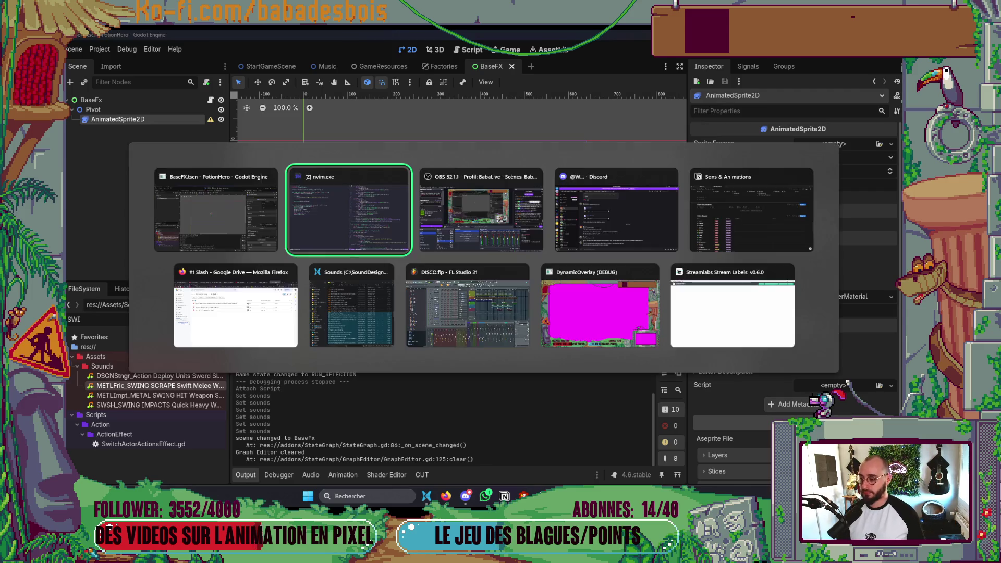
Step: Append a 'func play_sound() -> void:' stub with a pass body at the end of Fx.gd
{"action": "scroll", "coordinate": [631, 235], "scroll_direction": "down", "scroll_amount": 20}
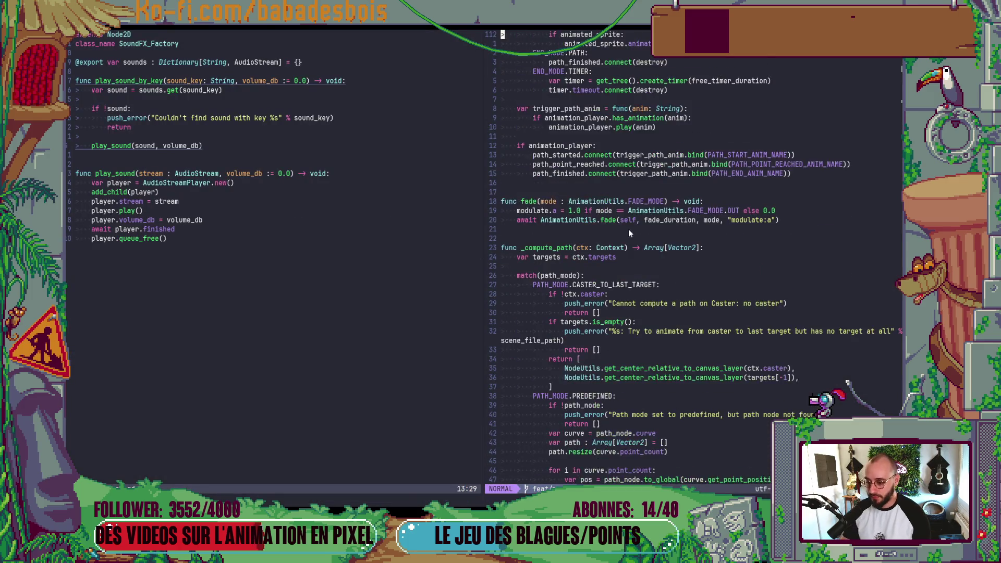
{"action": "scroll", "coordinate": [627, 276], "scroll_direction": "down", "scroll_amount": 1}
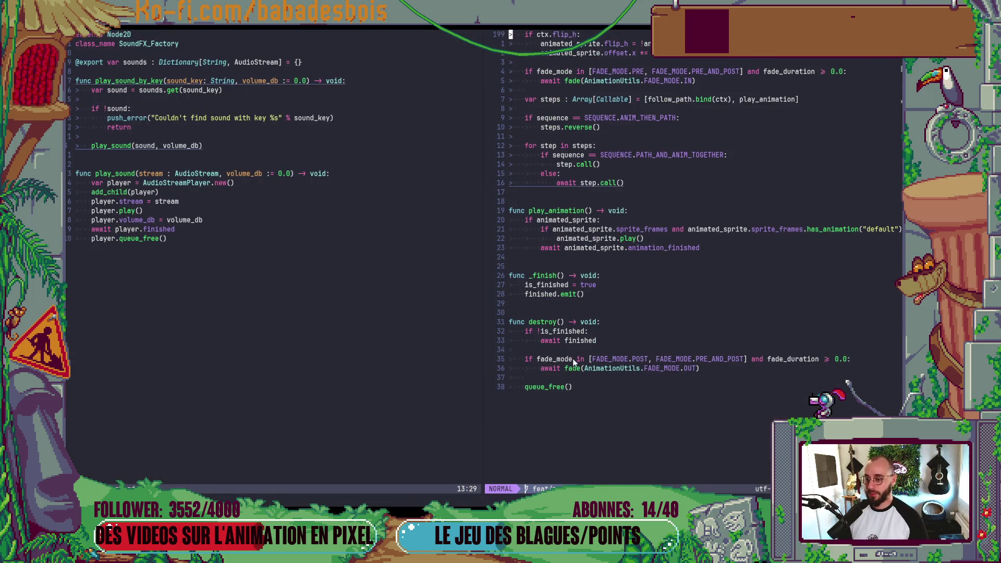
{"action": "left_click", "coordinate": [590, 395]}
{"action": "key", "text": "o"}
{"action": "key", "text": "Return"}
{"action": "key", "text": "Return"}
{"action": "type", "text": "func p"}
{"action": "type", "text": "lay-"}
{"action": "key", "text": "BackSpace"}
{"action": "type", "text": "_sounb"}
{"action": "key", "text": "BackSpace"}
{"action": "type", "text": "d("}
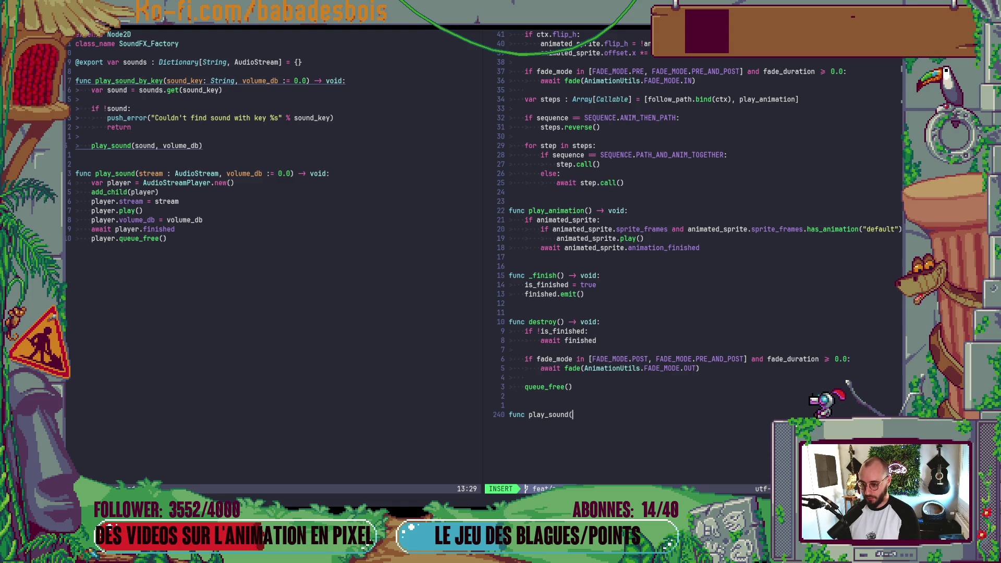
{"action": "type", "text": ") -> void:"}
{"action": "key", "text": "Return"}
{"action": "type", "text": "pass"}
{"action": "key", "text": "Escape"}
Step: Give play_sound a 'sound_key: String' parameter
{"action": "key", "text": "k"}
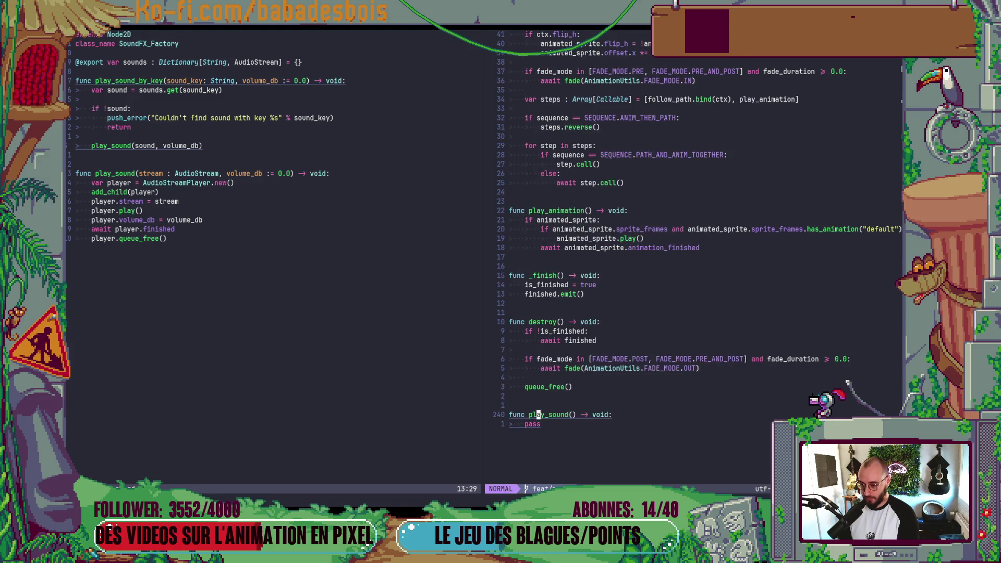
{"action": "key", "text": "f"}
{"action": "key", "text": "parenleft"}
{"action": "type", "text": "ay_sound(sound_"}
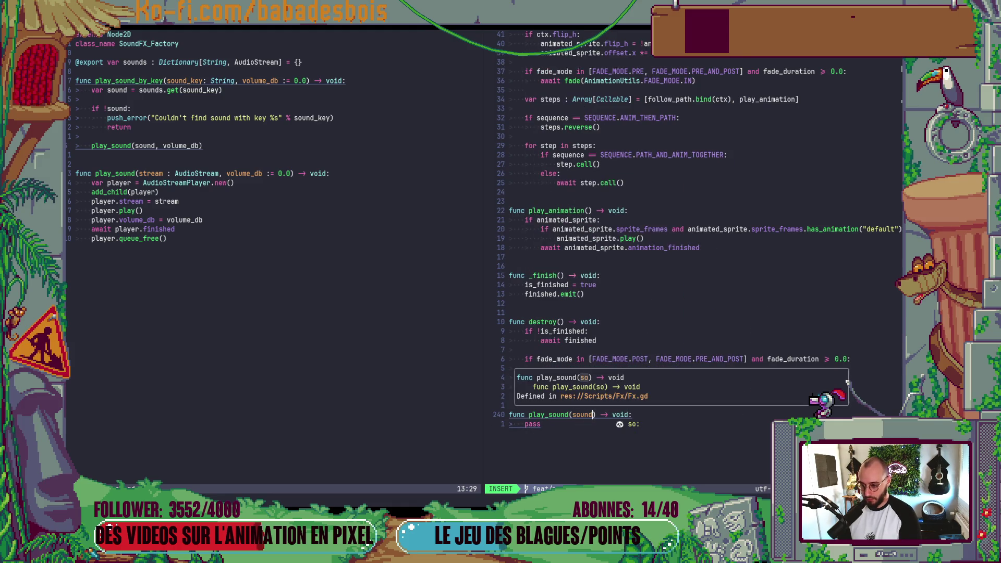
{"action": "type", "text": "key: St"}
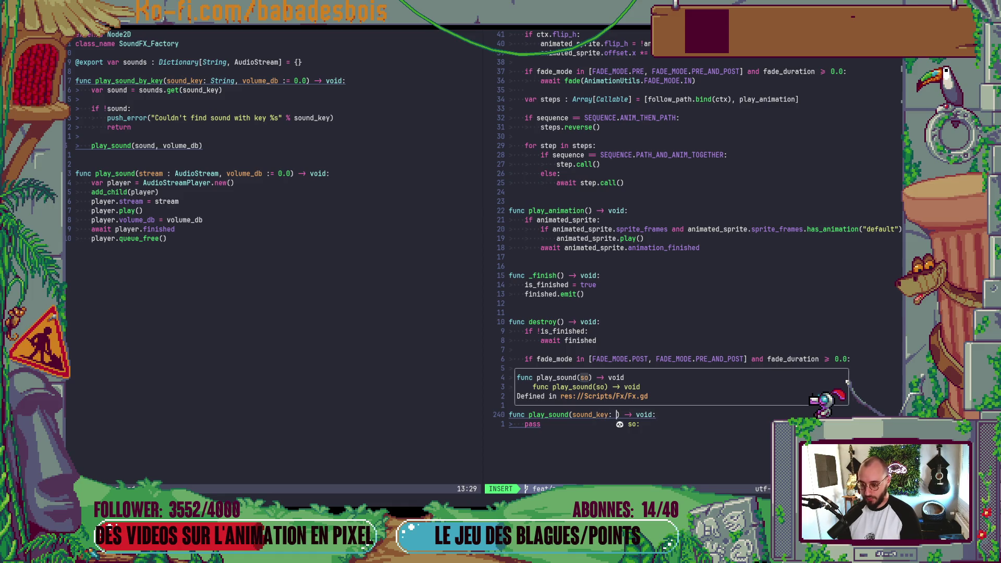
{"action": "type", "text": "ri"}
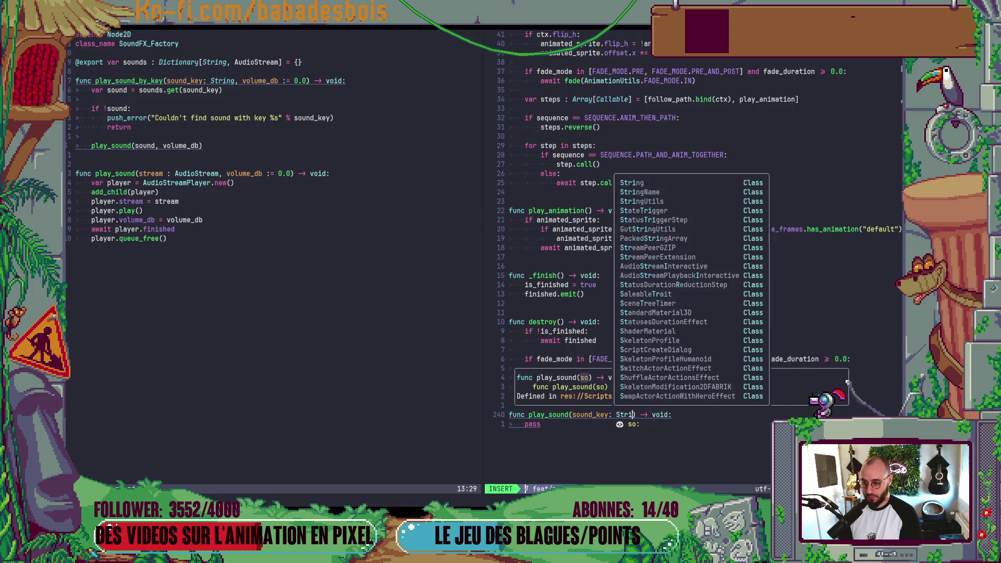
{"action": "key", "text": "Return"}
{"action": "key", "text": "Escape"}
Step: Replace the pass placeholder with 'FACTORIES.' to start the function body
{"action": "key", "text": "j"}
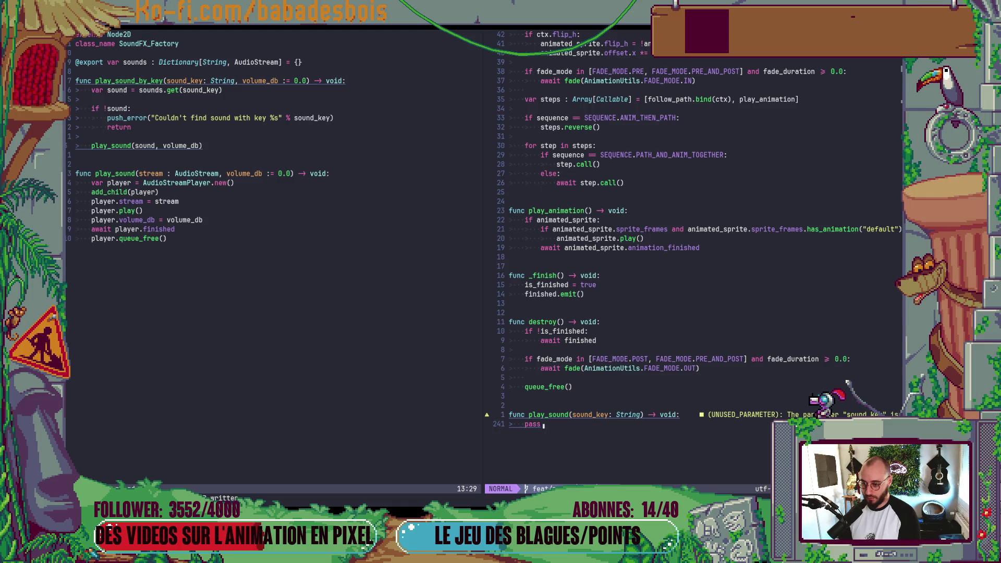
{"action": "key", "text": "b"}
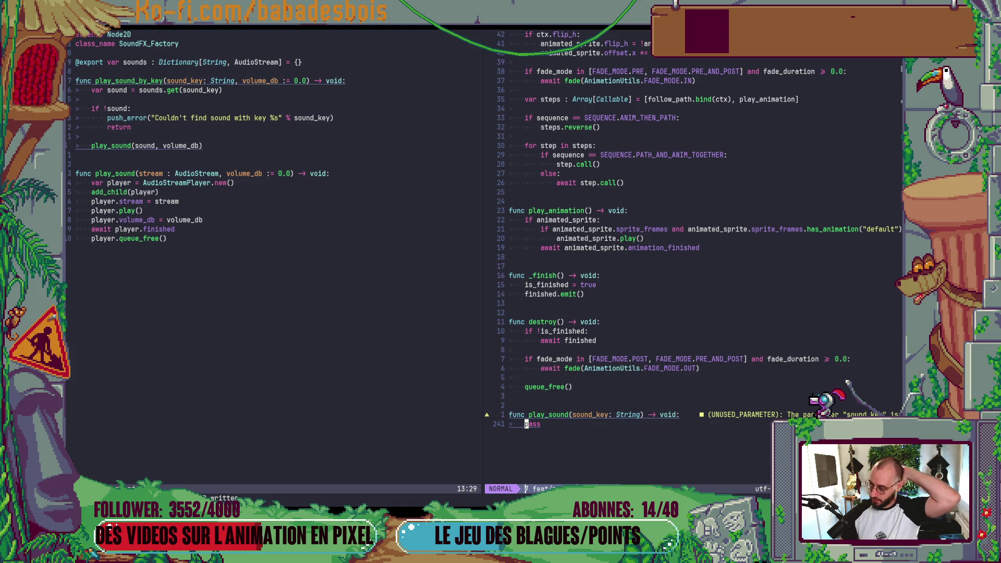
{"action": "key", "text": "c"}
{"action": "key", "text": "w"}
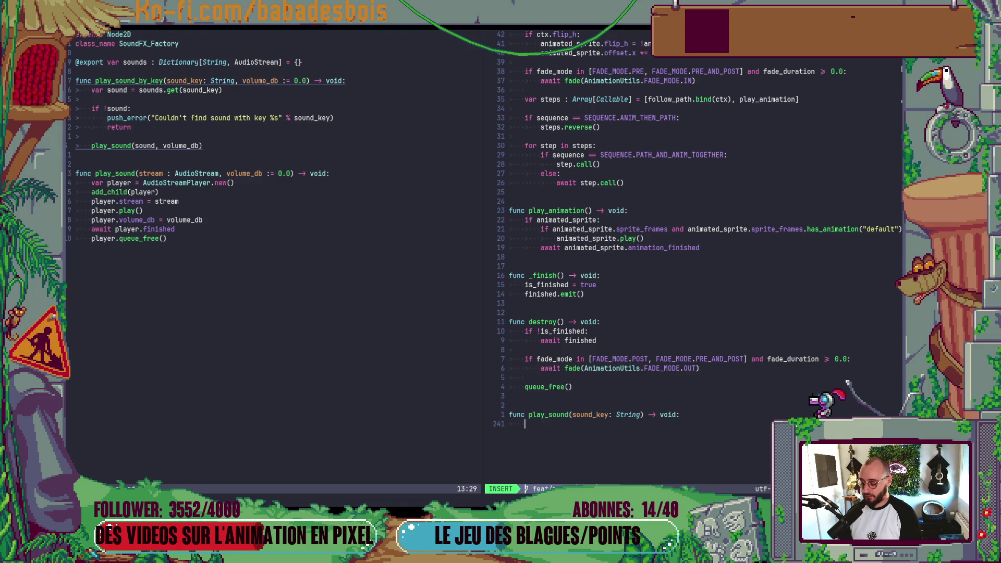
{"action": "type", "text": "FA"}
{"action": "key", "text": "Tab"}
{"action": "key", "text": "Tab"}
{"action": "key", "text": "Return"}
{"action": "type", "text": "."}
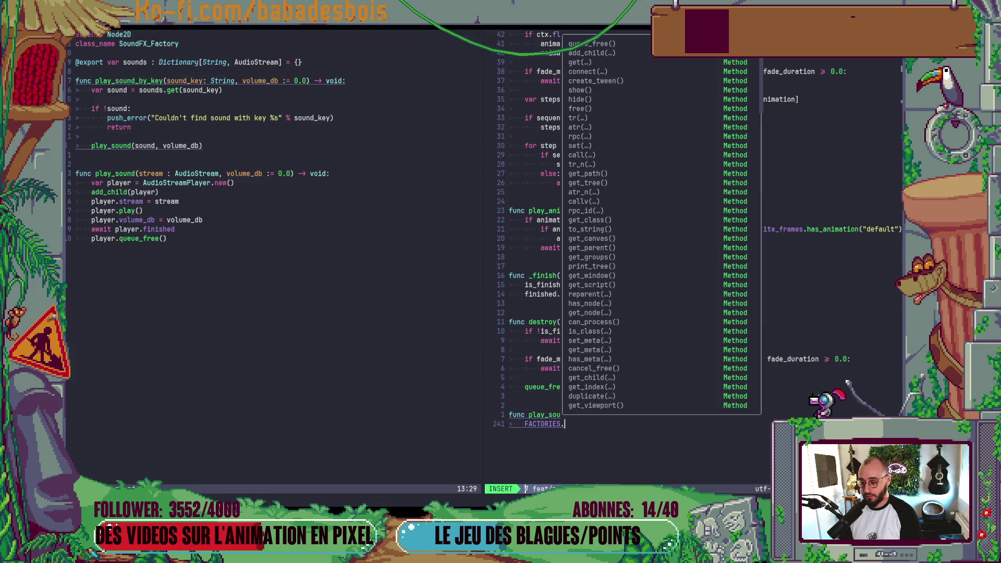
{"action": "key", "text": "Escape"}
{"action": "key", "text": "space"}
{"action": "key", "text": "f"}
{"action": "key", "text": "f"}
{"action": "type", "text": "Factor"}
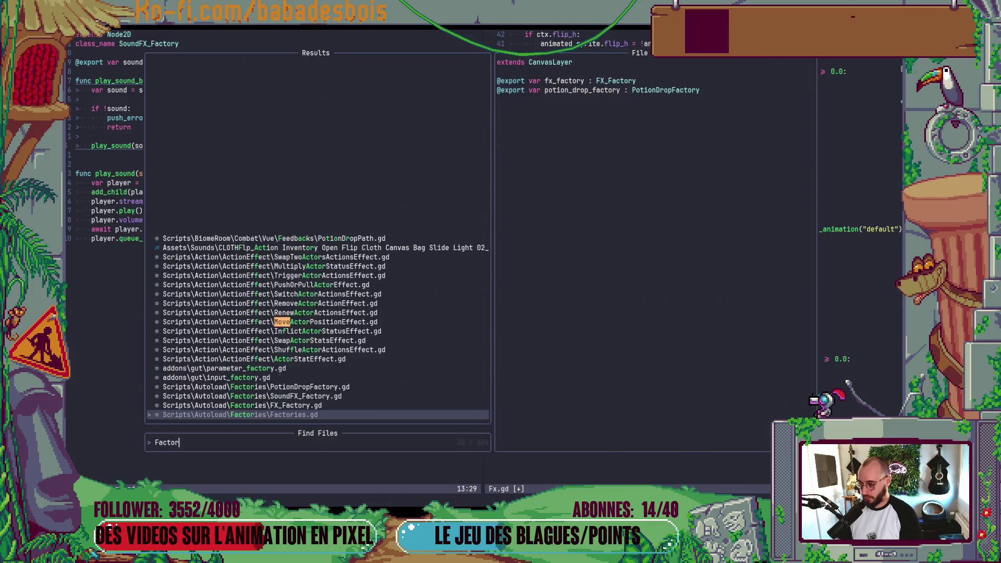
{"action": "key", "text": "Return"}
{"action": "key", "text": "j"}
{"action": "key", "text": "j"}
{"action": "key", "text": "j"}
{"action": "type", "text": "o@export var "}
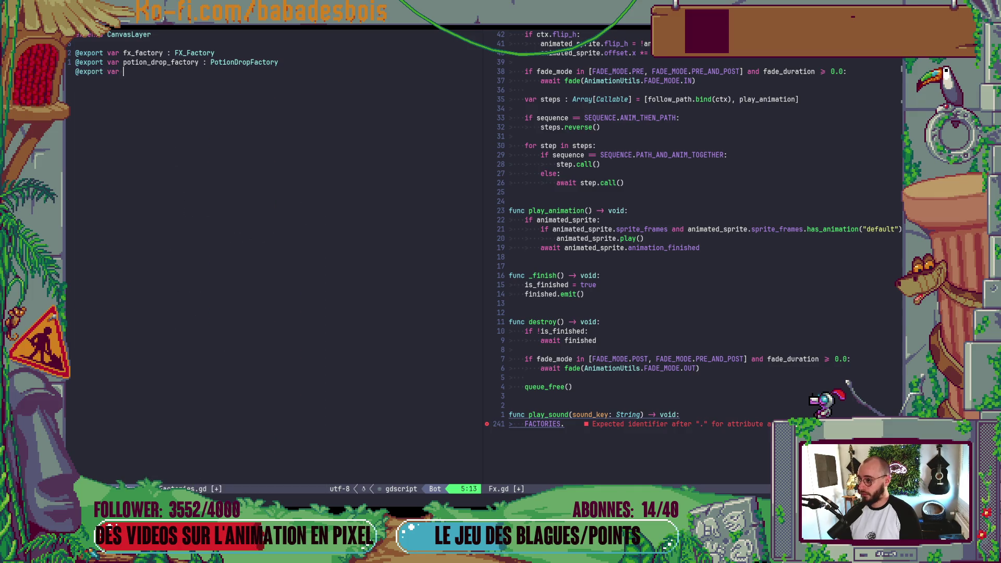
{"action": "type", "text": "sound_facto"}
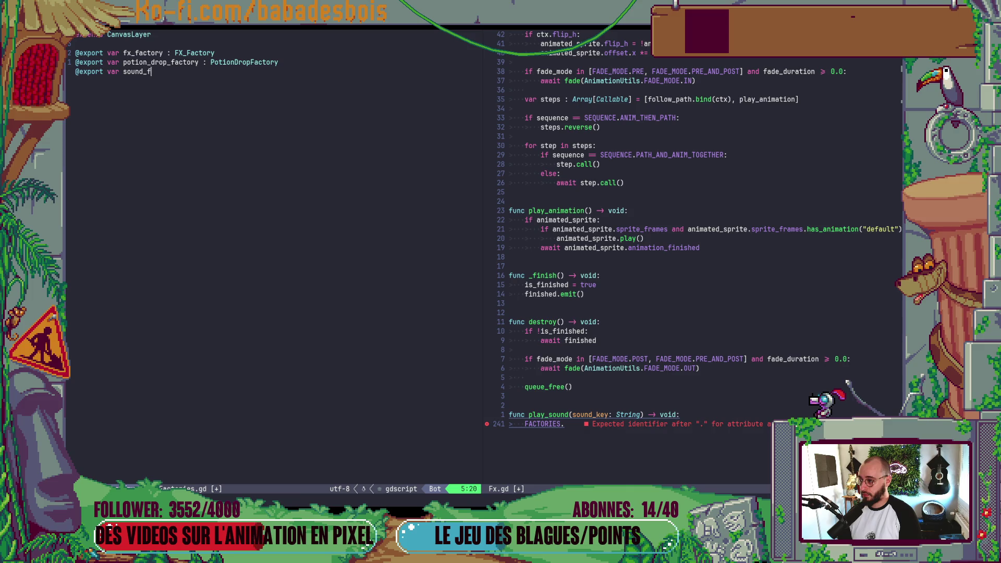
{"action": "type", "text": "ry : S"}
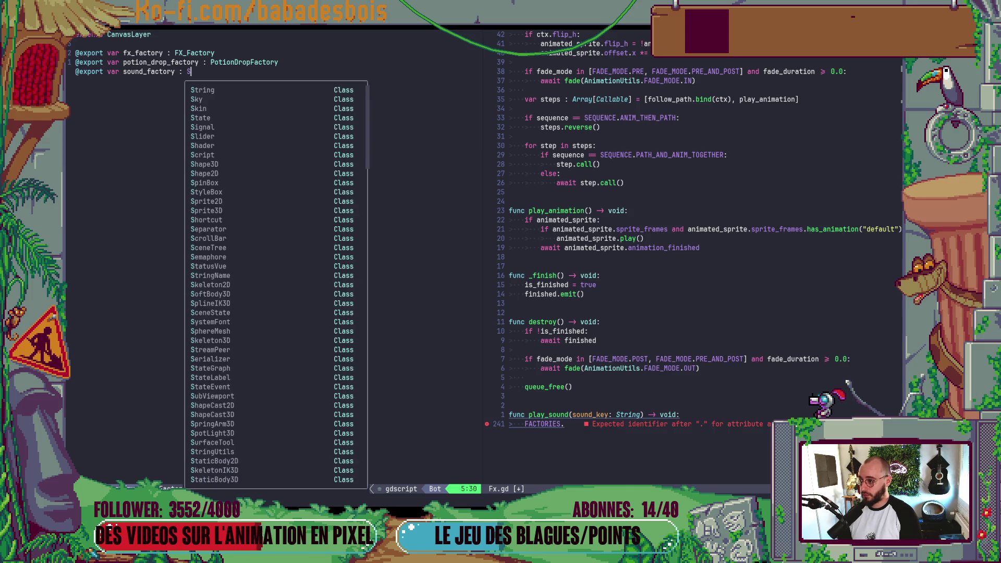
{"action": "type", "text": "ound"}
{"action": "key", "text": "Tab"}
{"action": "key", "text": "Return"}
{"action": "key", "text": "Escape"}
{"action": "type", "text": ":w"}
{"action": "key", "text": "Return"}
Step: Complete the Fx.gd body as FACTORIES.sound_factory.play_sound_by_key(sound_key)
{"action": "key", "text": "ctrl+w"}
{"action": "type", "text": "lA"}
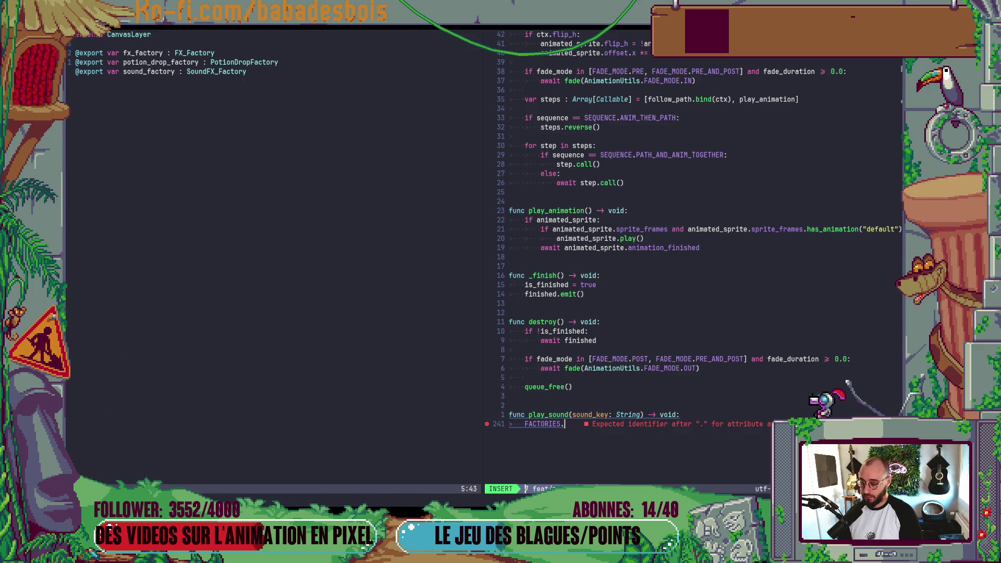
{"action": "type", "text": "sound_factory.pla"}
{"action": "key", "text": "ctrl+n"}
{"action": "key", "text": "ctrl+n"}
{"action": "key", "text": "ctrl+y"}
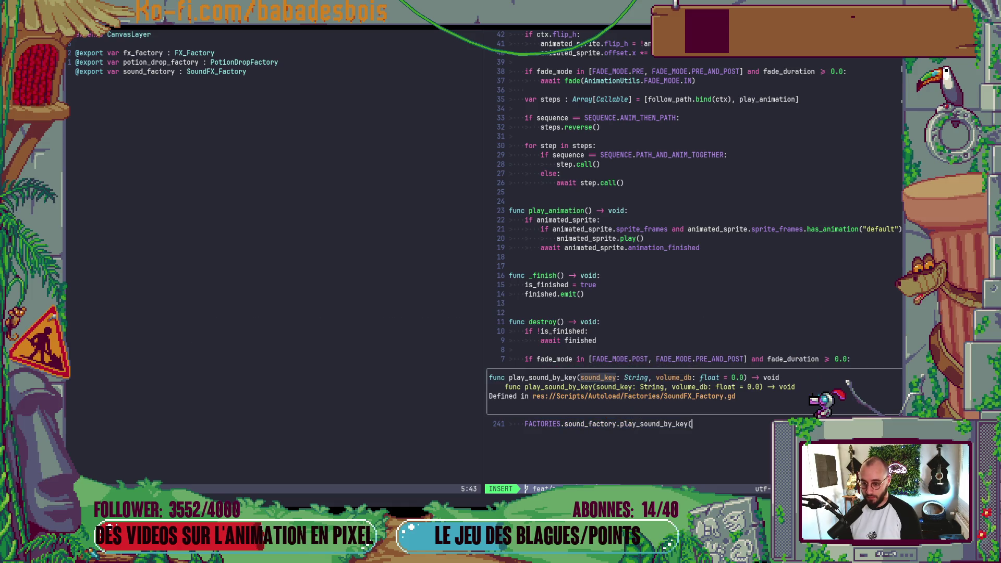
{"action": "type", "text": "sound"}
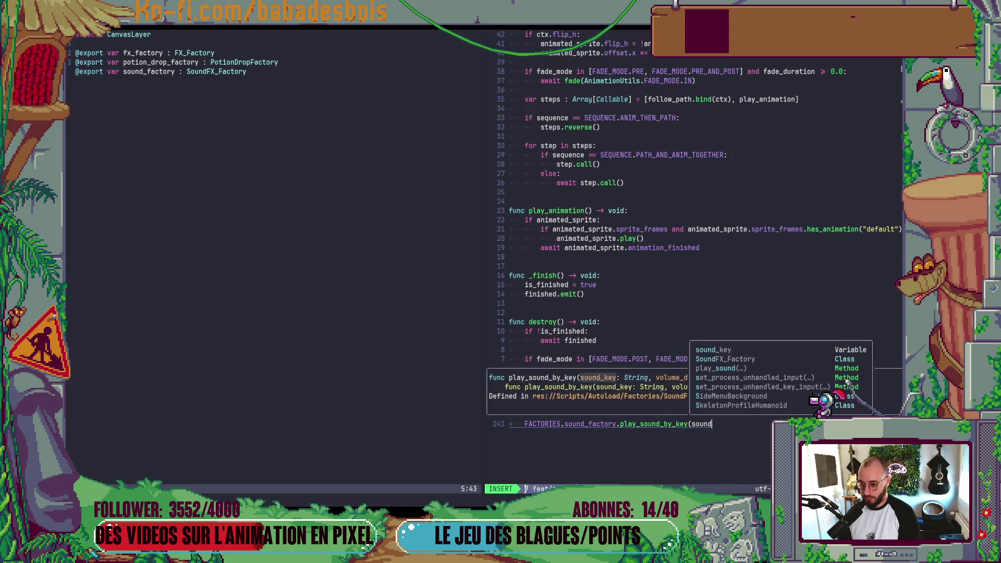
{"action": "key", "text": "ctrl+y"}
{"action": "key", "text": "Escape"}
Step: Add a 'volume_db := 0.0' parameter to the play_sound signature
{"action": "key", "text": "k"}
{"action": "key", "text": "b"}
{"action": "key", "text": "b"}
{"action": "key", "text": "b"}
{"action": "type", "text": "ing, volume:"}
{"action": "key", "text": "BackSpace"}
{"action": "key", "text": "BackSpace"}
{"action": "type", "text": "_db: ) -> void:"}
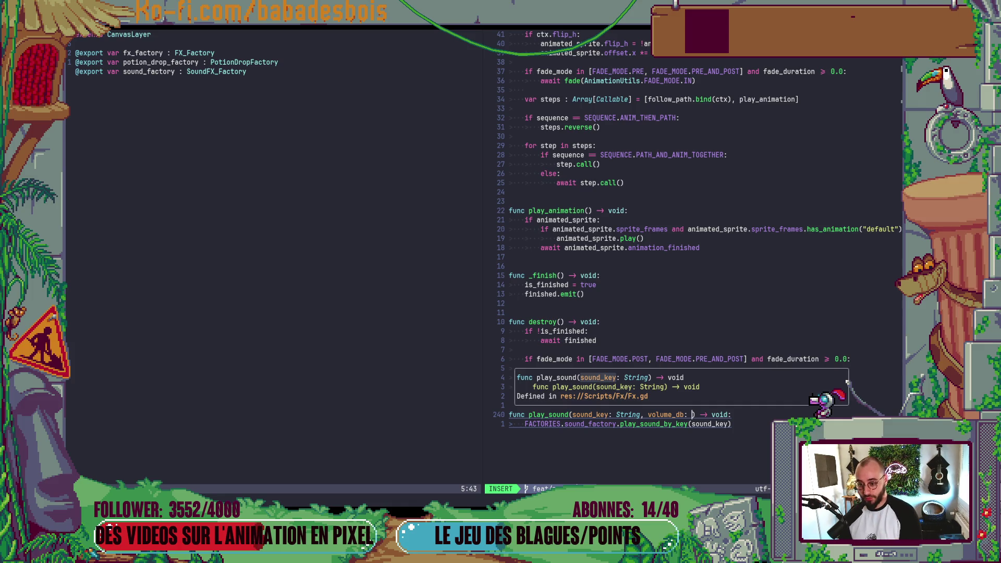
{"action": "key", "text": "BackSpace"}
{"action": "type", "text": "= 0.0"}
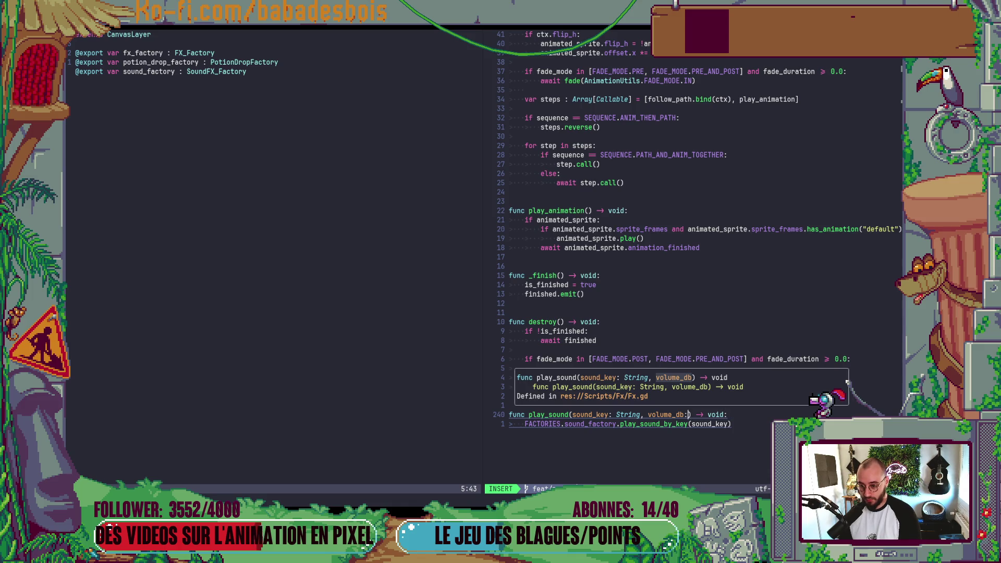
{"action": "key", "text": "Escape"}
Step: Pass volume_db as the second argument to play_sound_by_key, tidy spacing, and save Fx.gd
{"action": "type", "text": "j"}
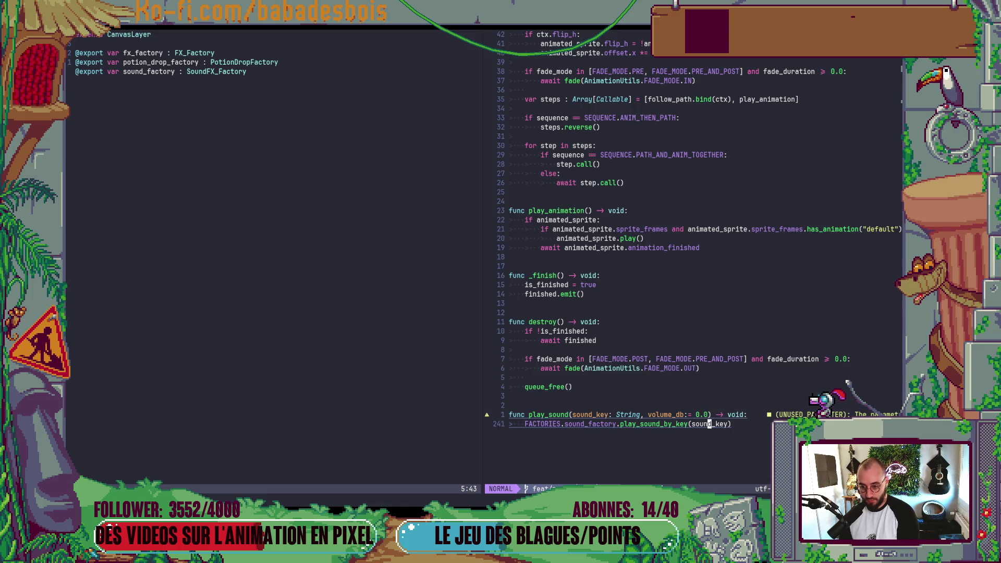
{"action": "type", "text": "$i, vol"}
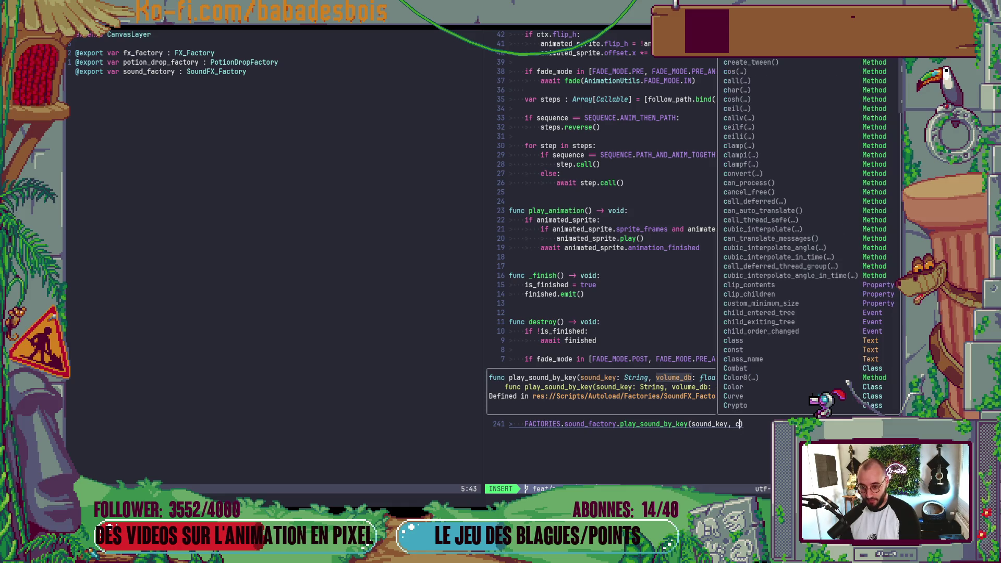
{"action": "key", "text": "Return"}
{"action": "key", "text": "Escape"}
{"action": "key", "text": "k"}
{"action": "key", "text": "b"}
{"action": "key", "text": "b"}
{"action": "key", "text": "b"}
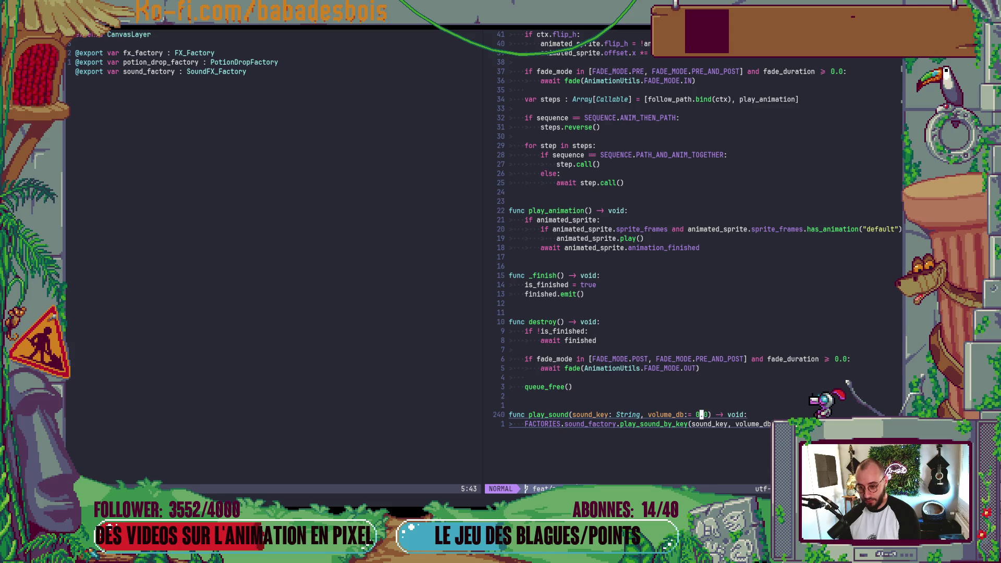
{"action": "key", "text": "i"}
{"action": "key", "text": "Escape"}
{"action": "type", "text": ":w"}
{"action": "key", "text": "Return"}
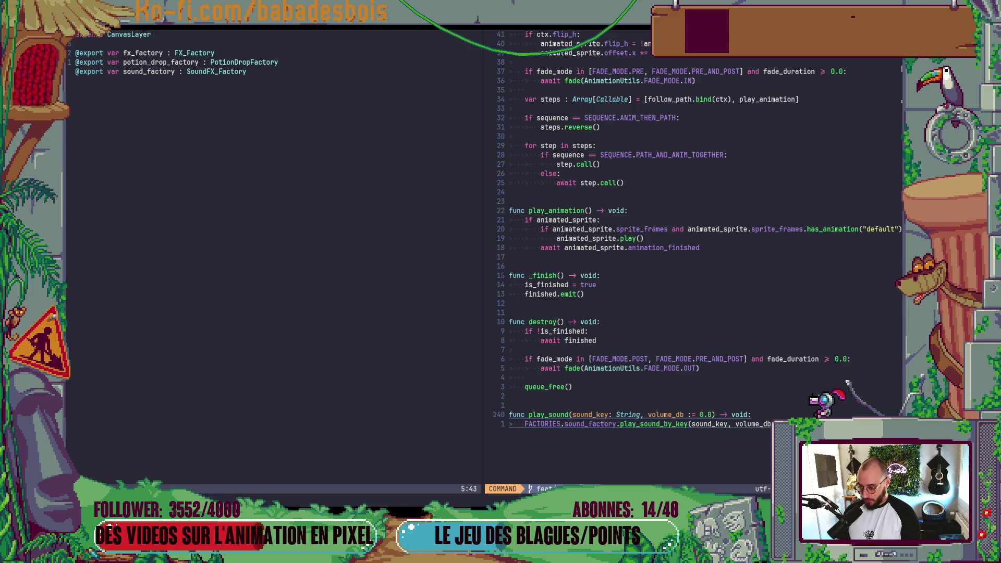
{"action": "key", "text": "alt+Tab"}
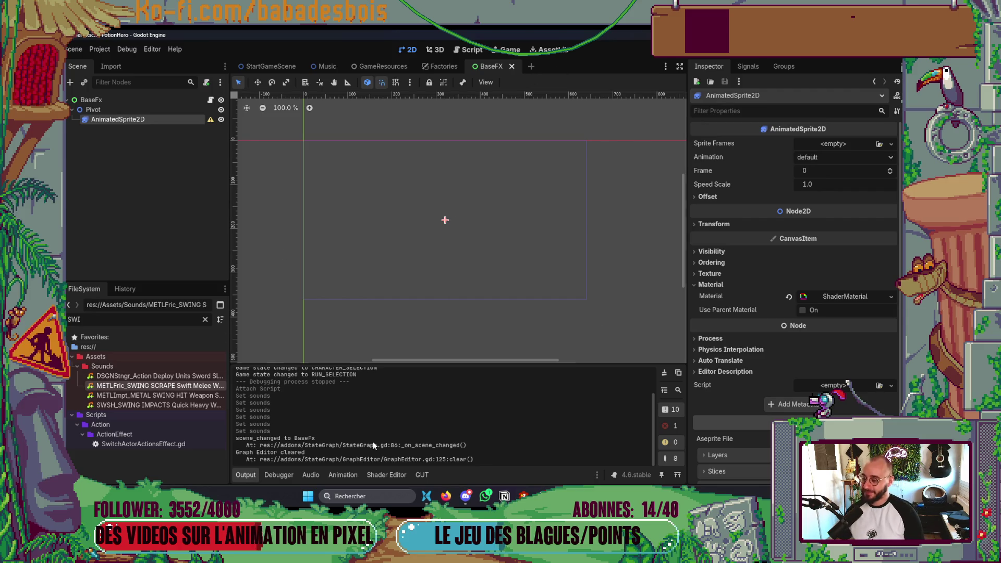
Step: Collapse the Output panel so the BaseFx scene's 2D canvas fills the editor
{"action": "left_click", "coordinate": [253, 475]}
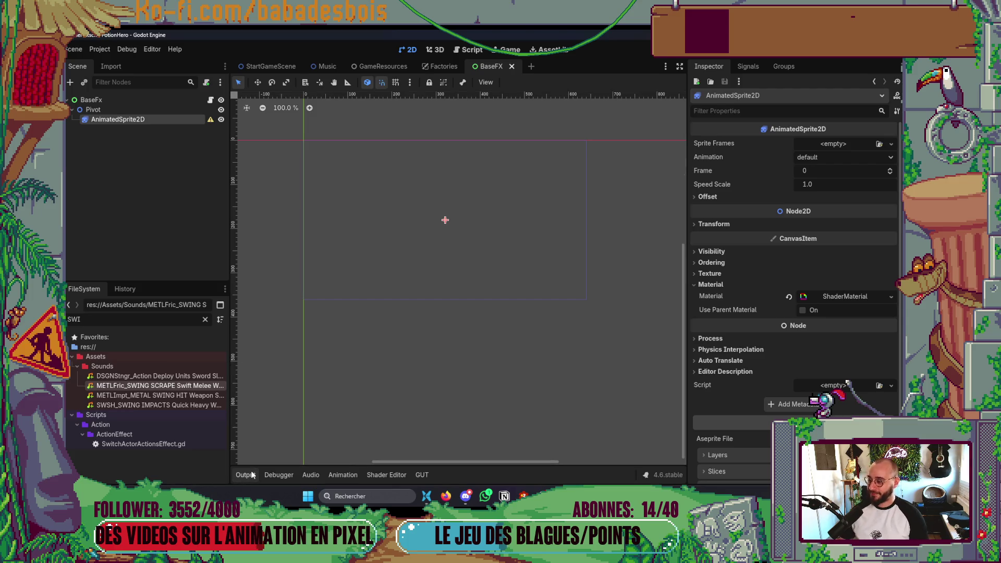